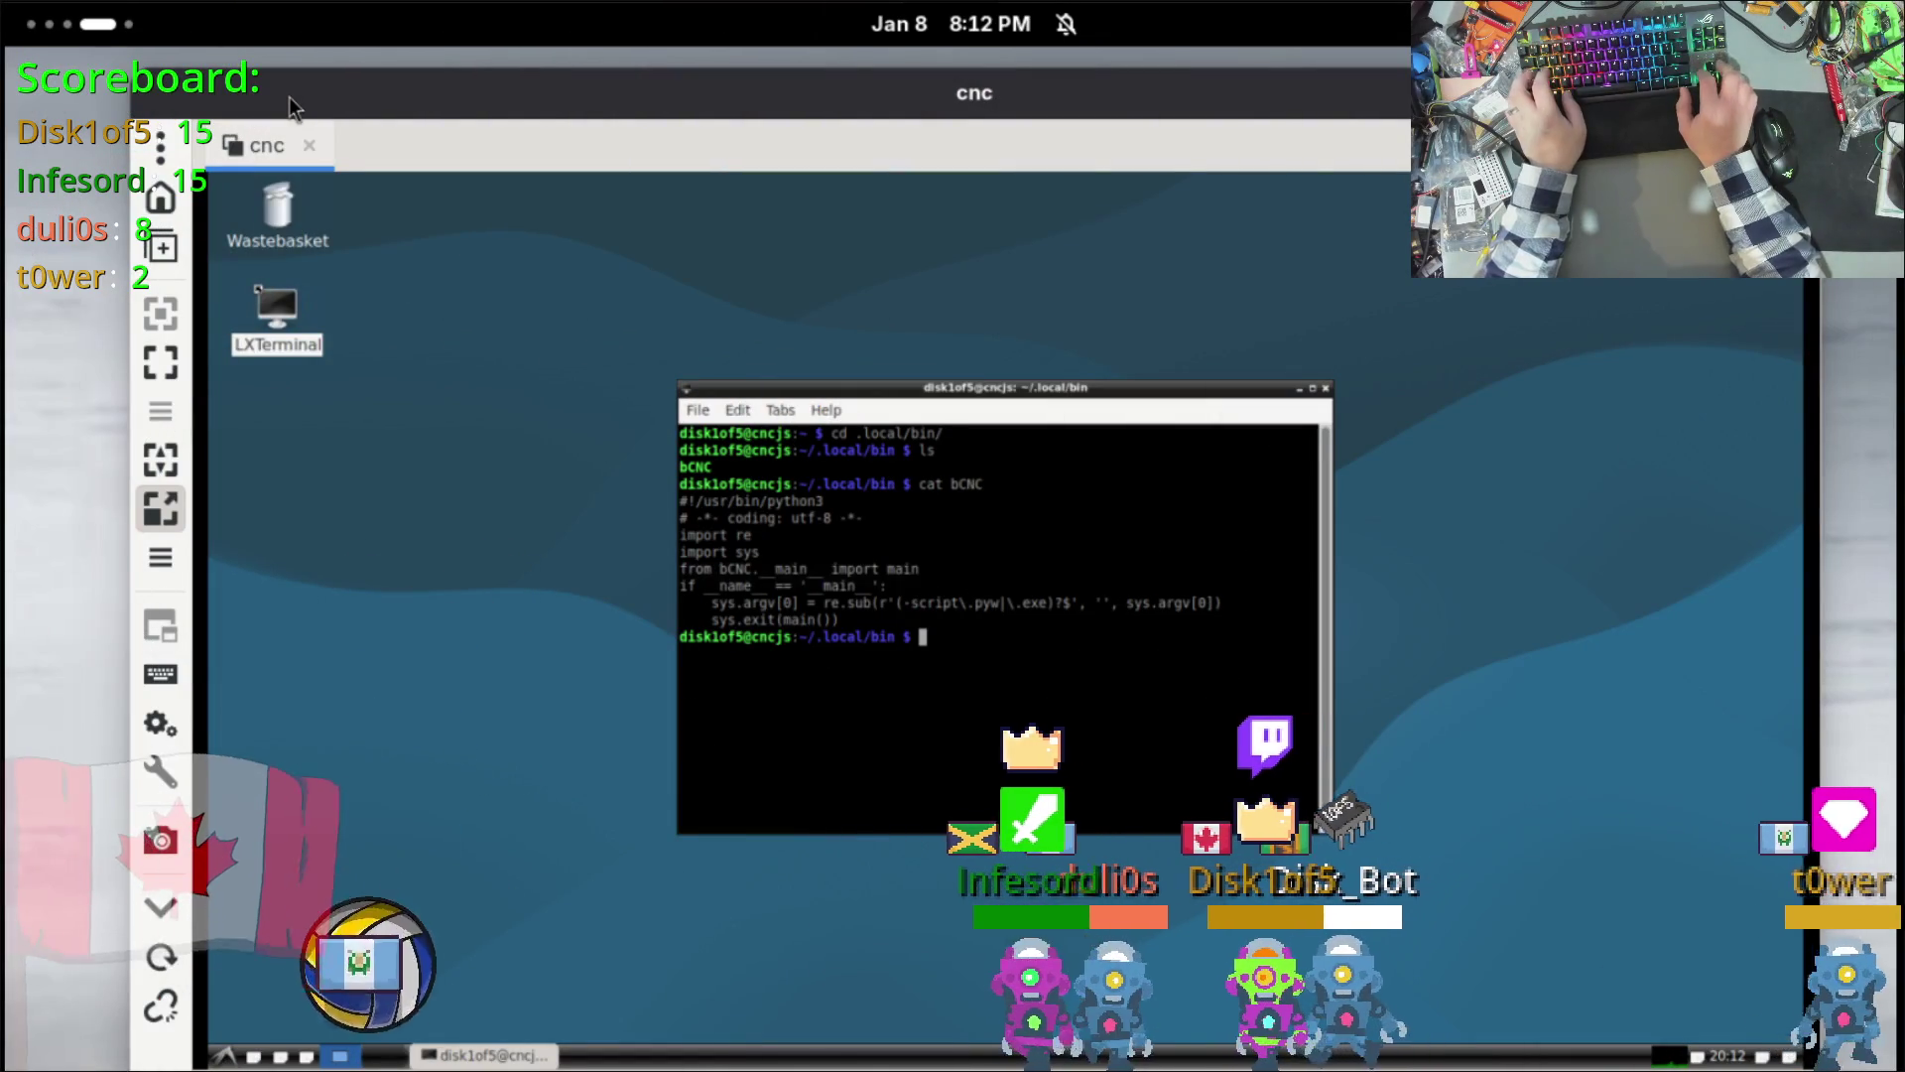
Step: Maximize the cnc remote desktop window, then switch to the workspace with the Remmina connection list
double_click(285, 86)
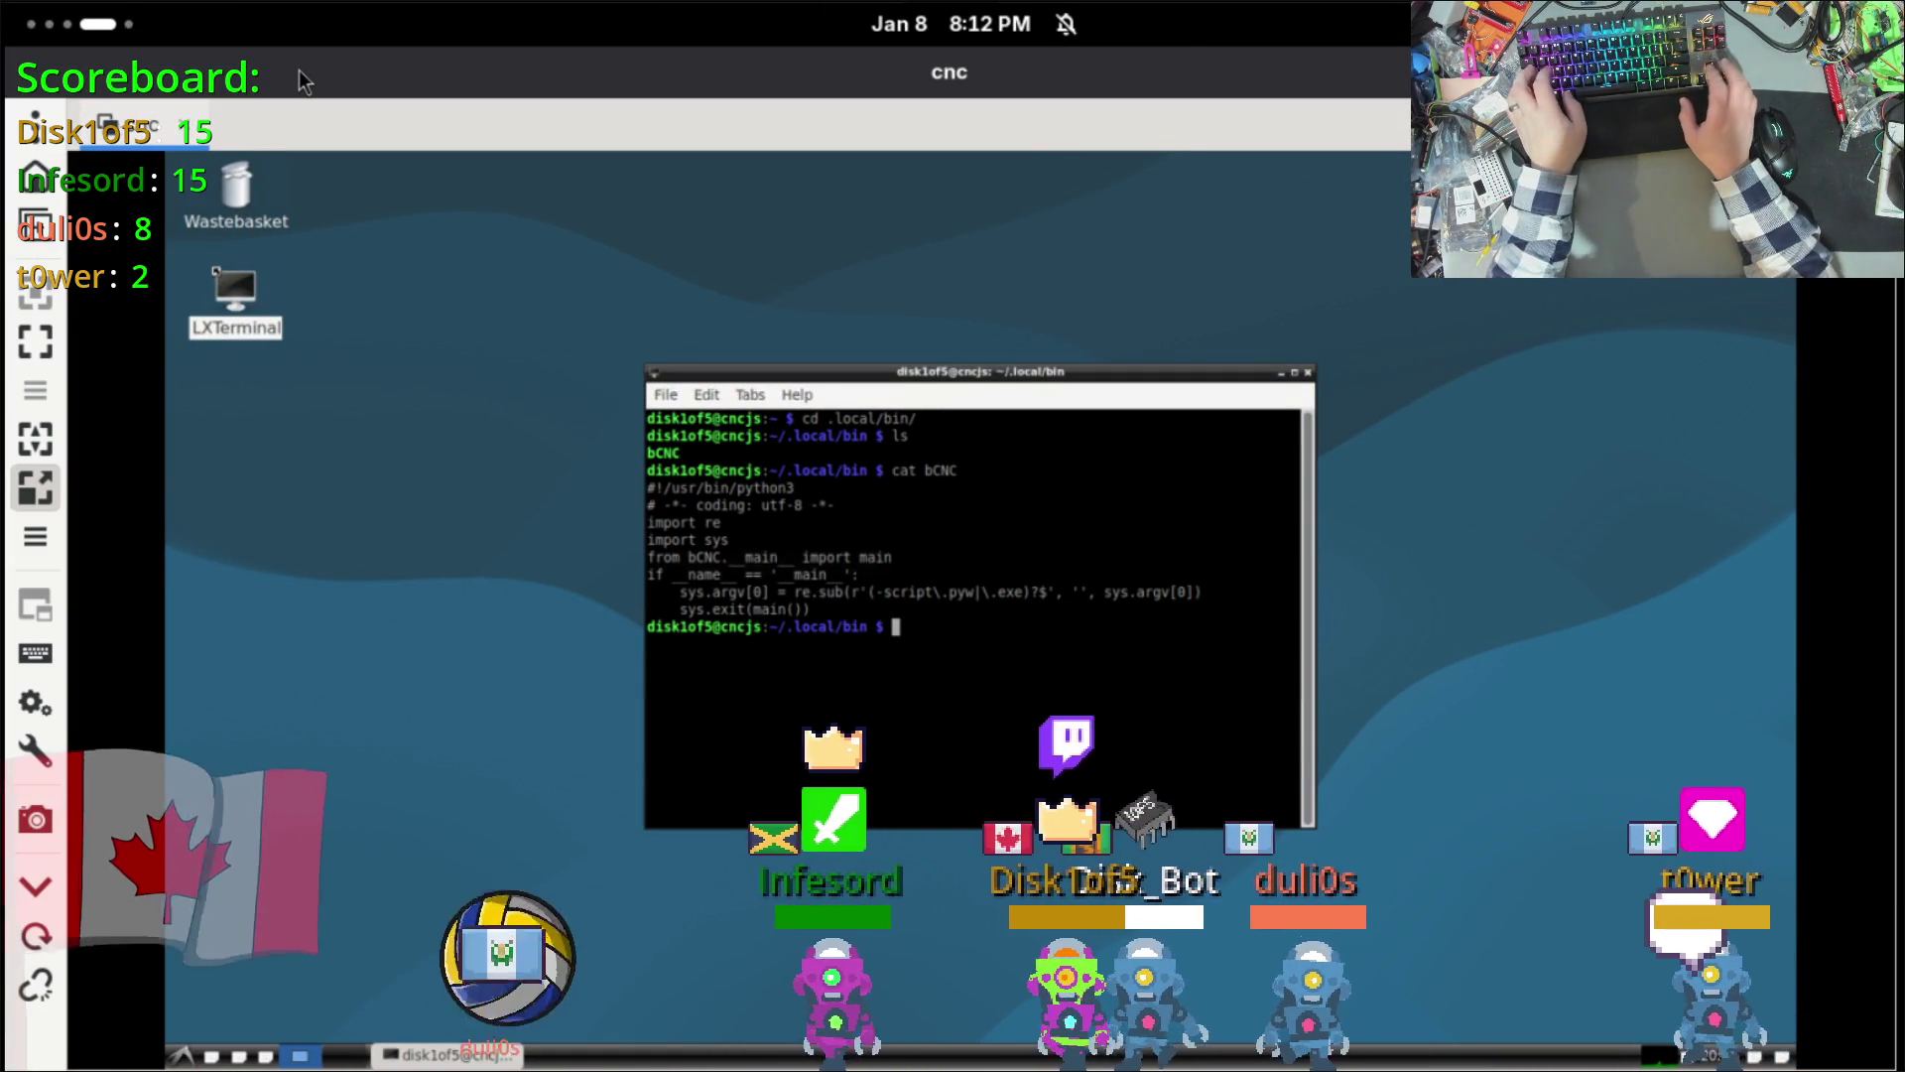
key("super+Page_Up")
key("super+Page_Up")
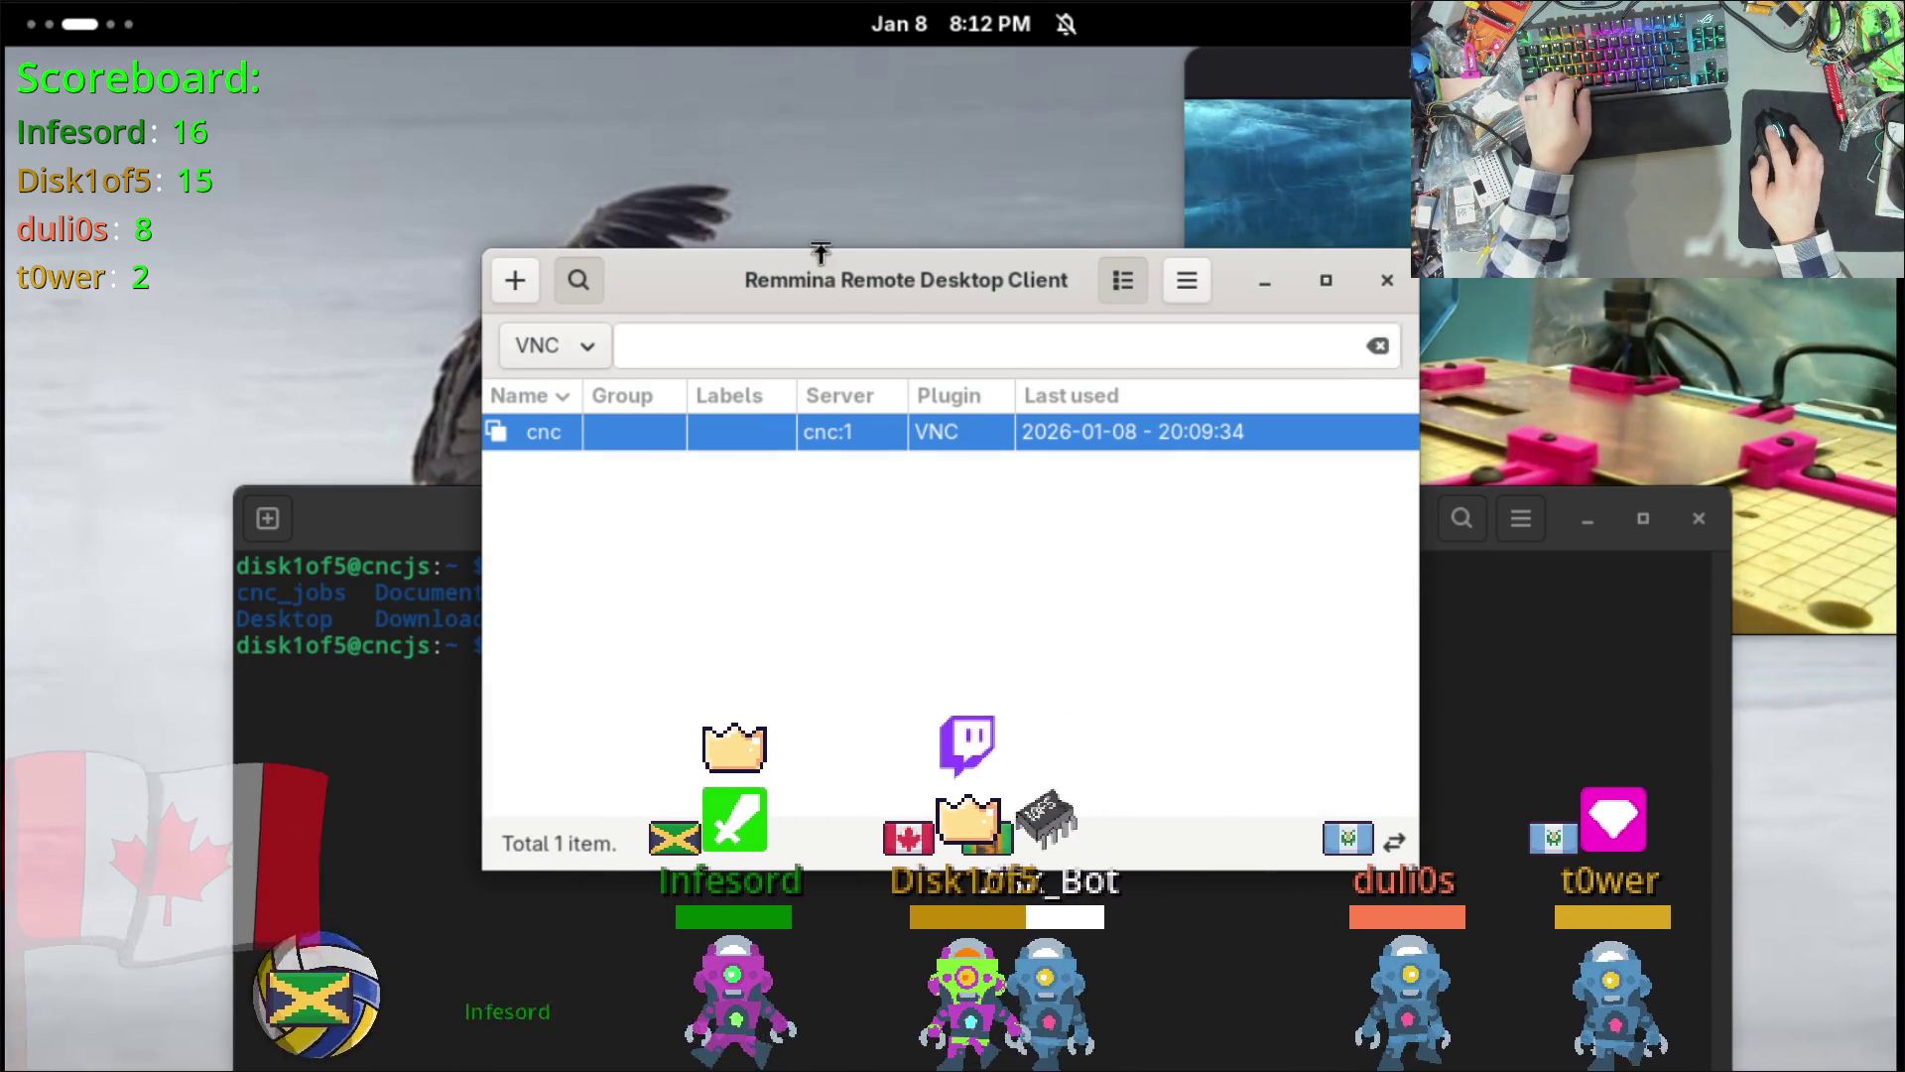
Step: Close the Remmina list, move the terminal lower, and launch VLC from an Activities search for 'vlc'
left_click(1387, 279)
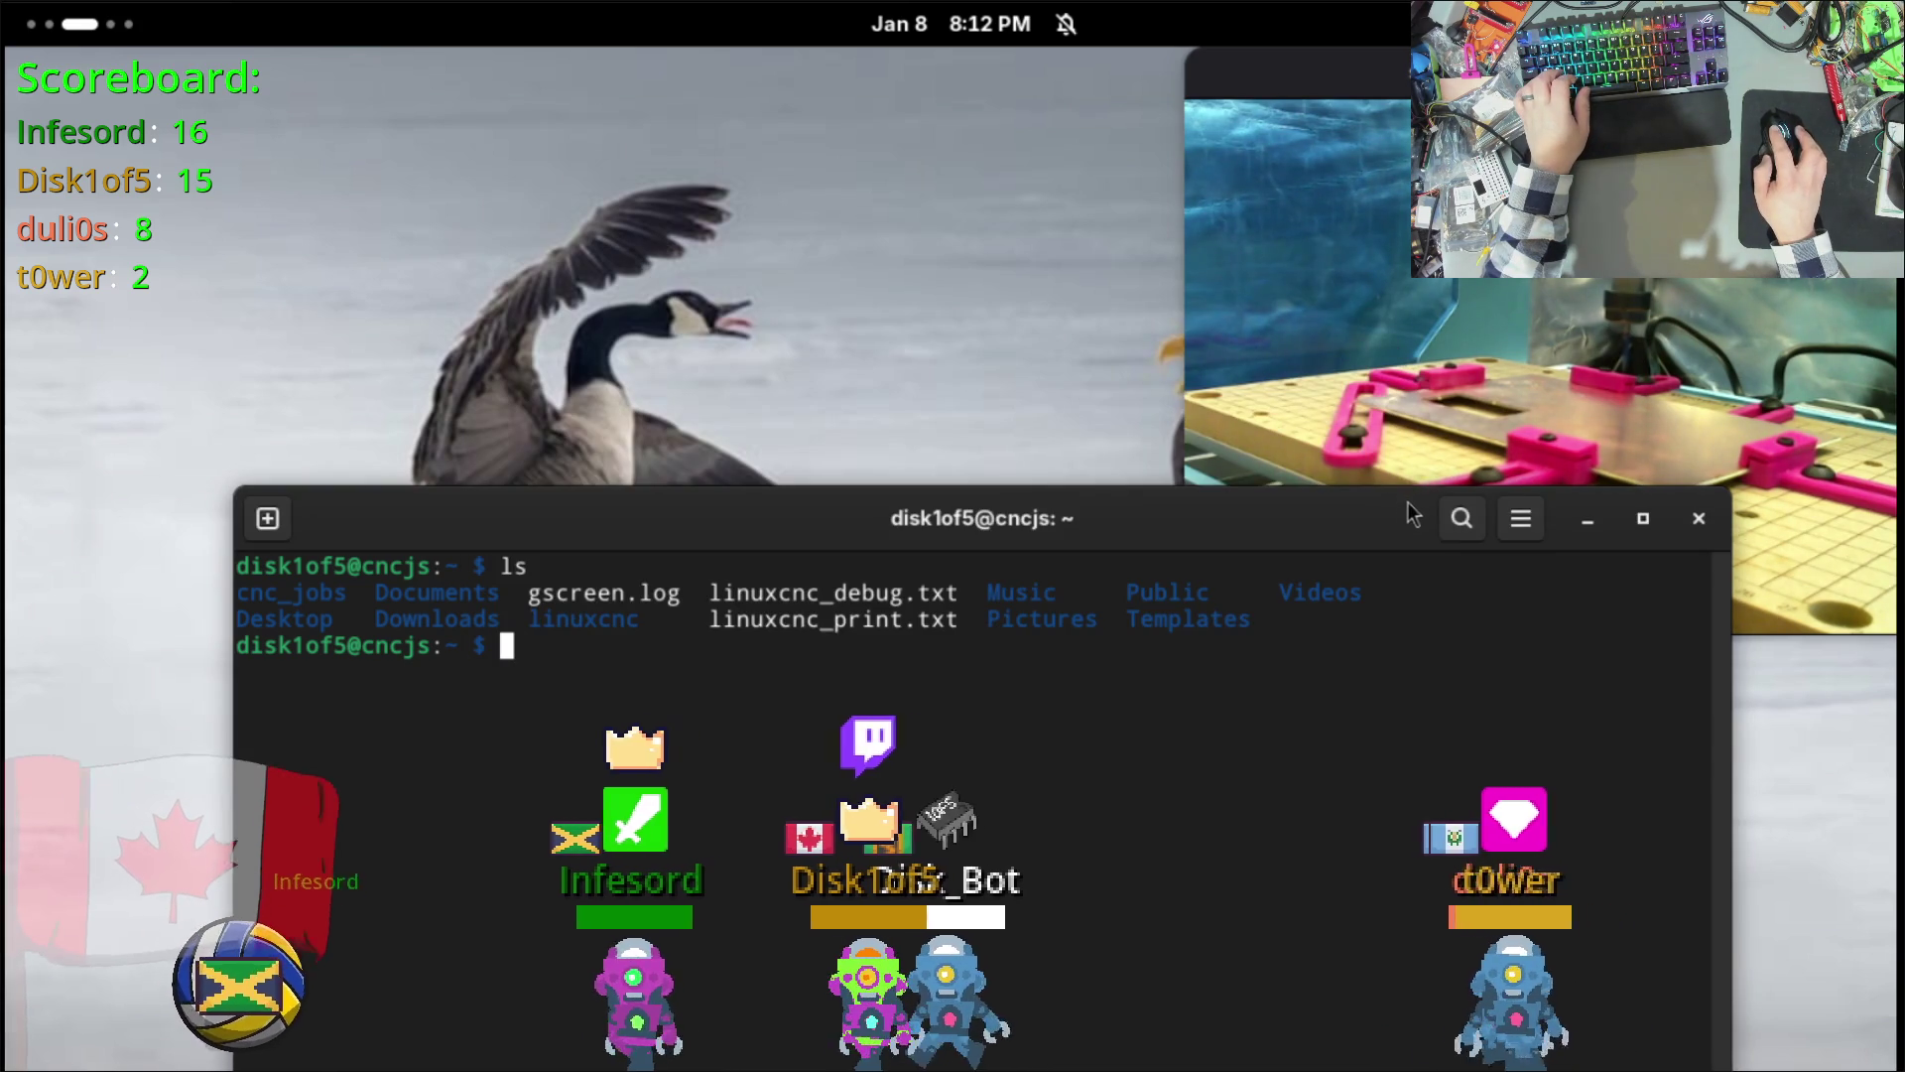
mouse_move(1407, 502)
left_mouse_down()
mouse_move(1256, 675)
mouse_move(1287, 688)
left_mouse_up()
left_click(105, 30)
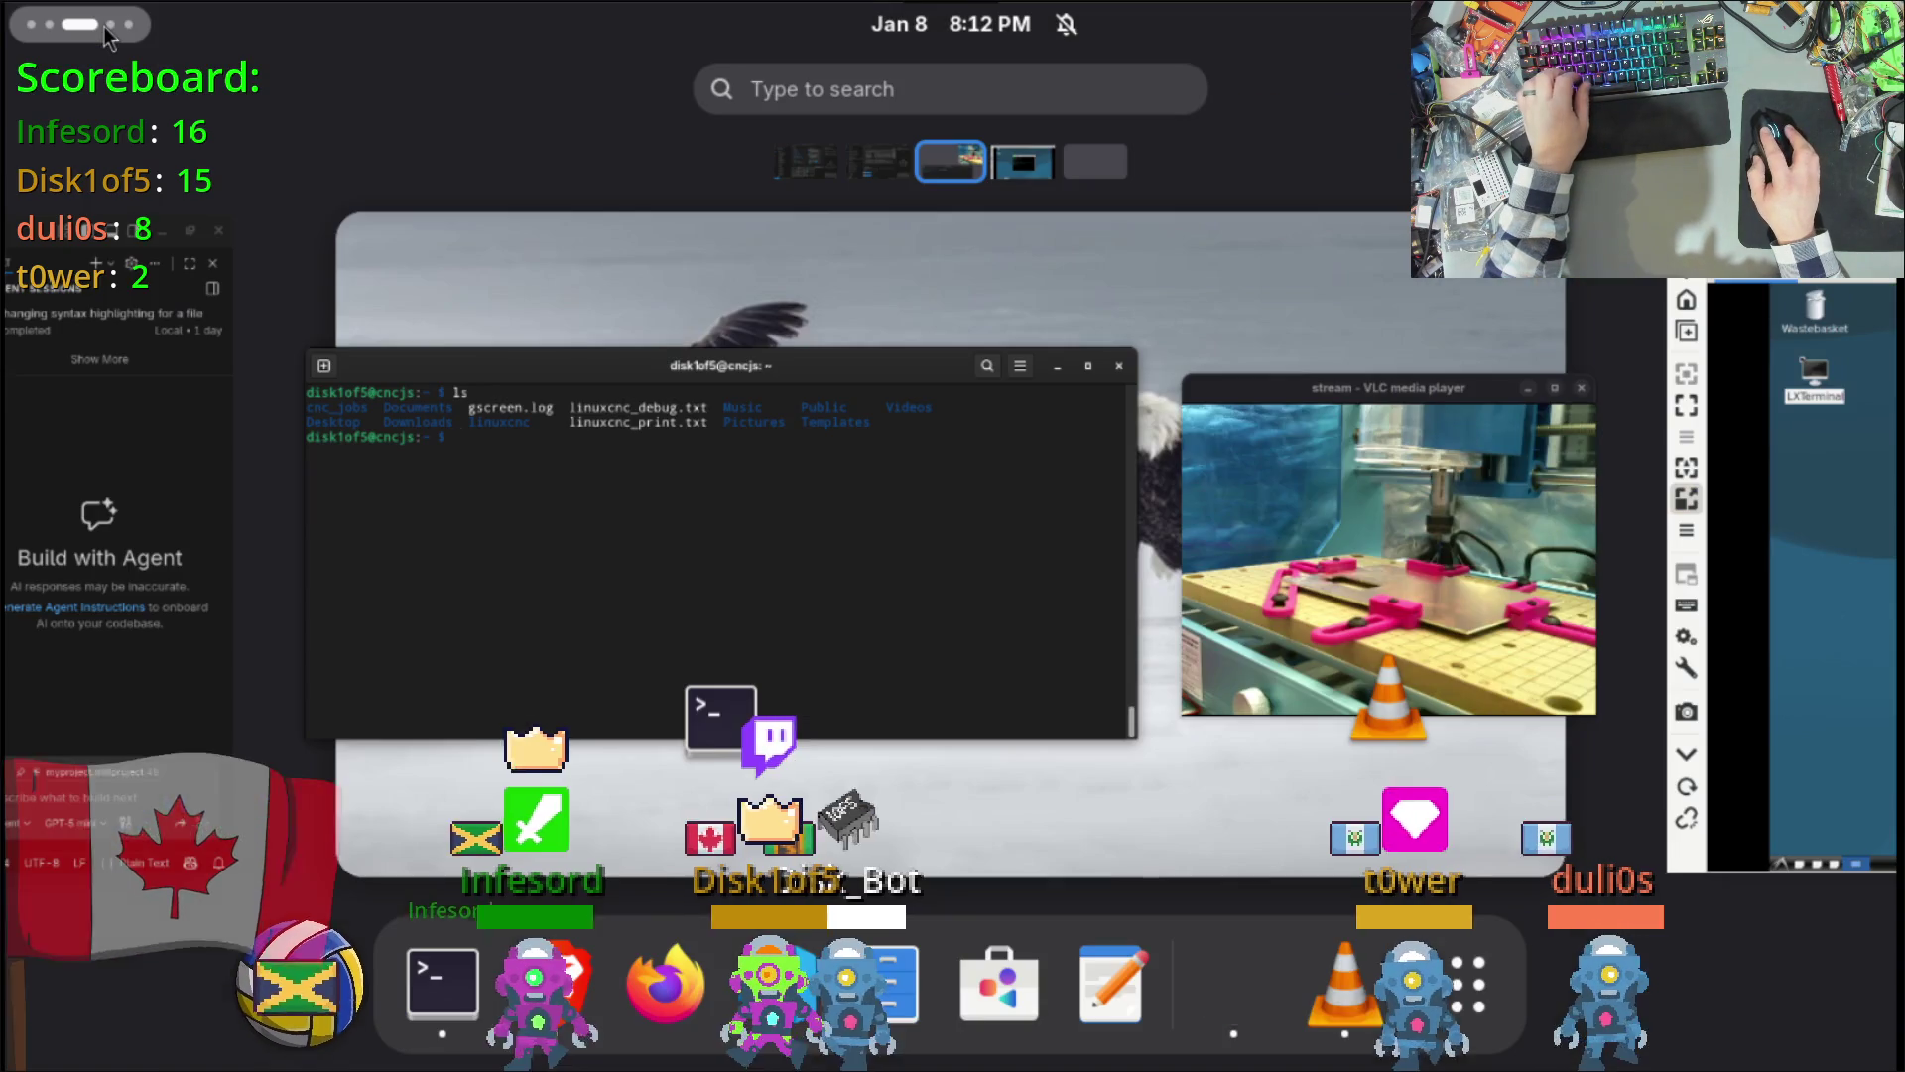
type("vlc")
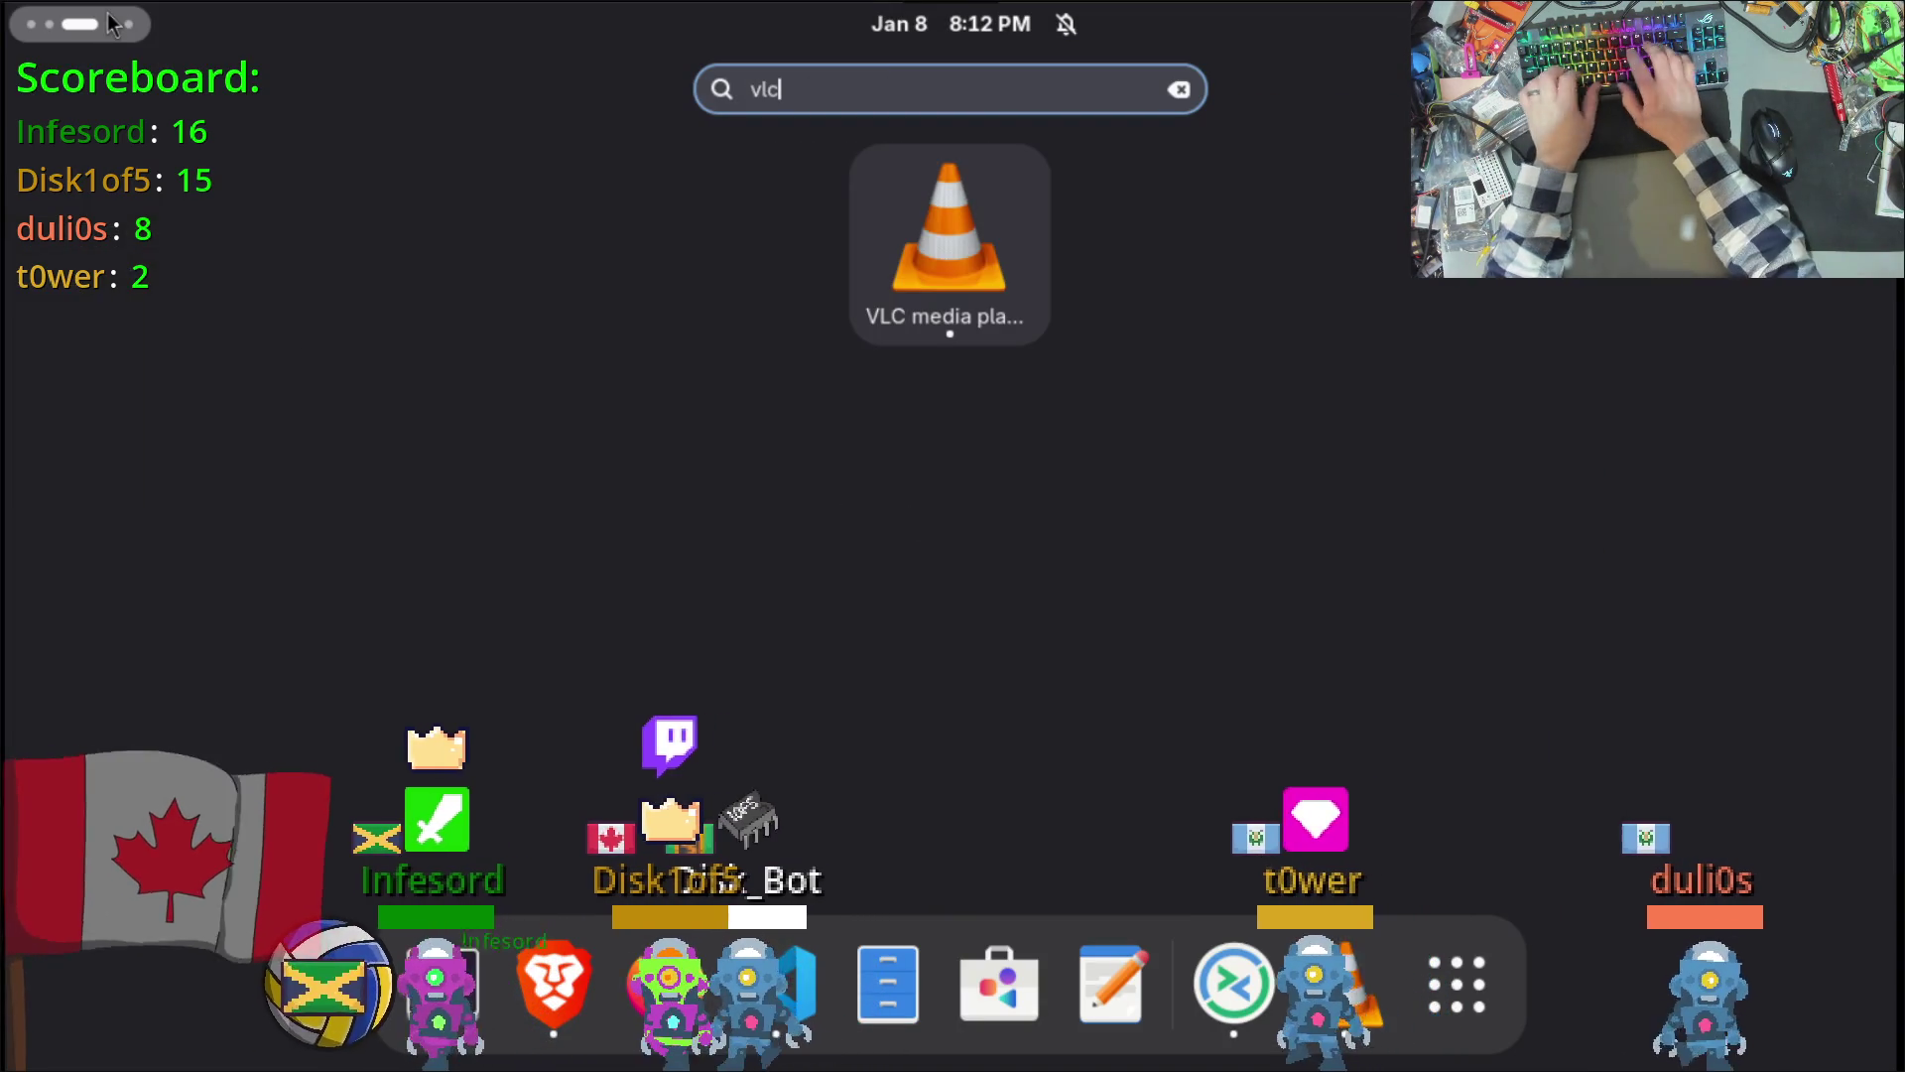
key("Return")
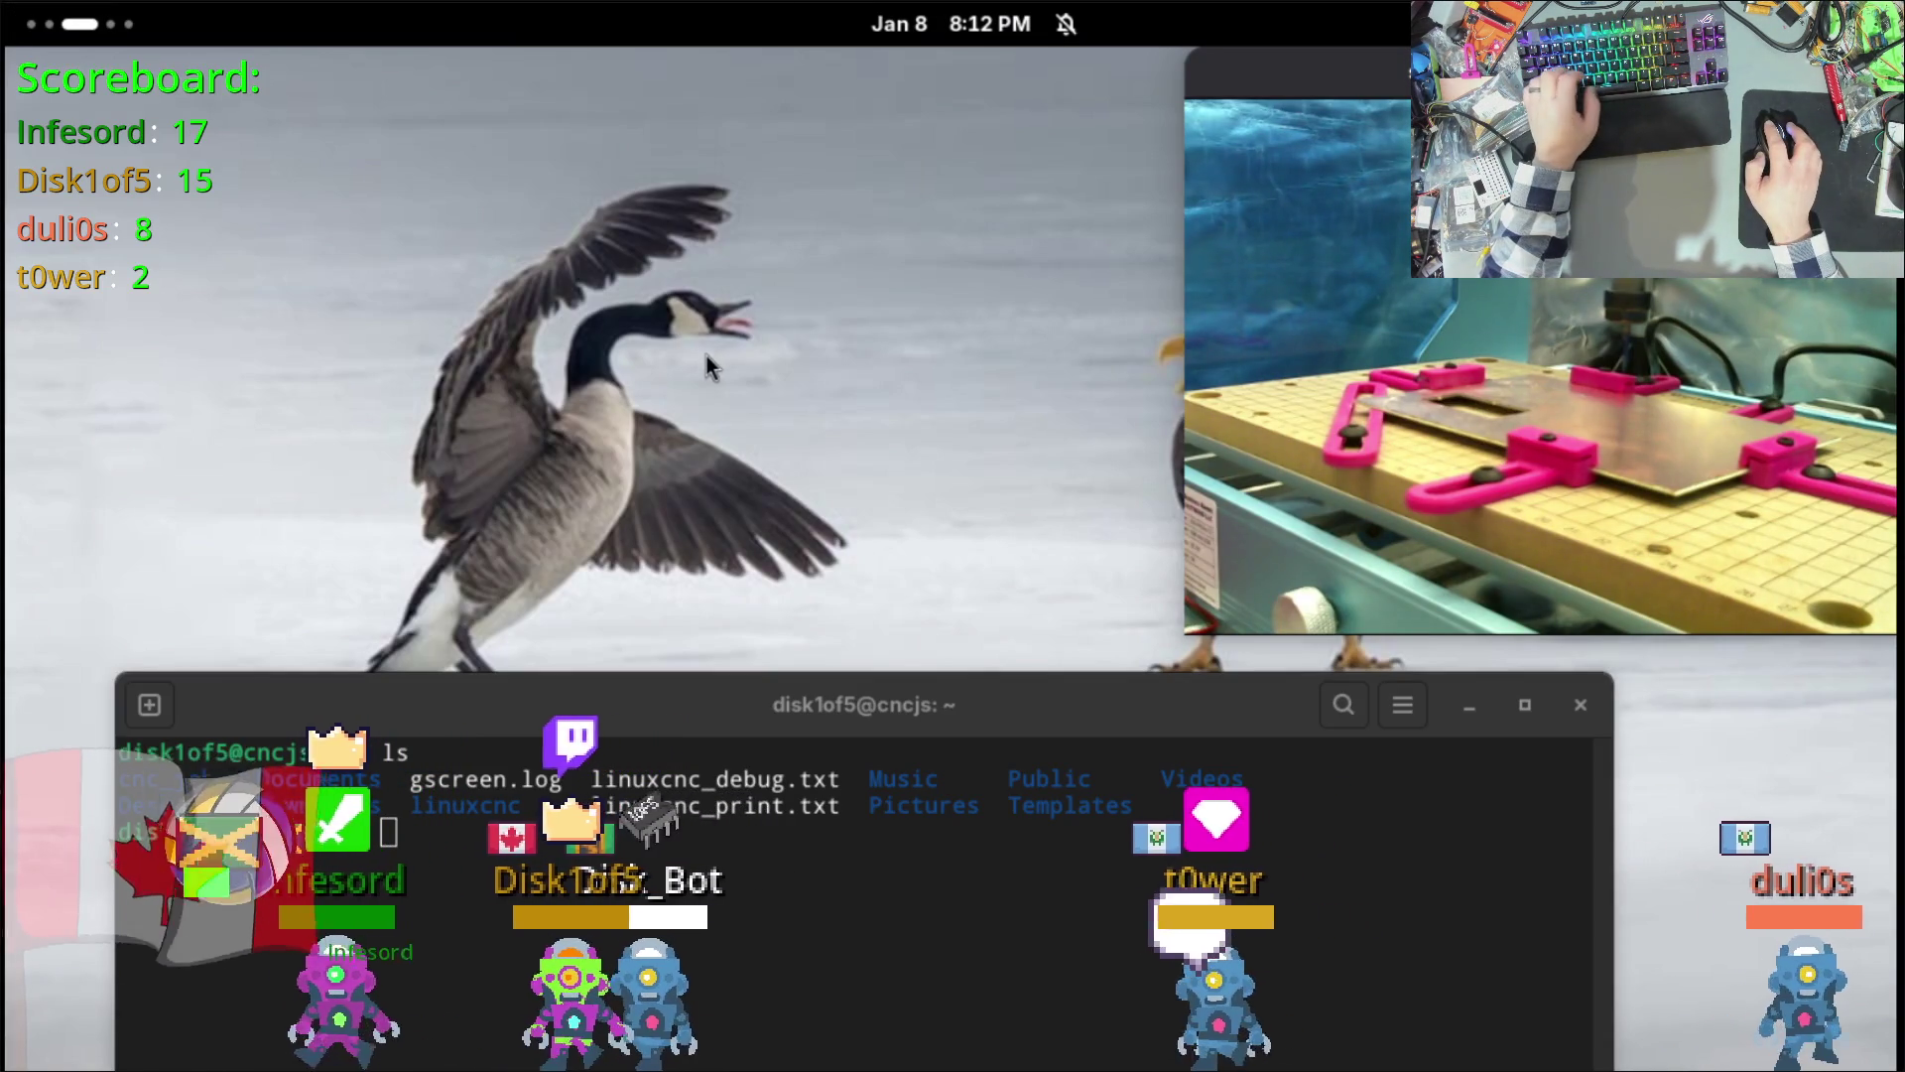
Step: Open a new VLC window from VLC's app options in the overview
right_click(1335, 91)
left_click(883, 58)
left_click(79, 28)
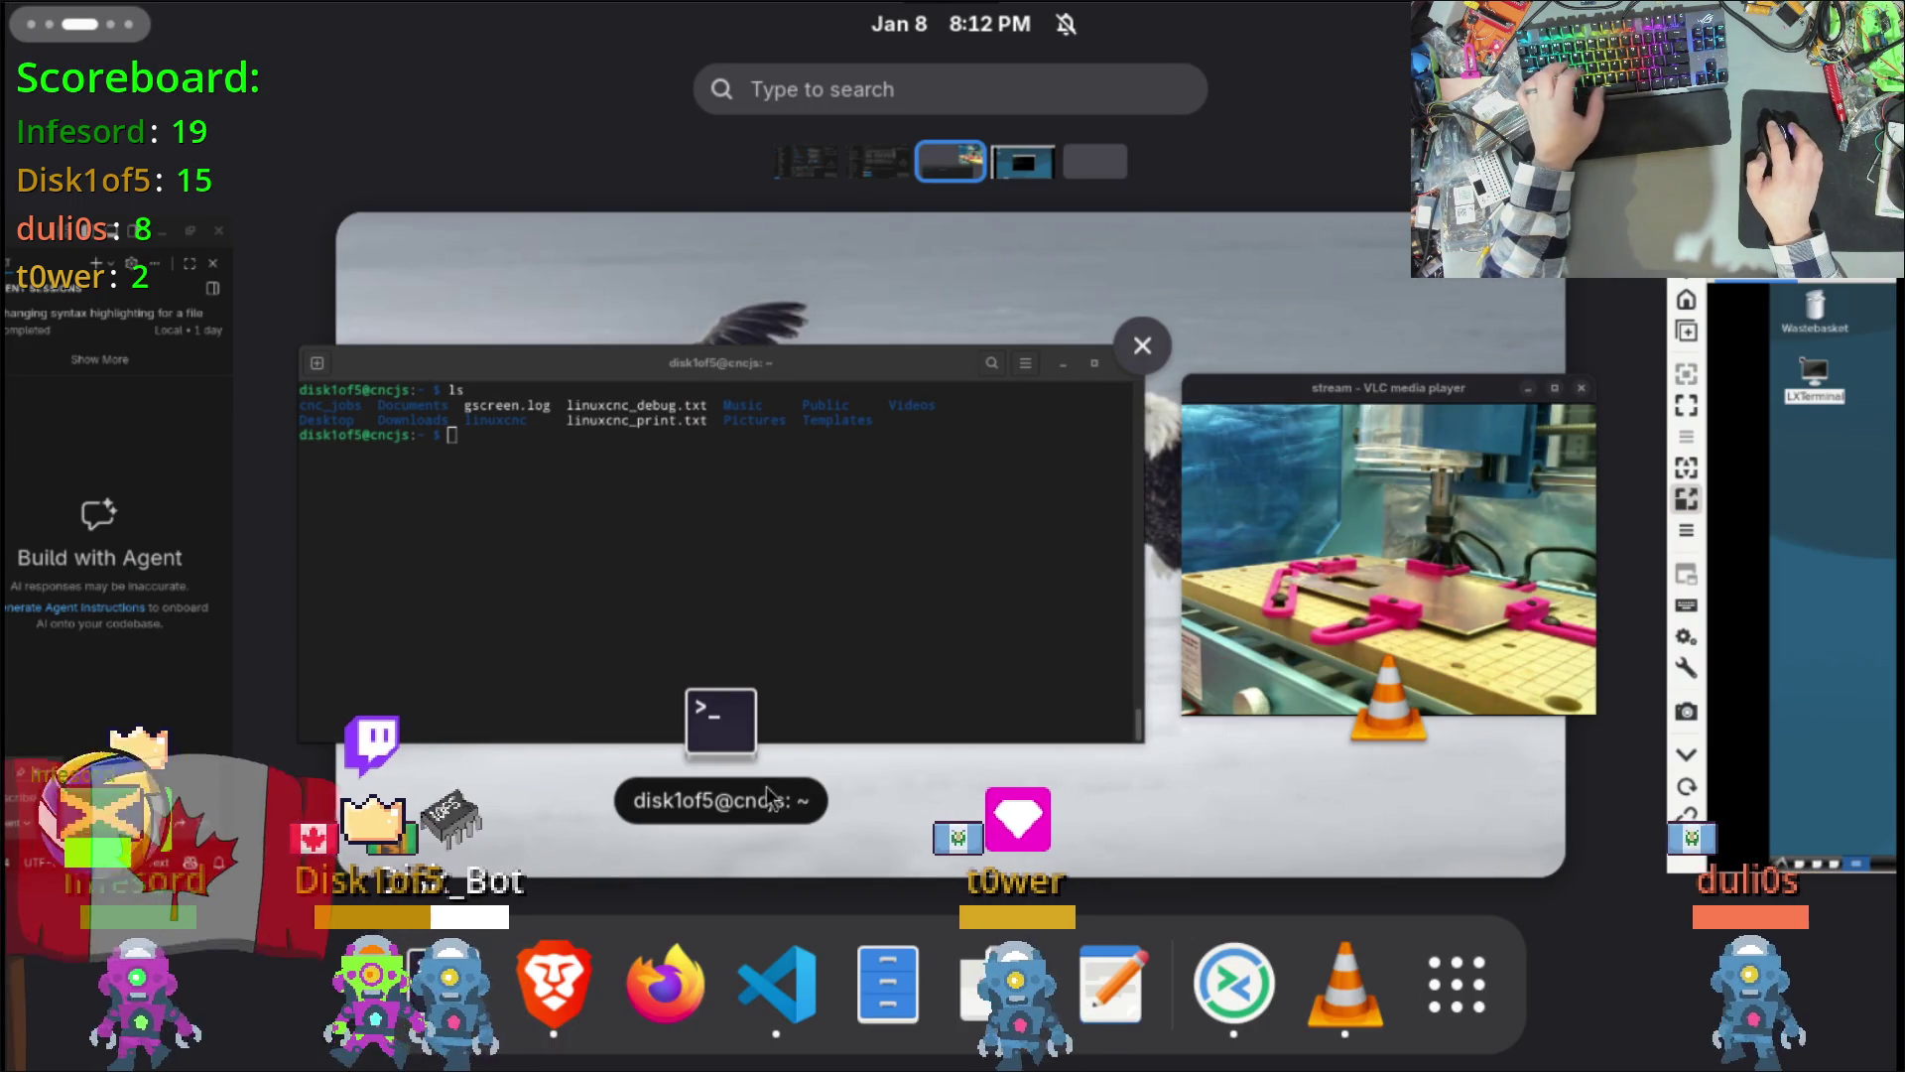
right_click(1367, 1007)
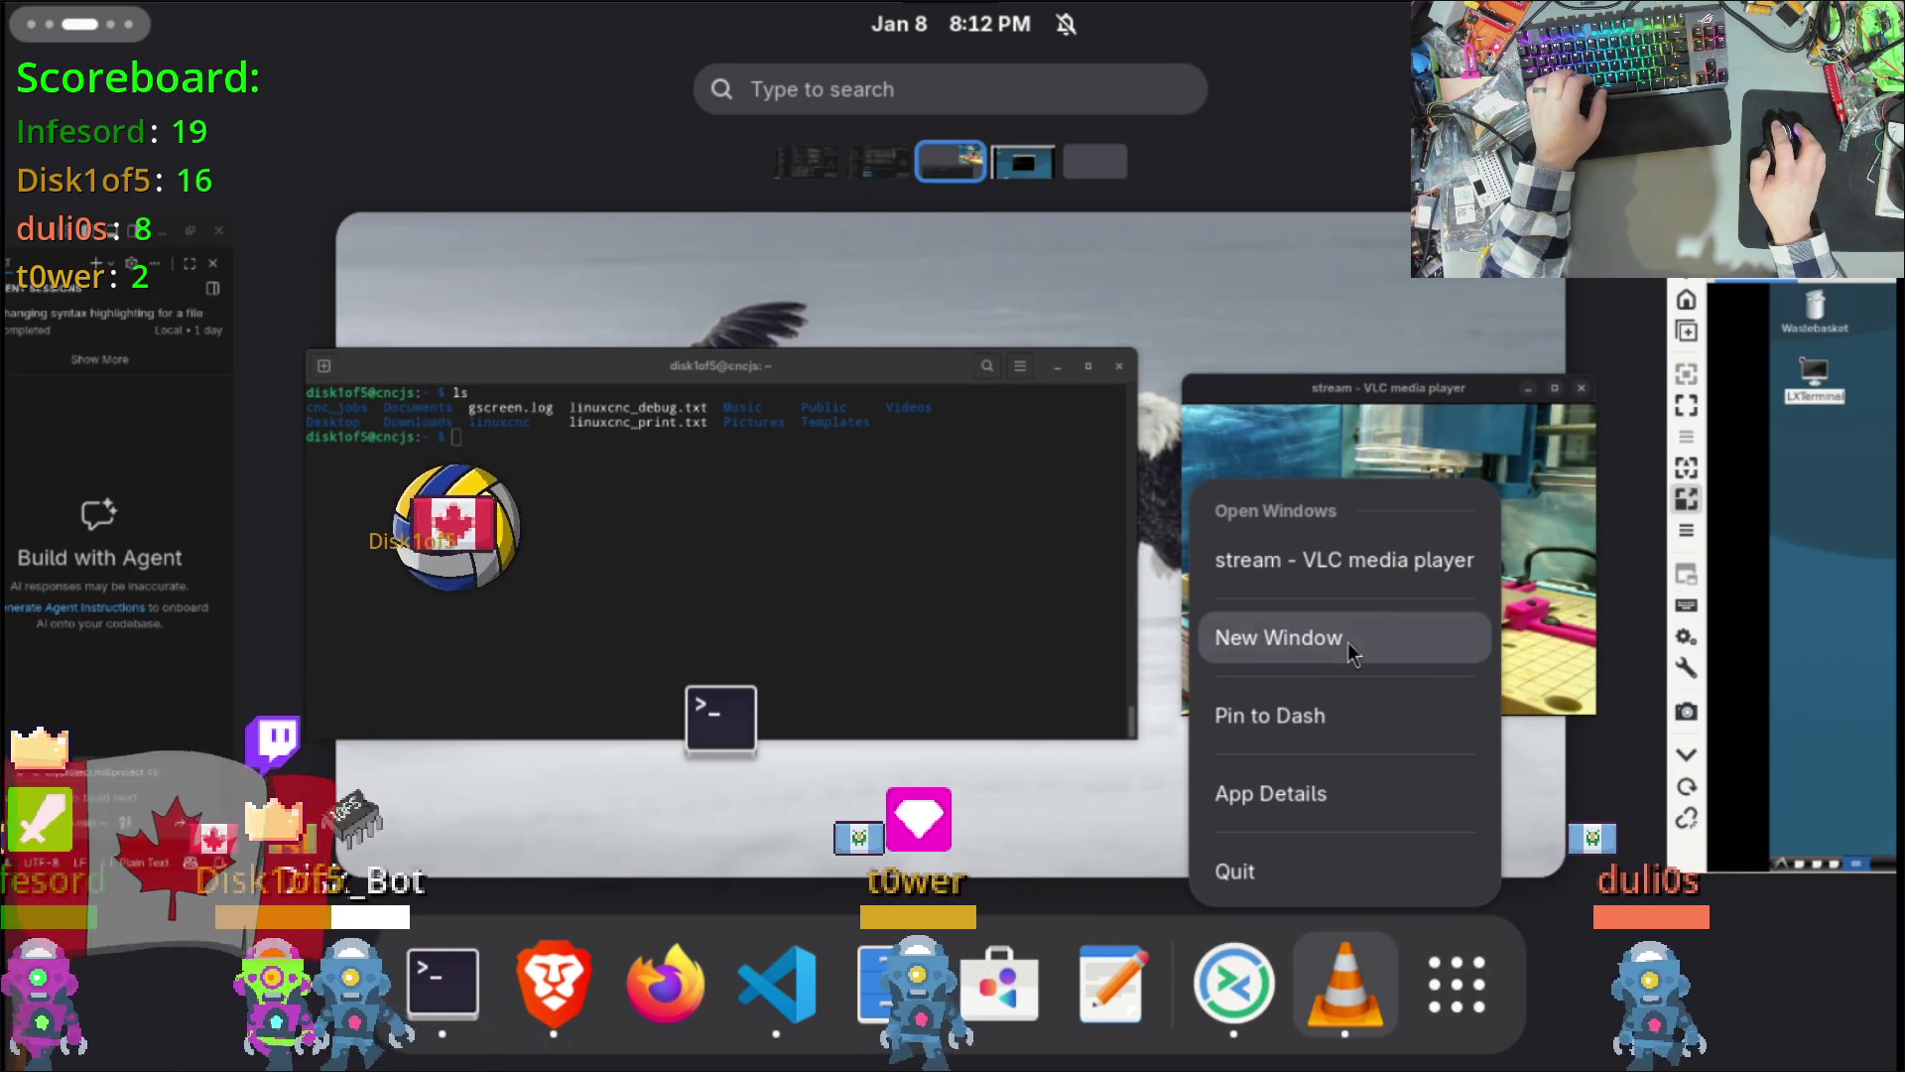
left_click(1352, 635)
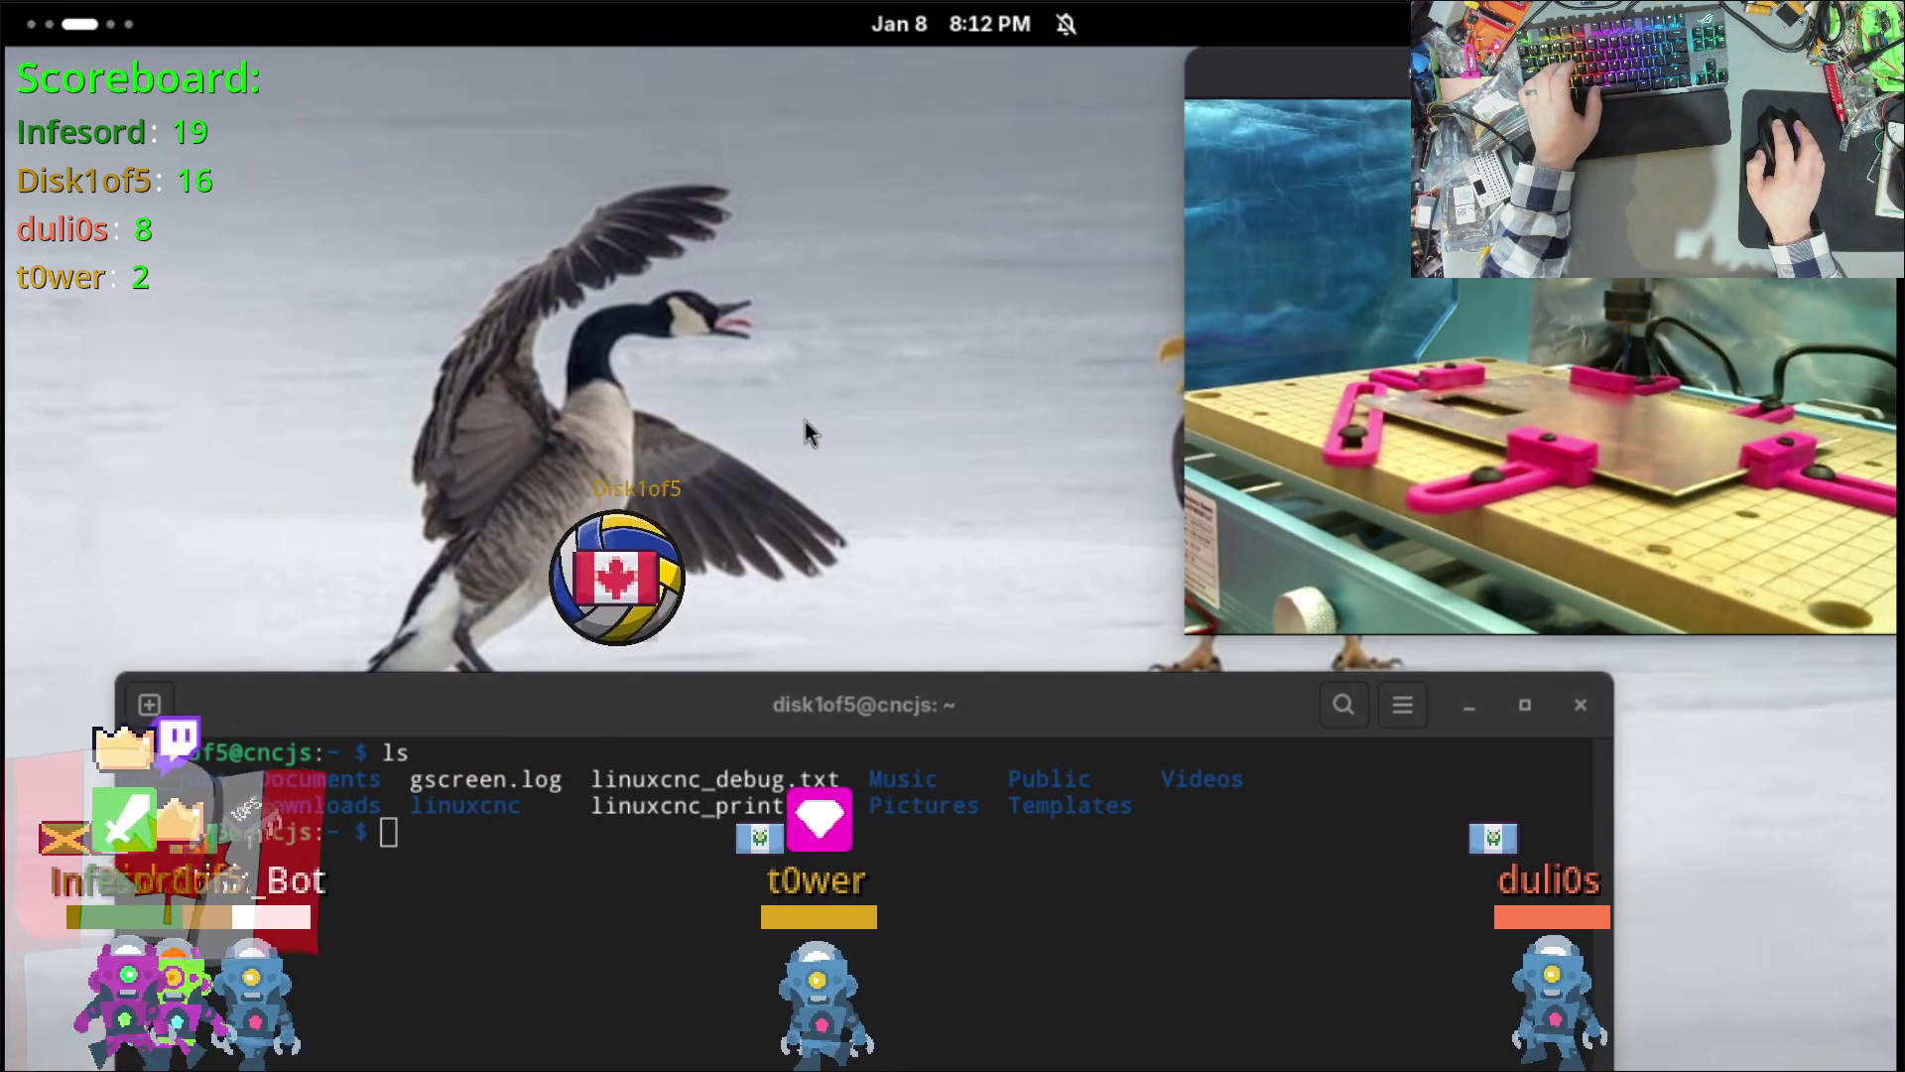
Step: Check the VLC stream window's options and switch between the remote cnc and terminal workspaces
right_click(1388, 80)
key("Escape")
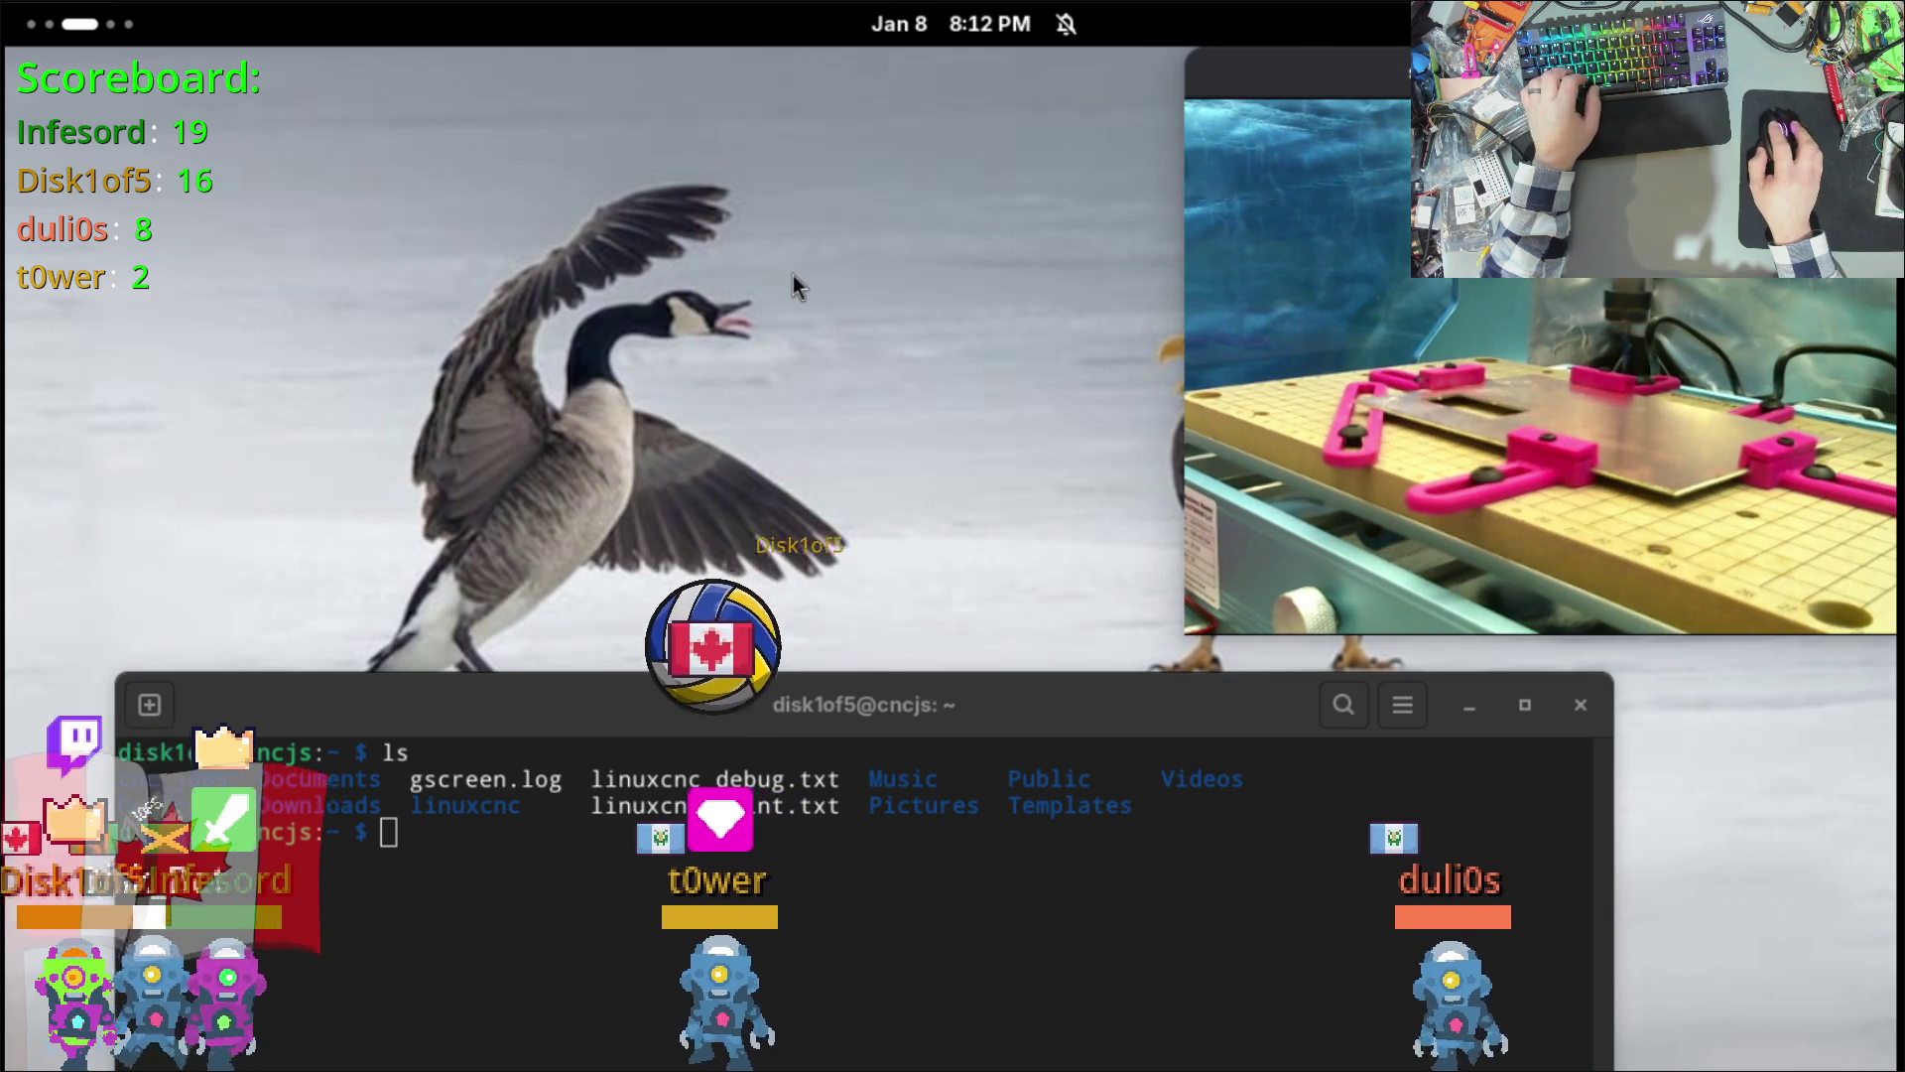
key("super+Page_Down")
key("super+Page_Up")
key("super+Page_Up")
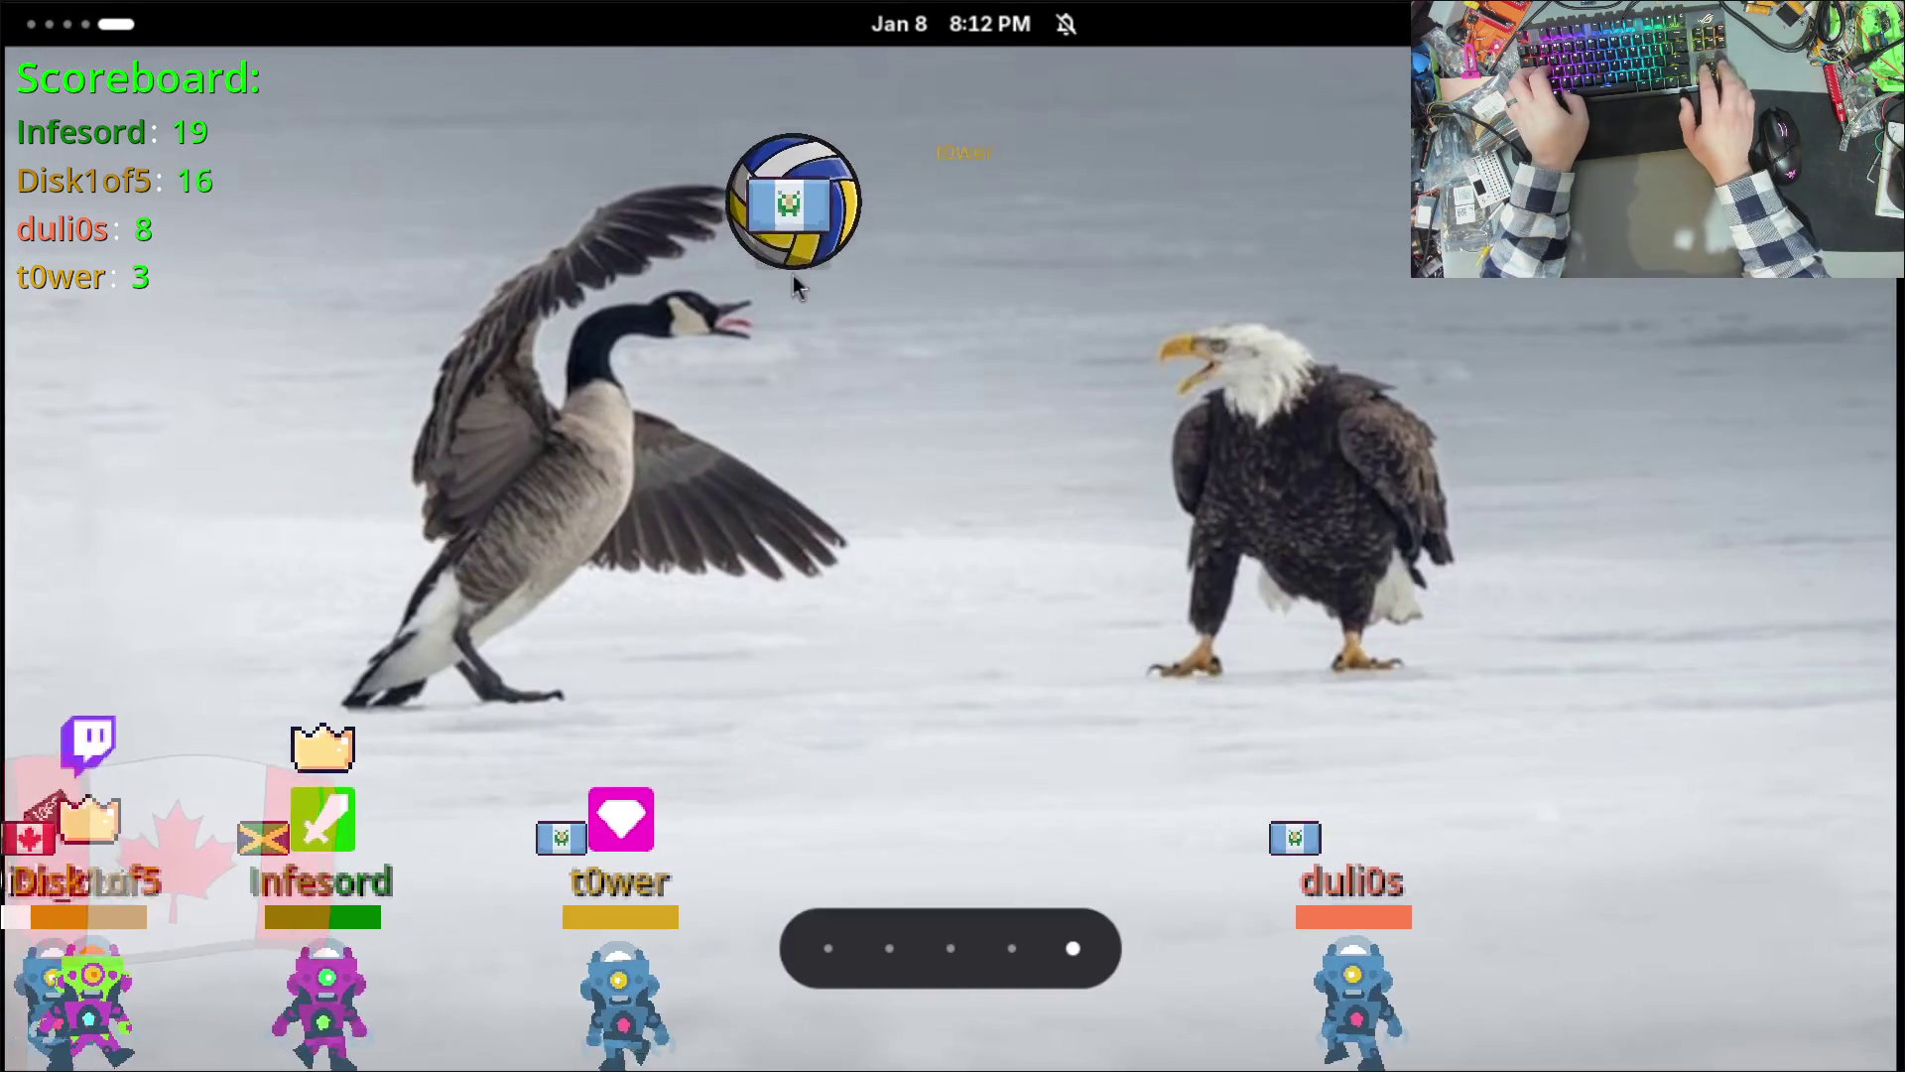
key("super+Page_Down")
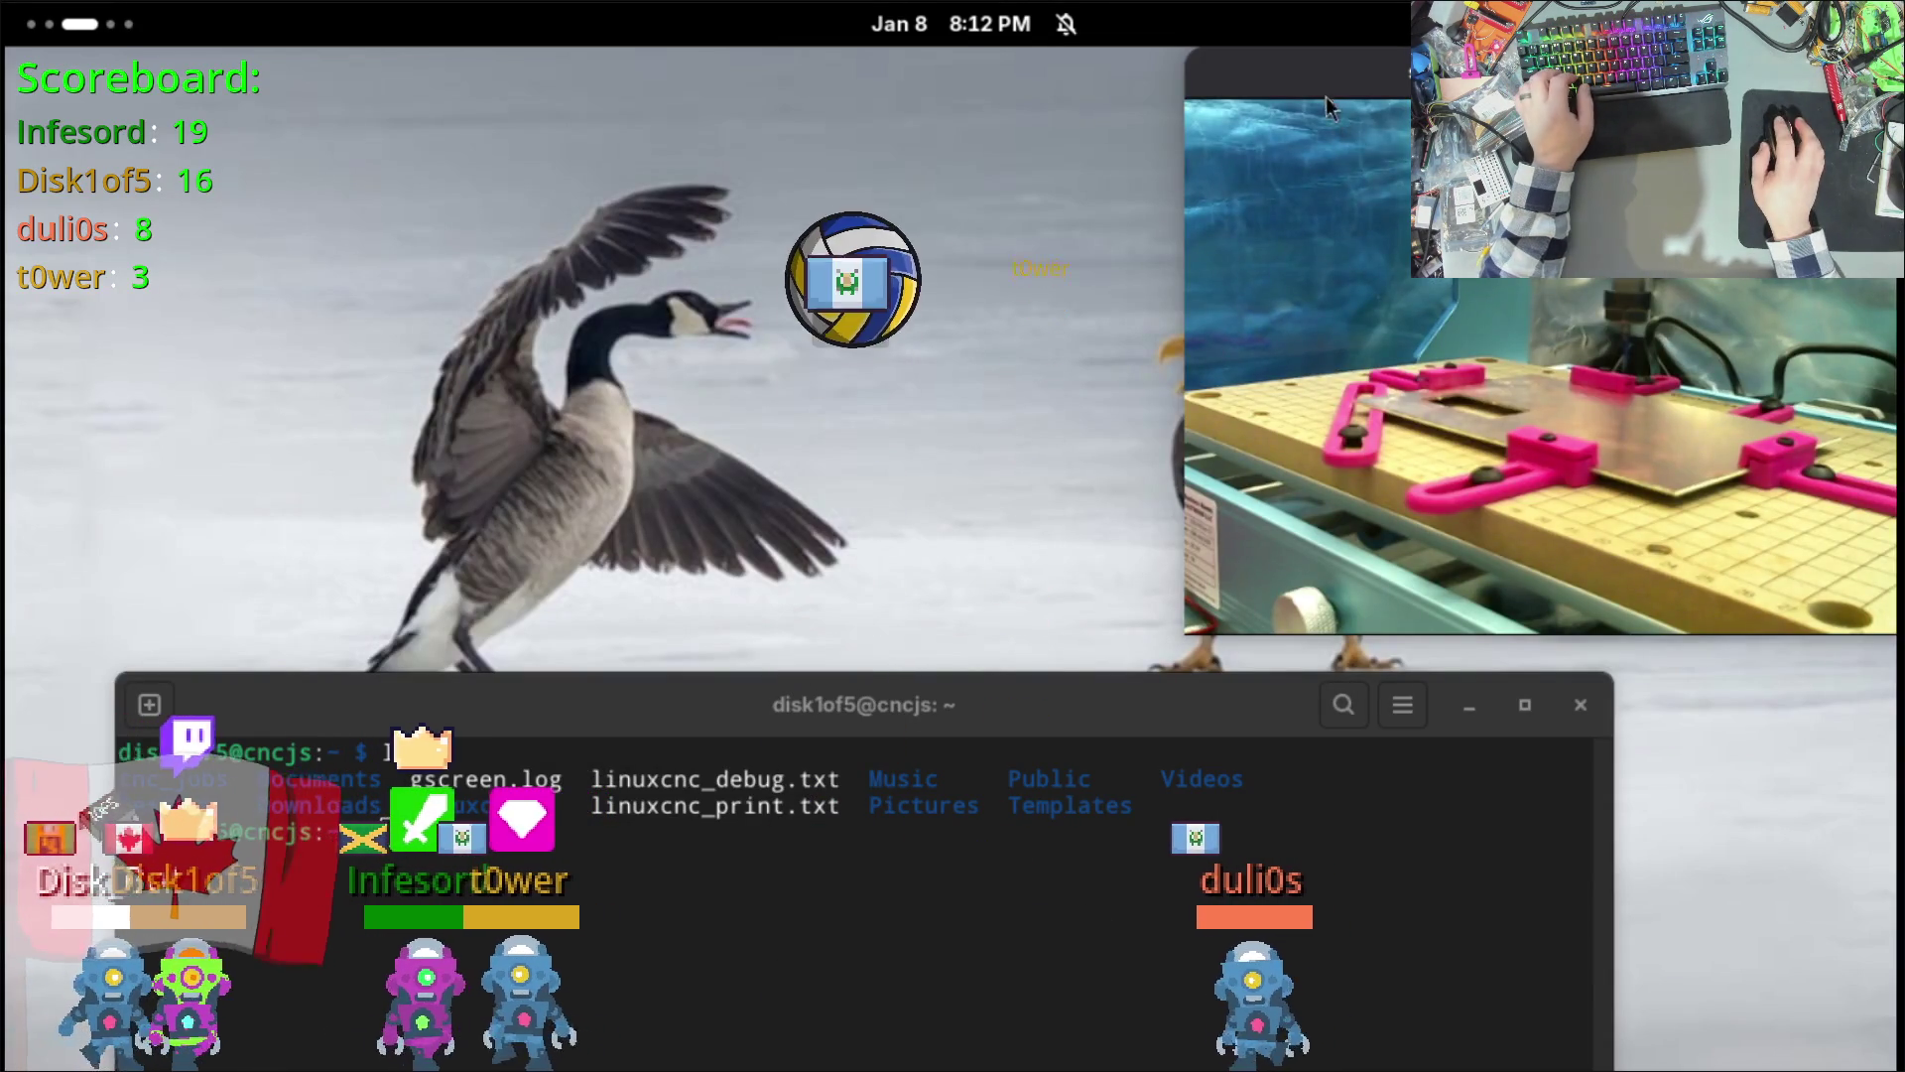
right_click(1330, 84)
key("Escape")
Step: Nudge the VLC stream window slightly lower and look through VLC's app and playback options
key("super")
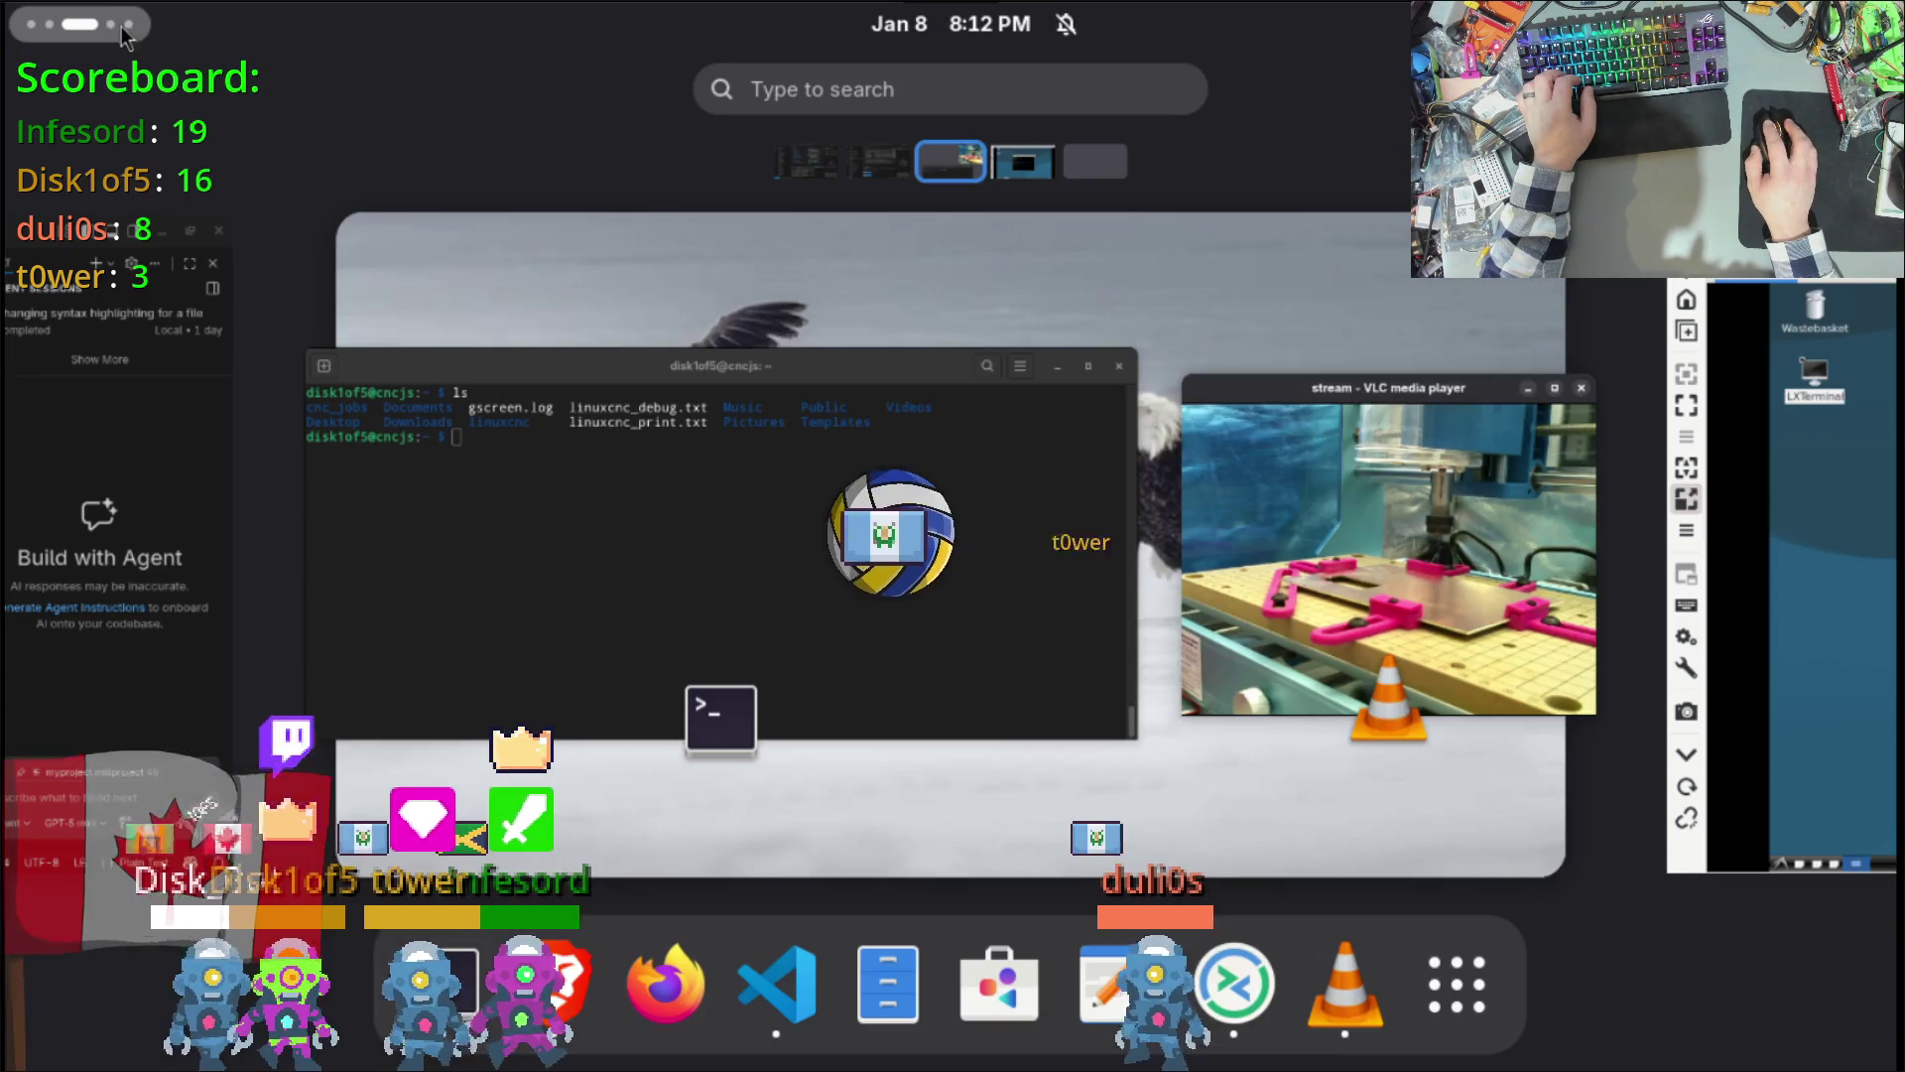
right_click(1346, 998)
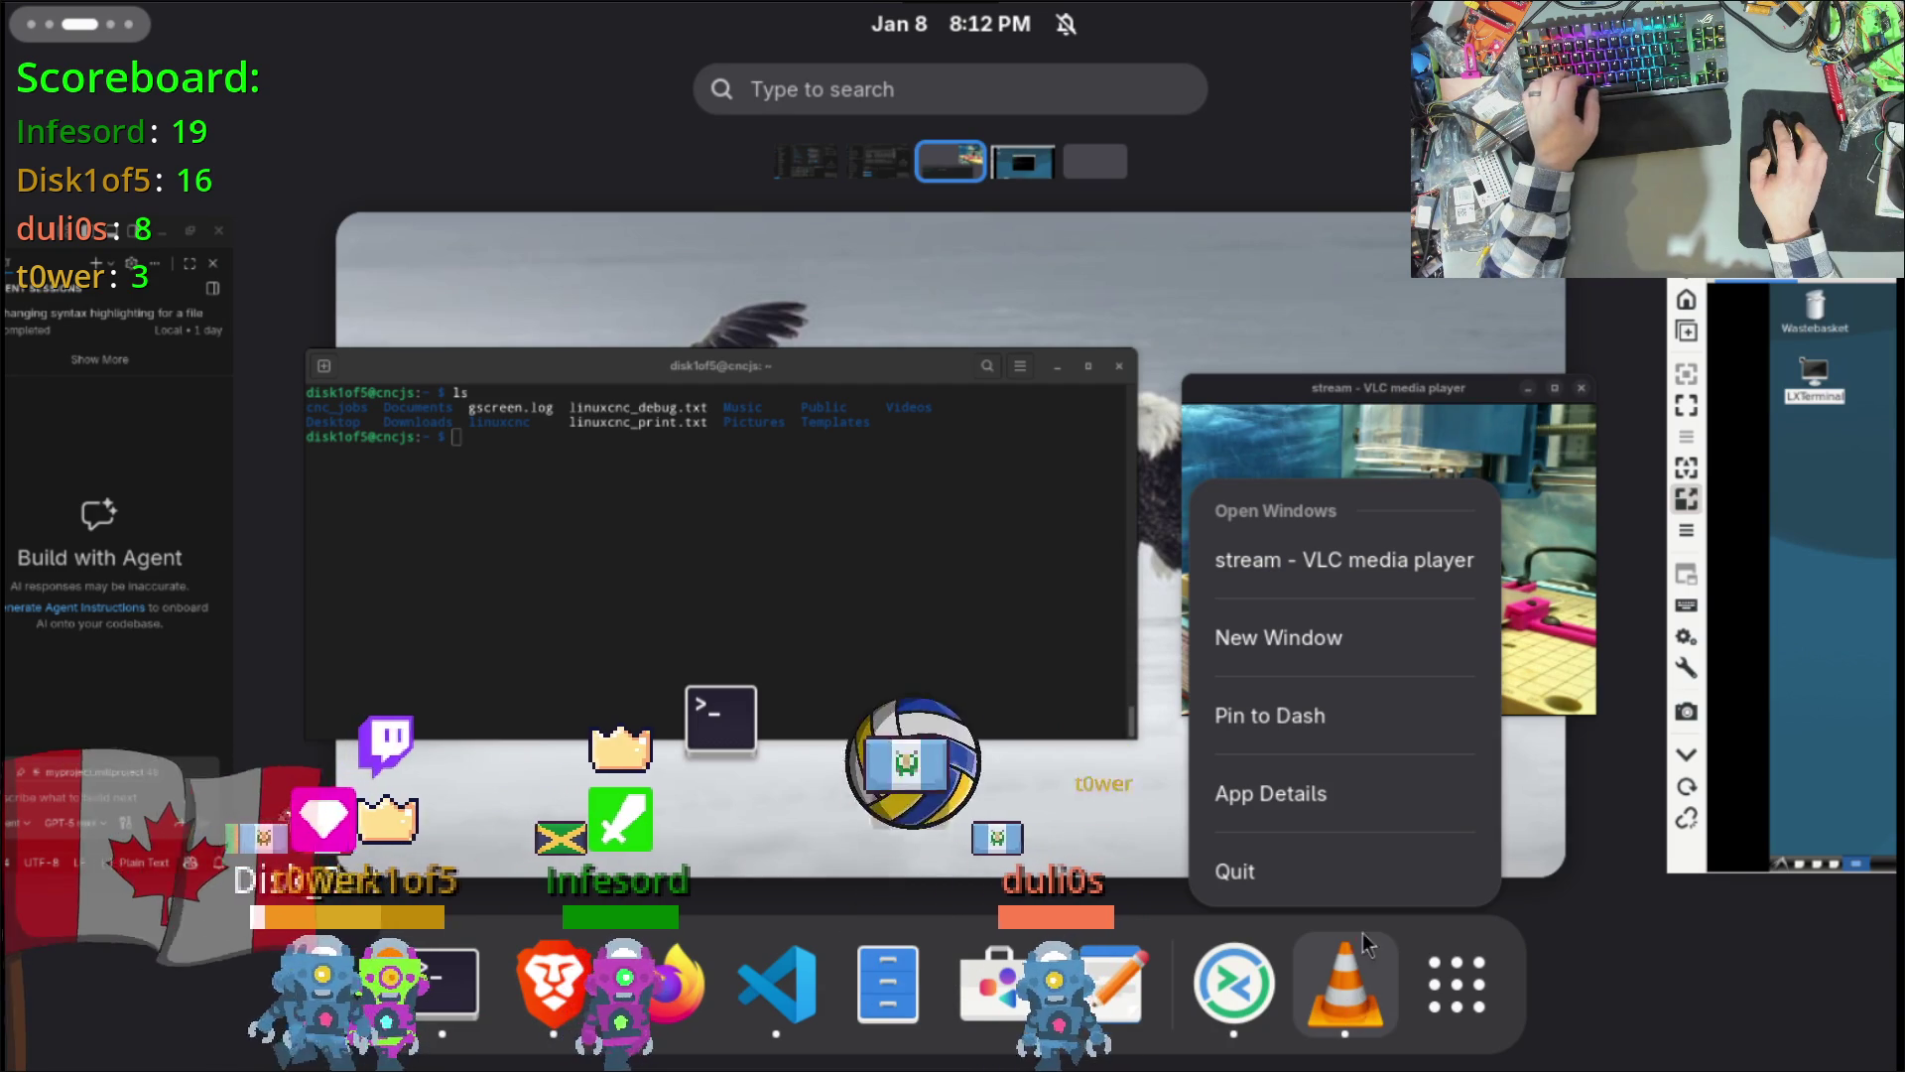
left_click(1328, 640)
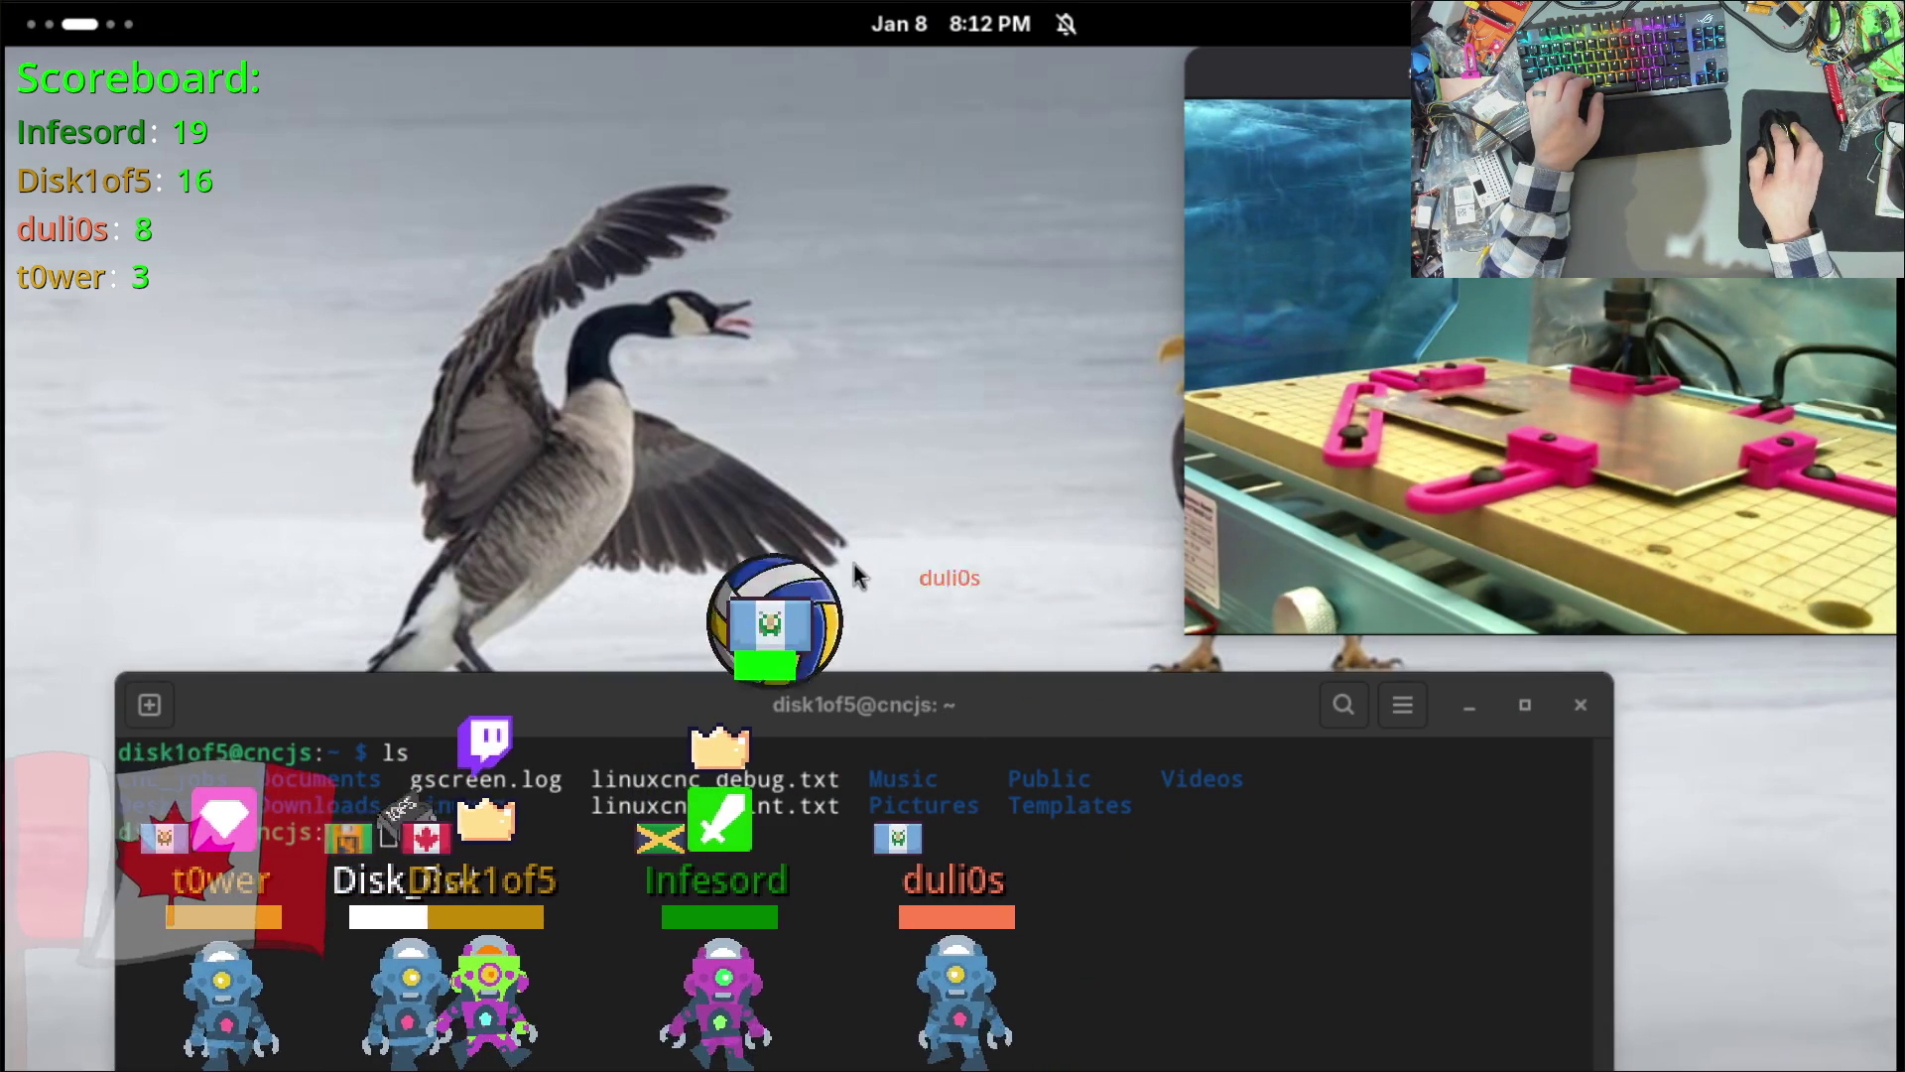
mouse_move(1404, 83)
left_mouse_down()
mouse_move(976, 162)
mouse_move(1404, 89)
left_mouse_up()
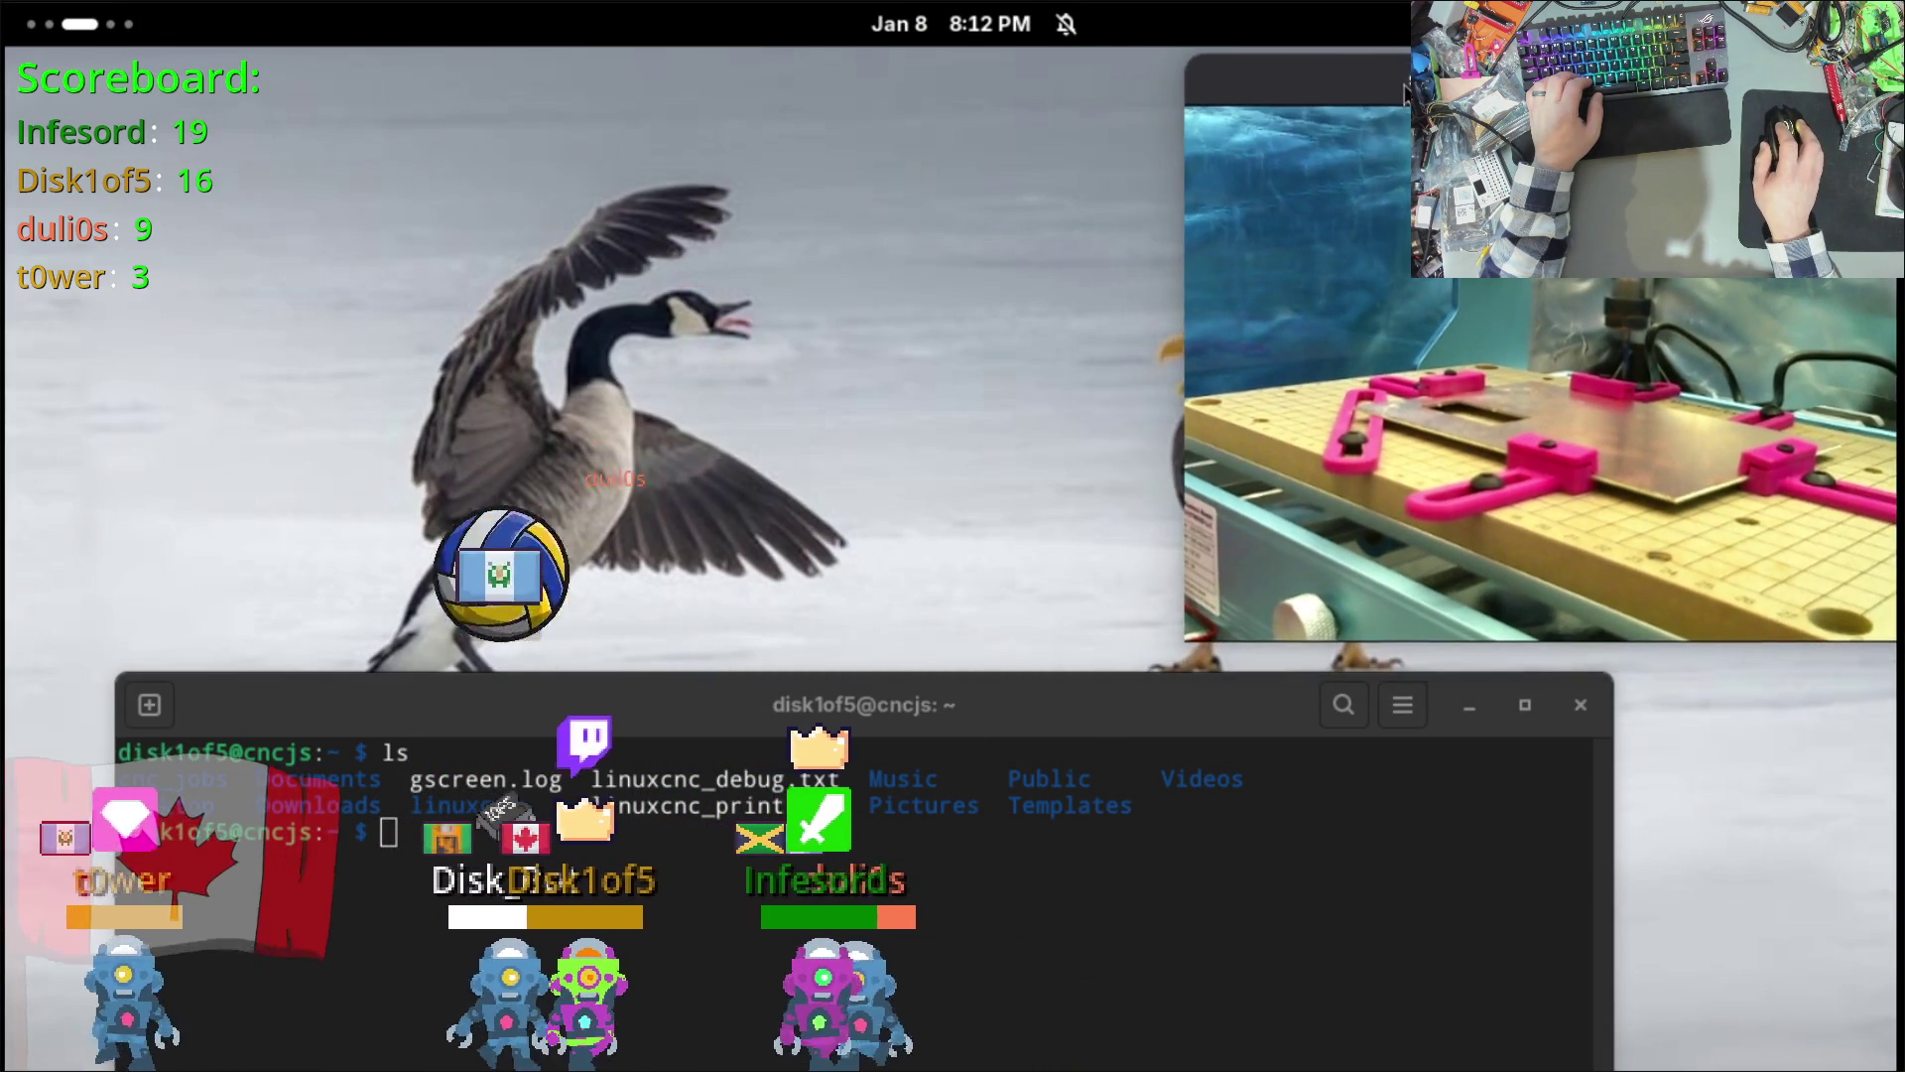
right_click(1458, 159)
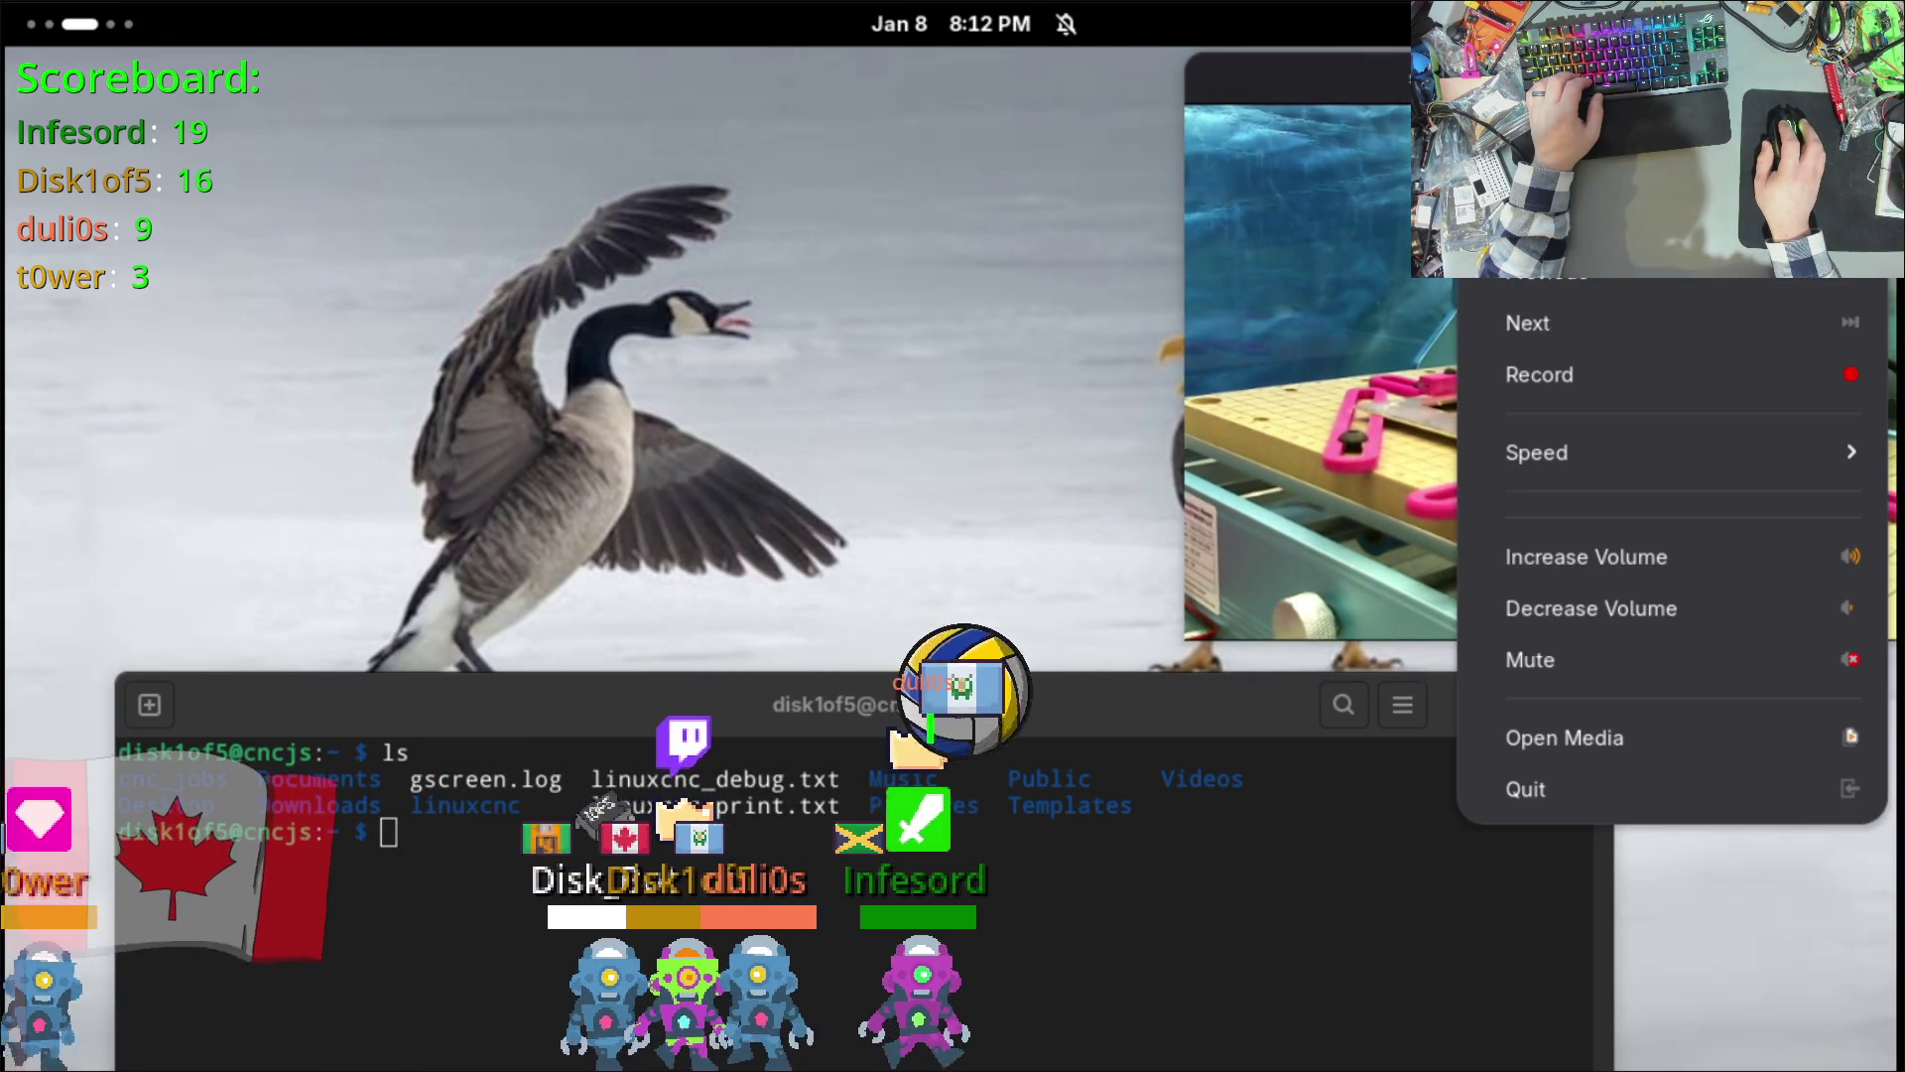
left_click(1652, 23)
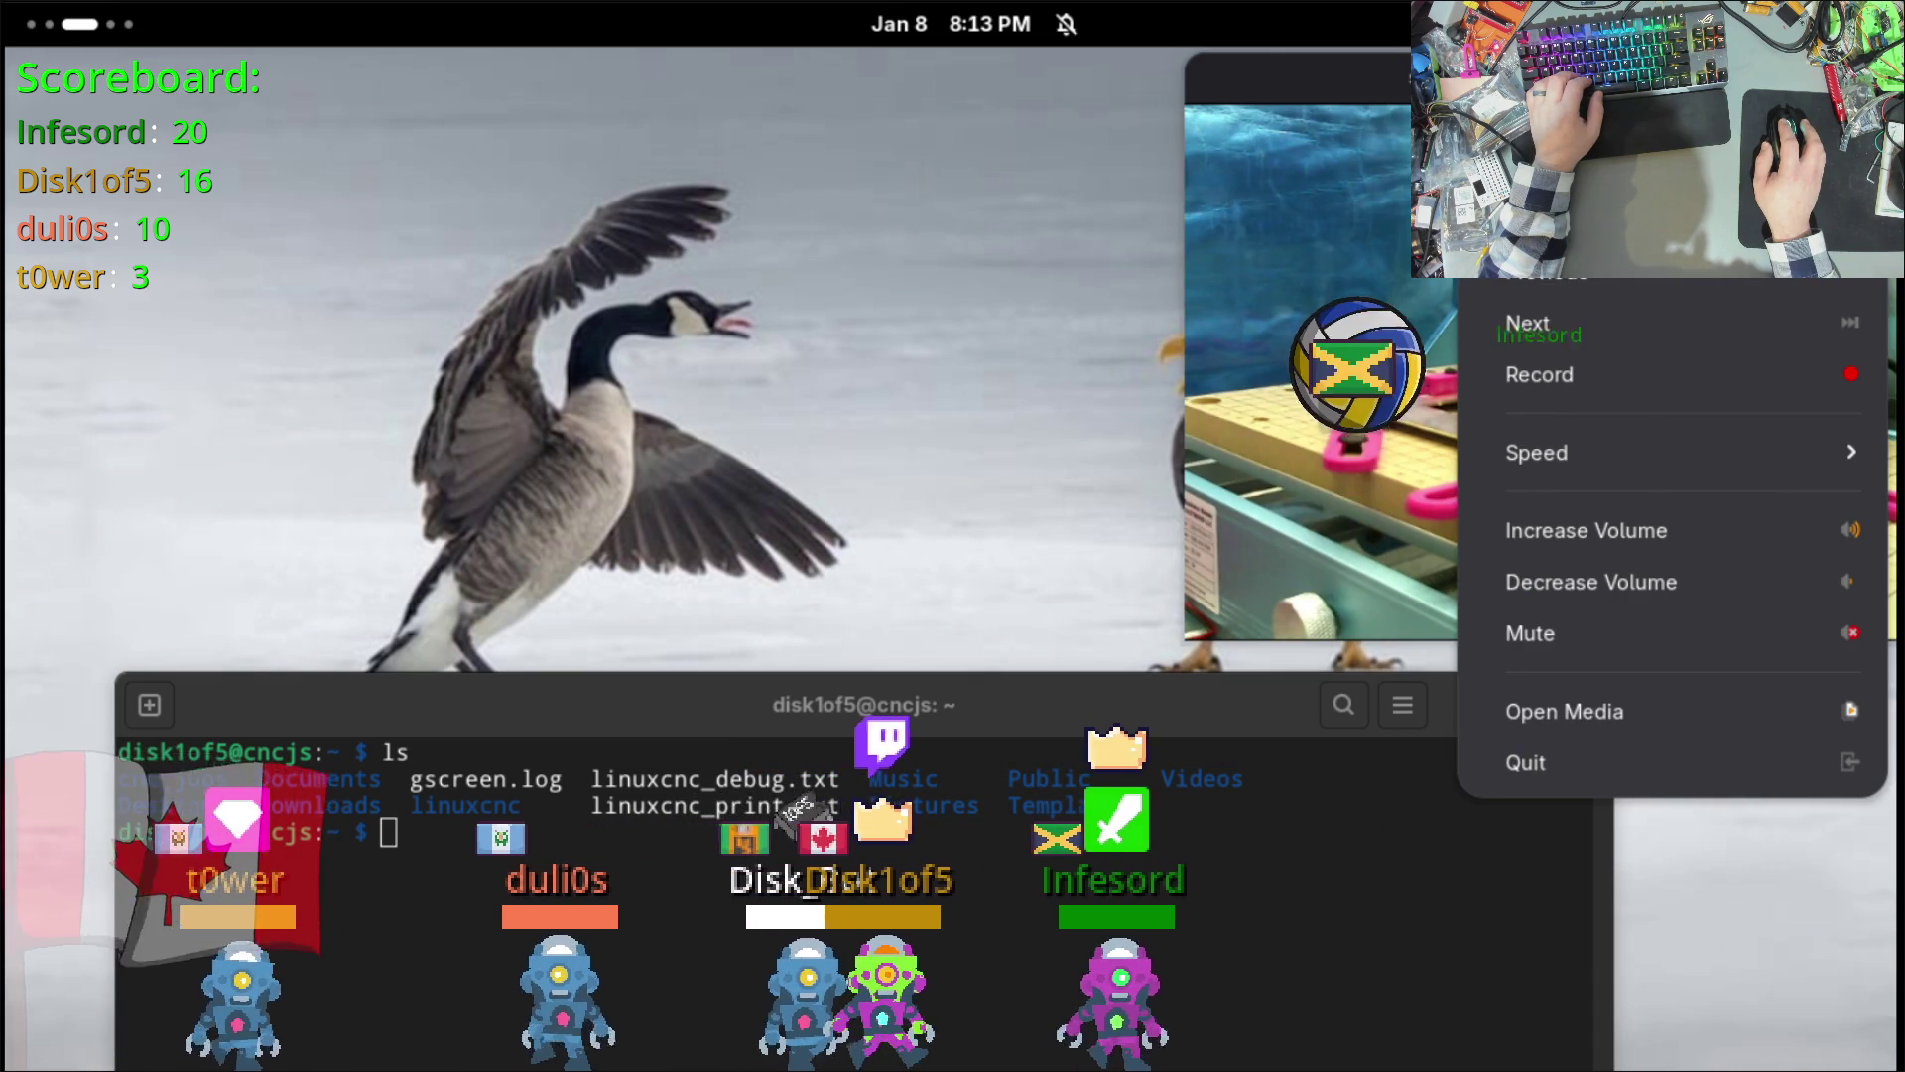
left_click(965, 542)
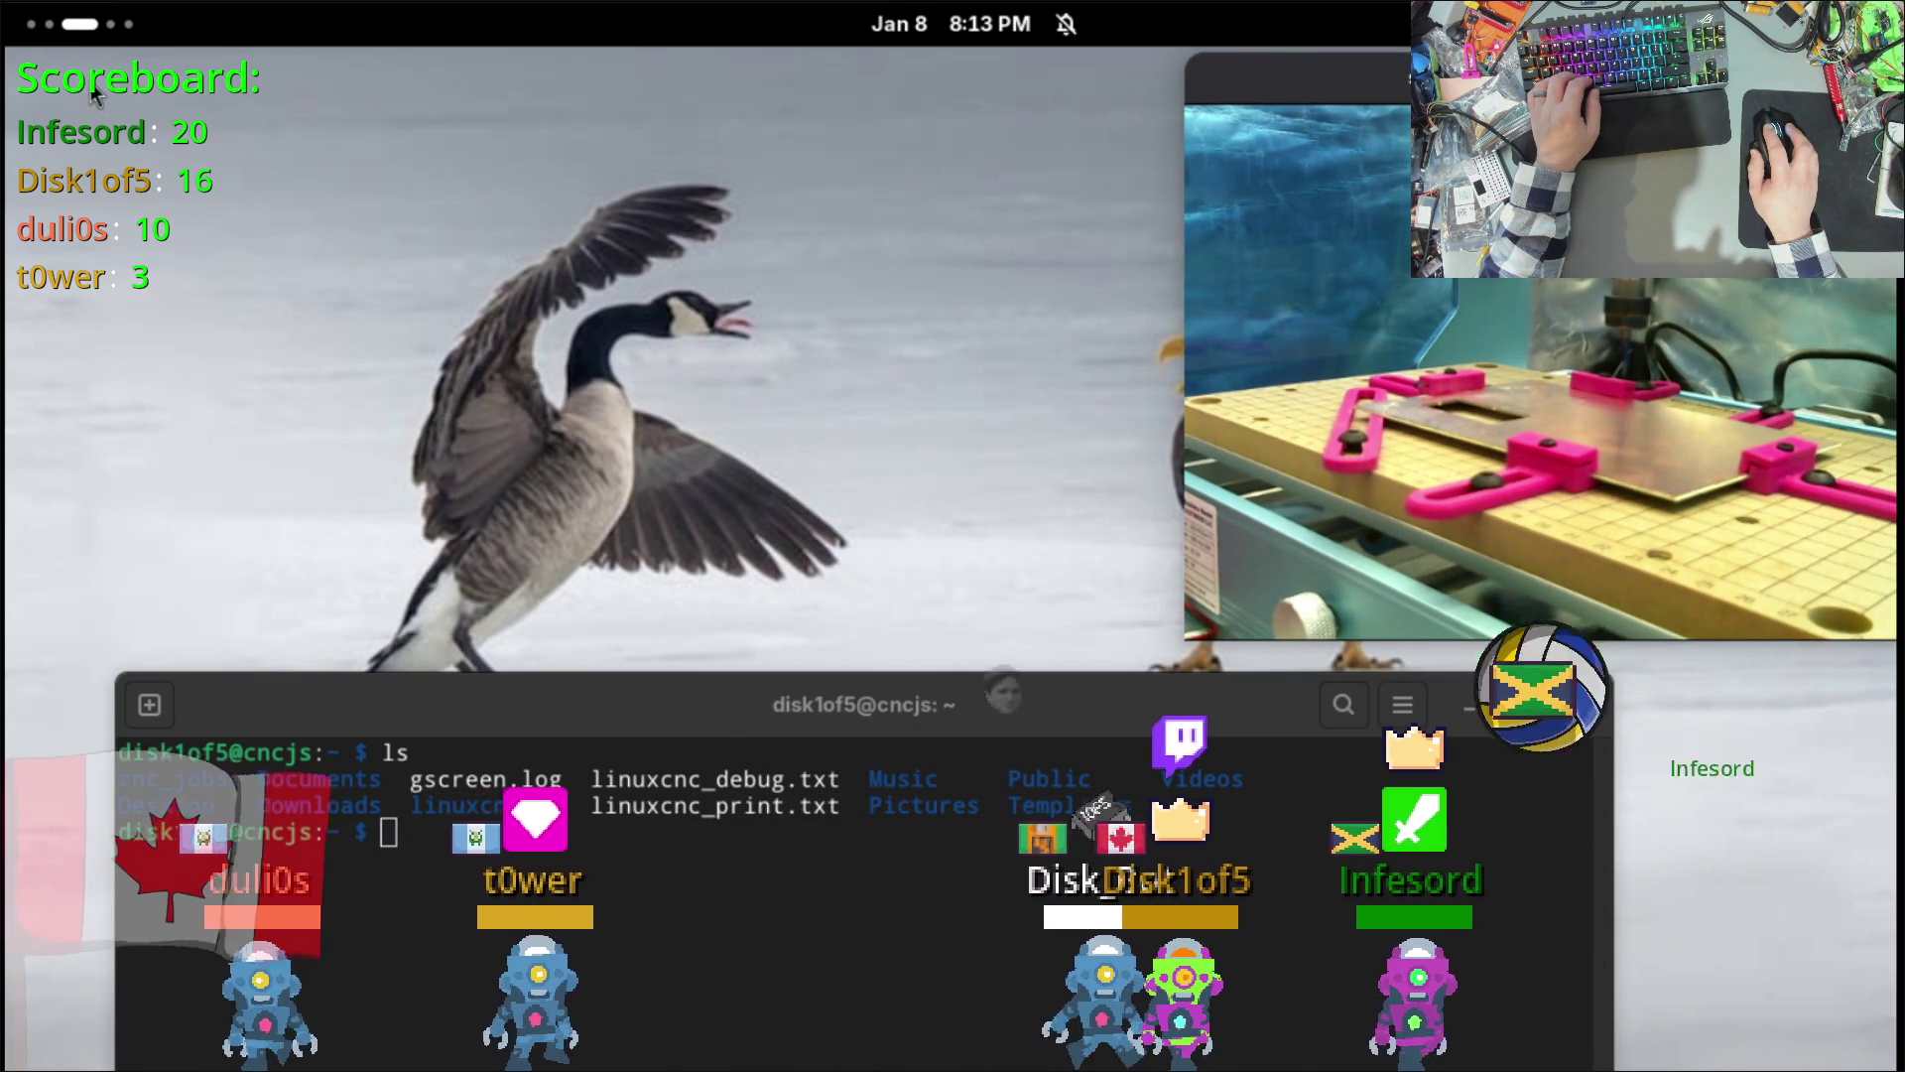
left_click(80, 24)
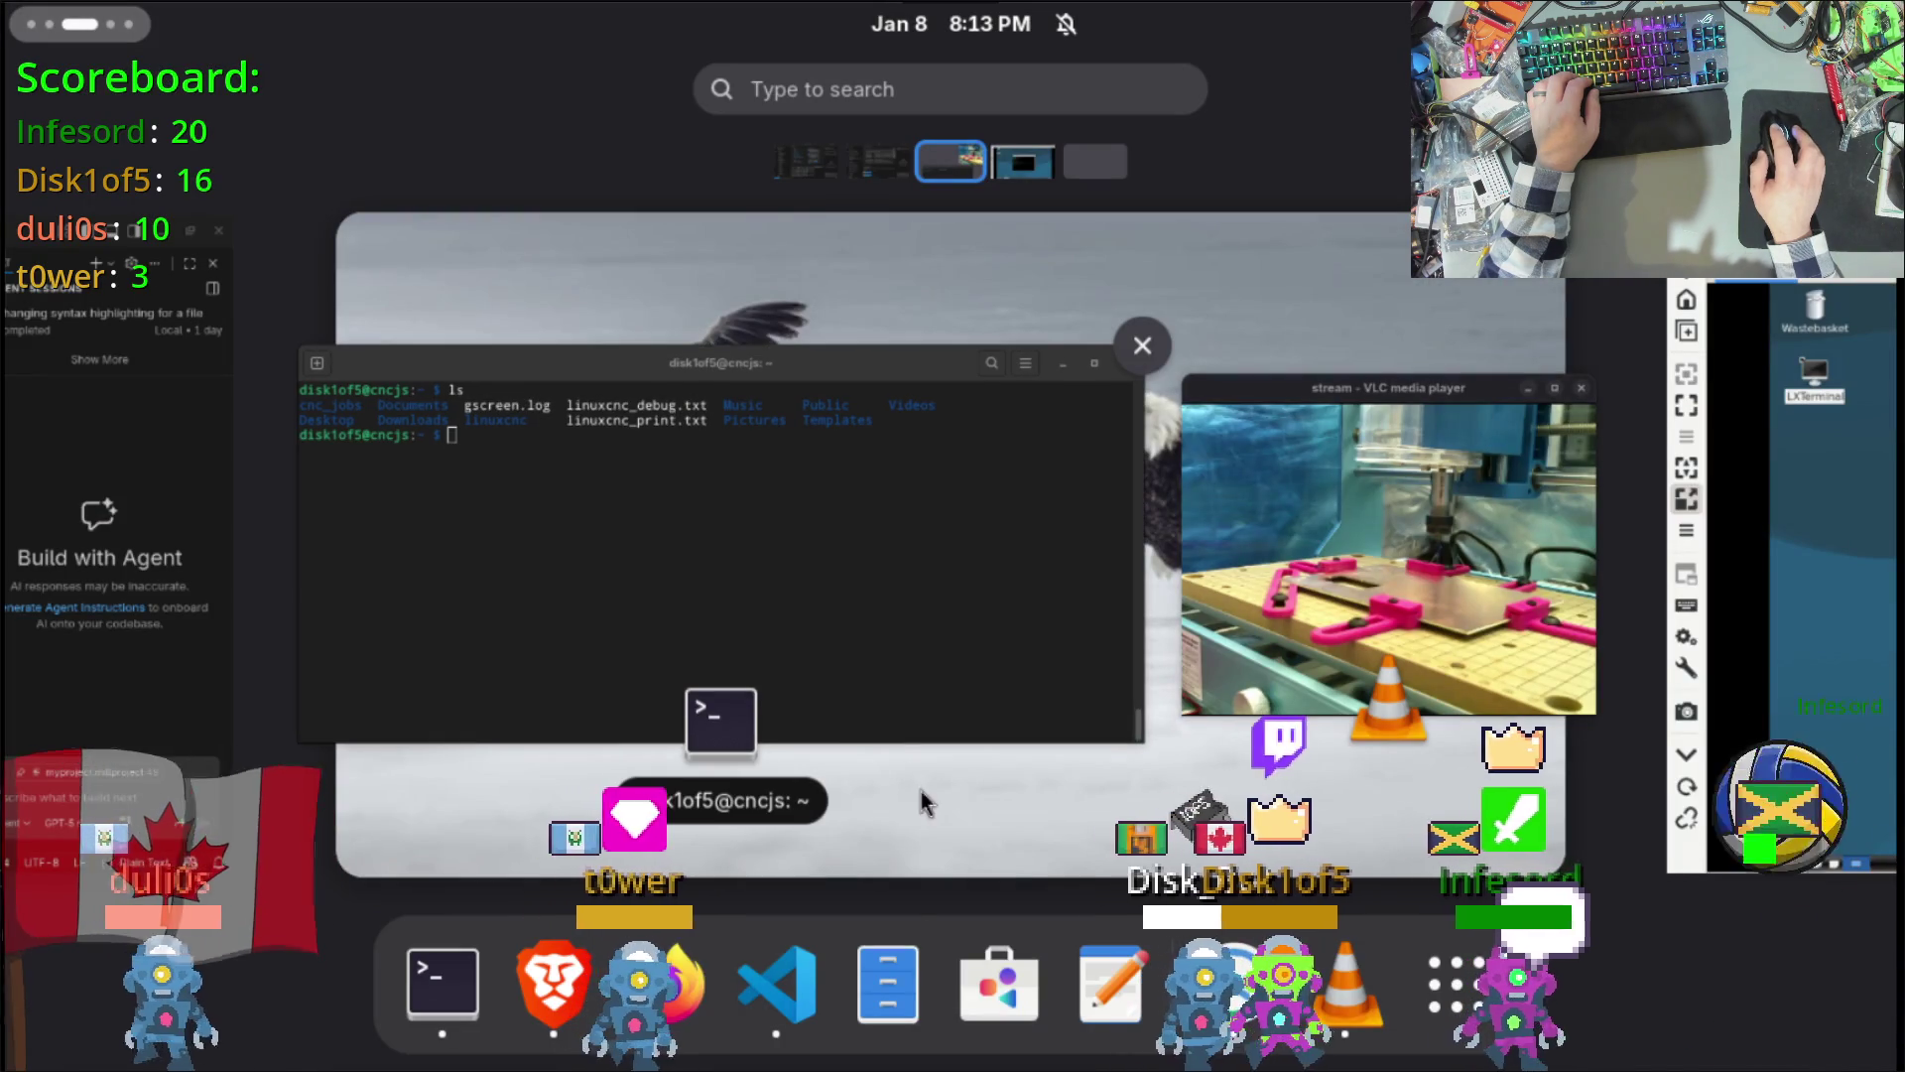
Step: Bring Brave onto the terminal workspace, moved to the left and slightly shrunk
left_click(549, 995)
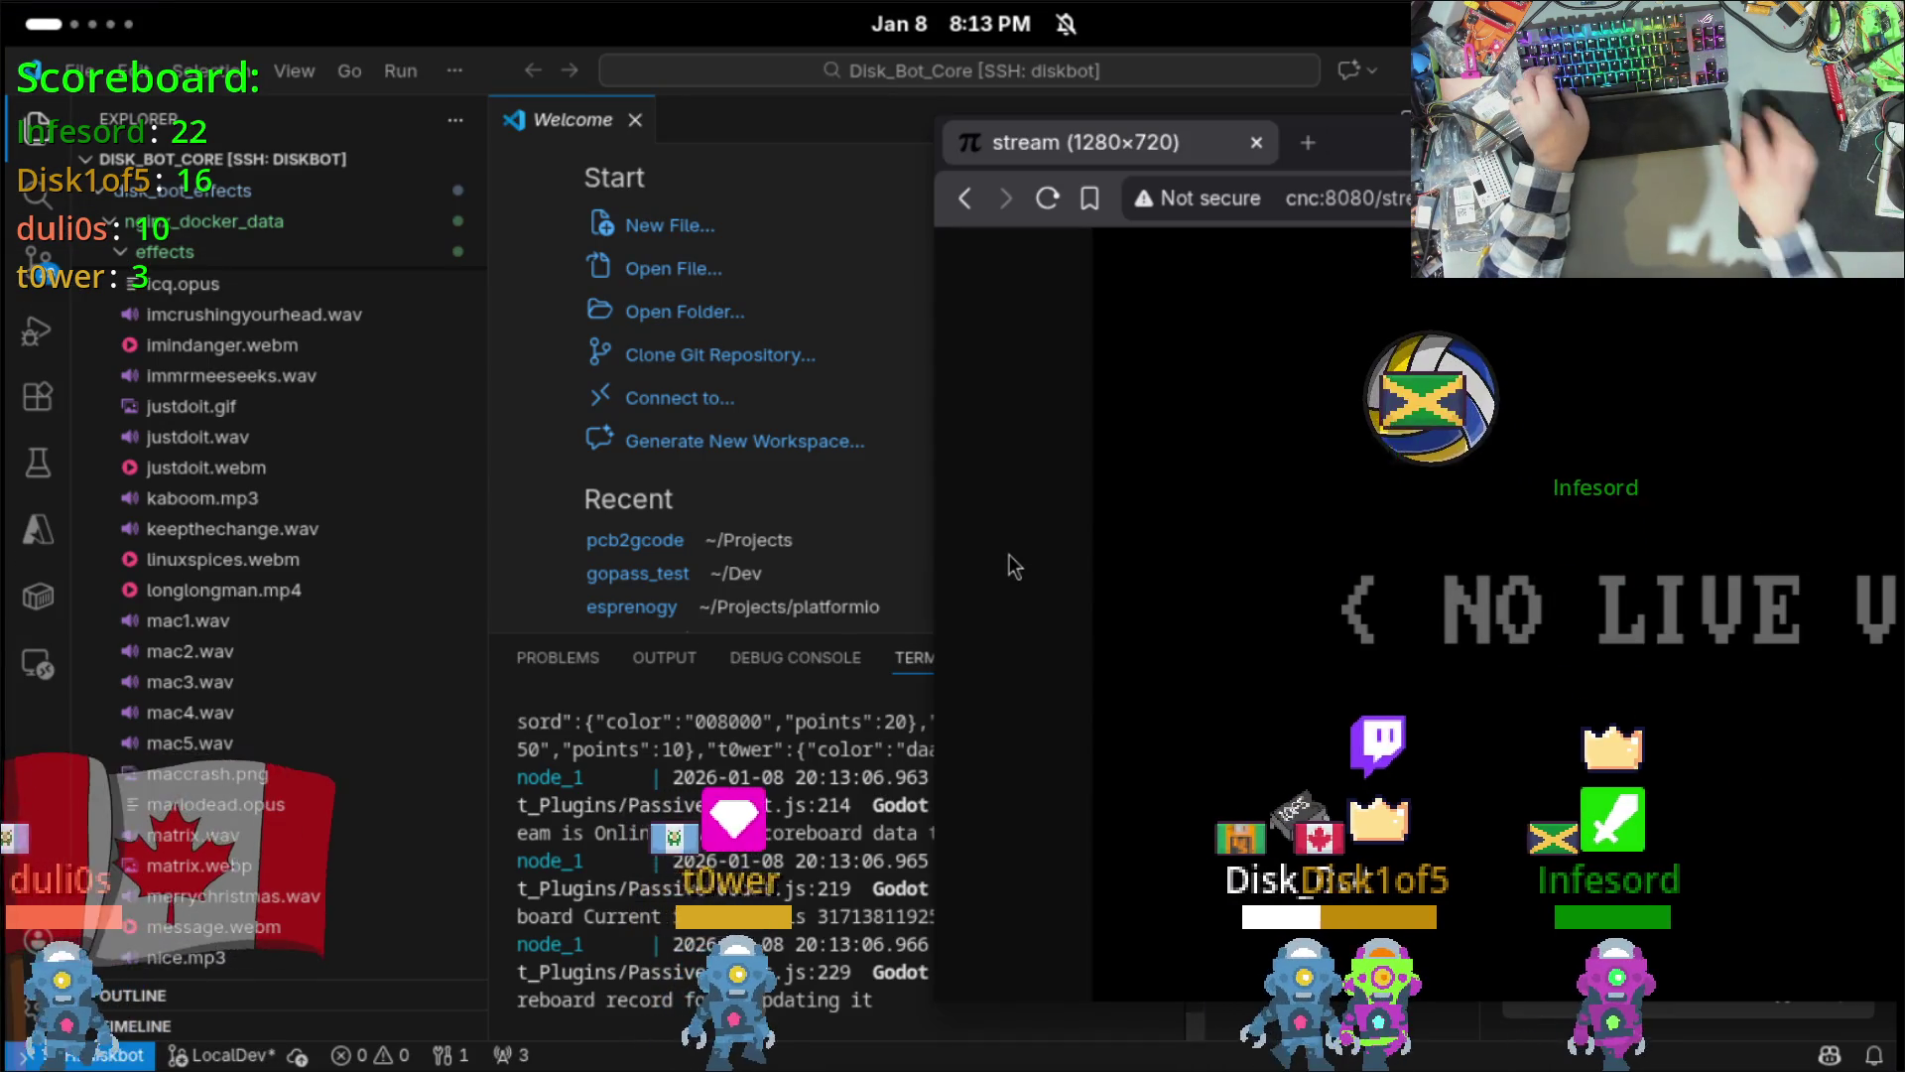
key("super+shift+Page_Up")
left_click_drag(1290, 144, 373, 147)
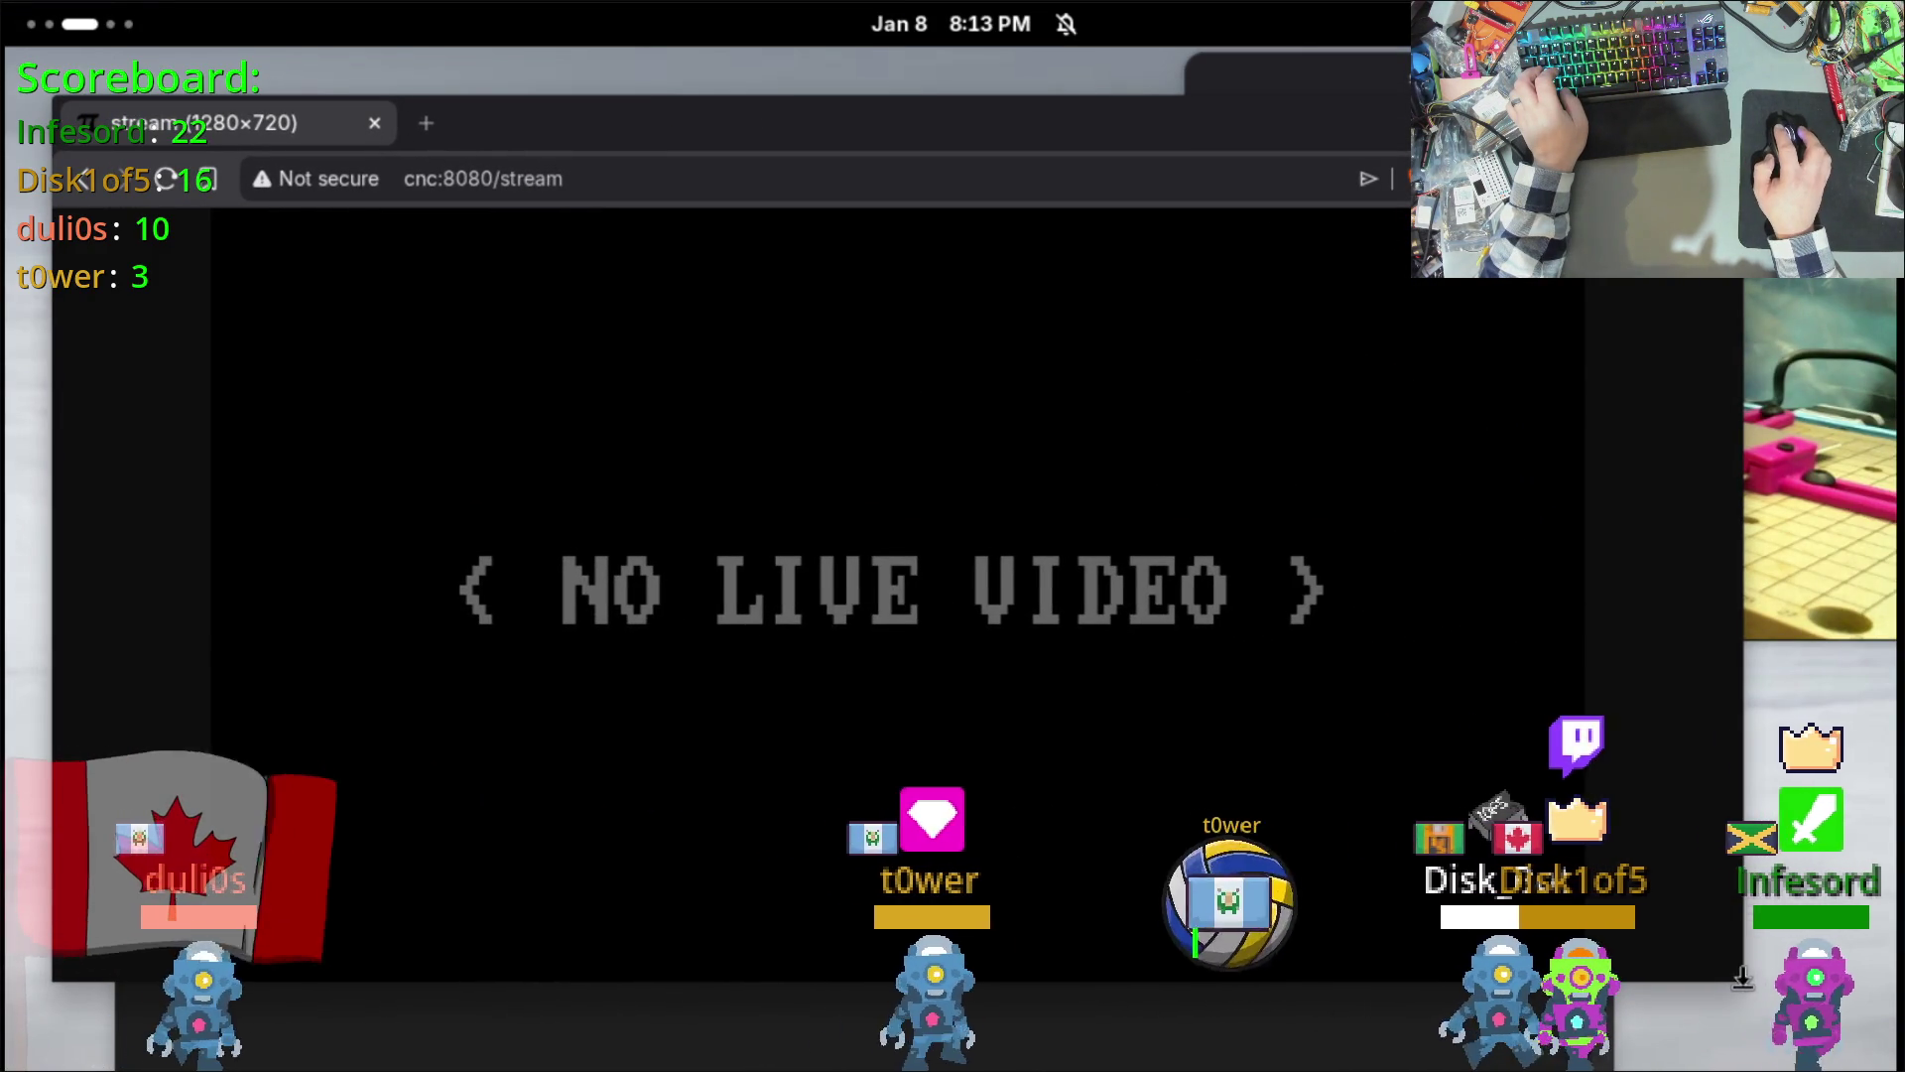
mouse_move(1743, 982)
left_mouse_down()
mouse_move(1271, 658)
mouse_move(1108, 657)
left_mouse_up()
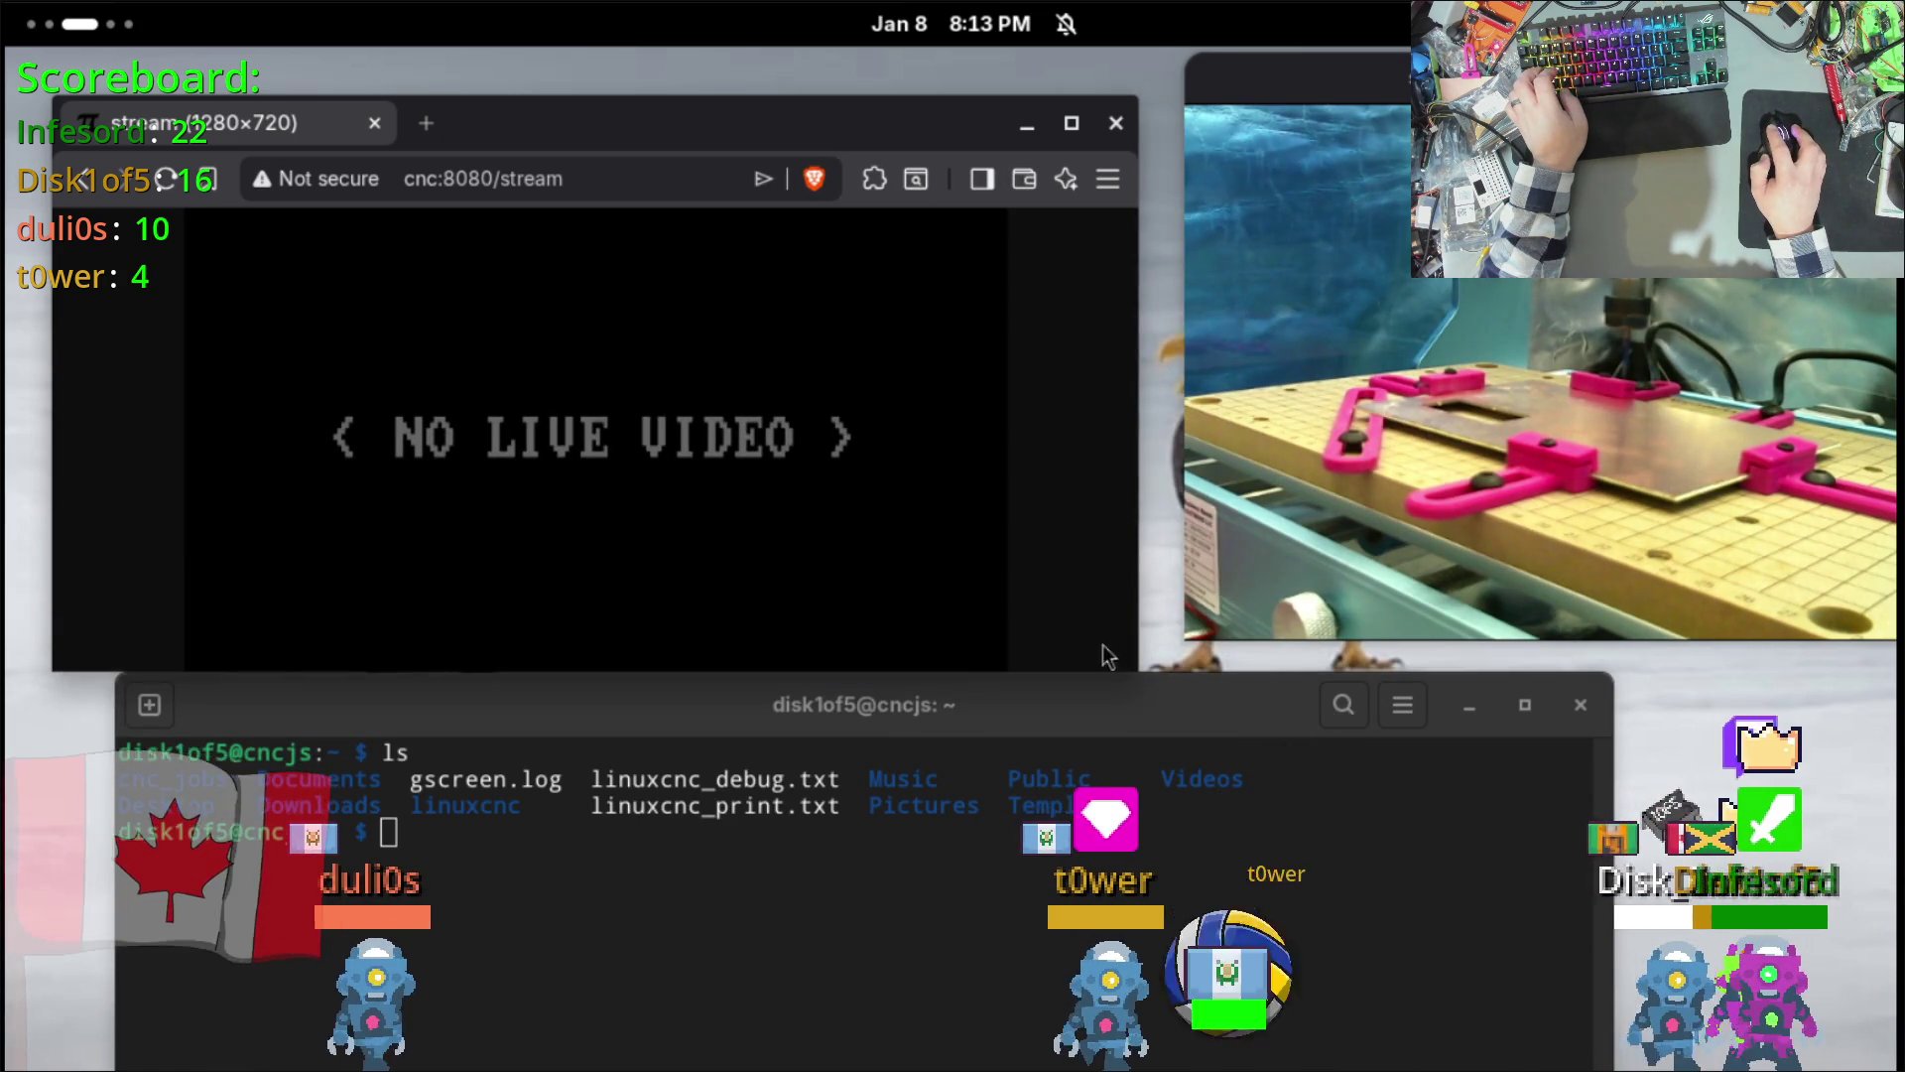
Step: Change the stream address port from 8080 to 8081, load it, and move Brave to the next workspace
left_click(449, 182)
left_click(490, 181)
key("BackSpace")
type("1")
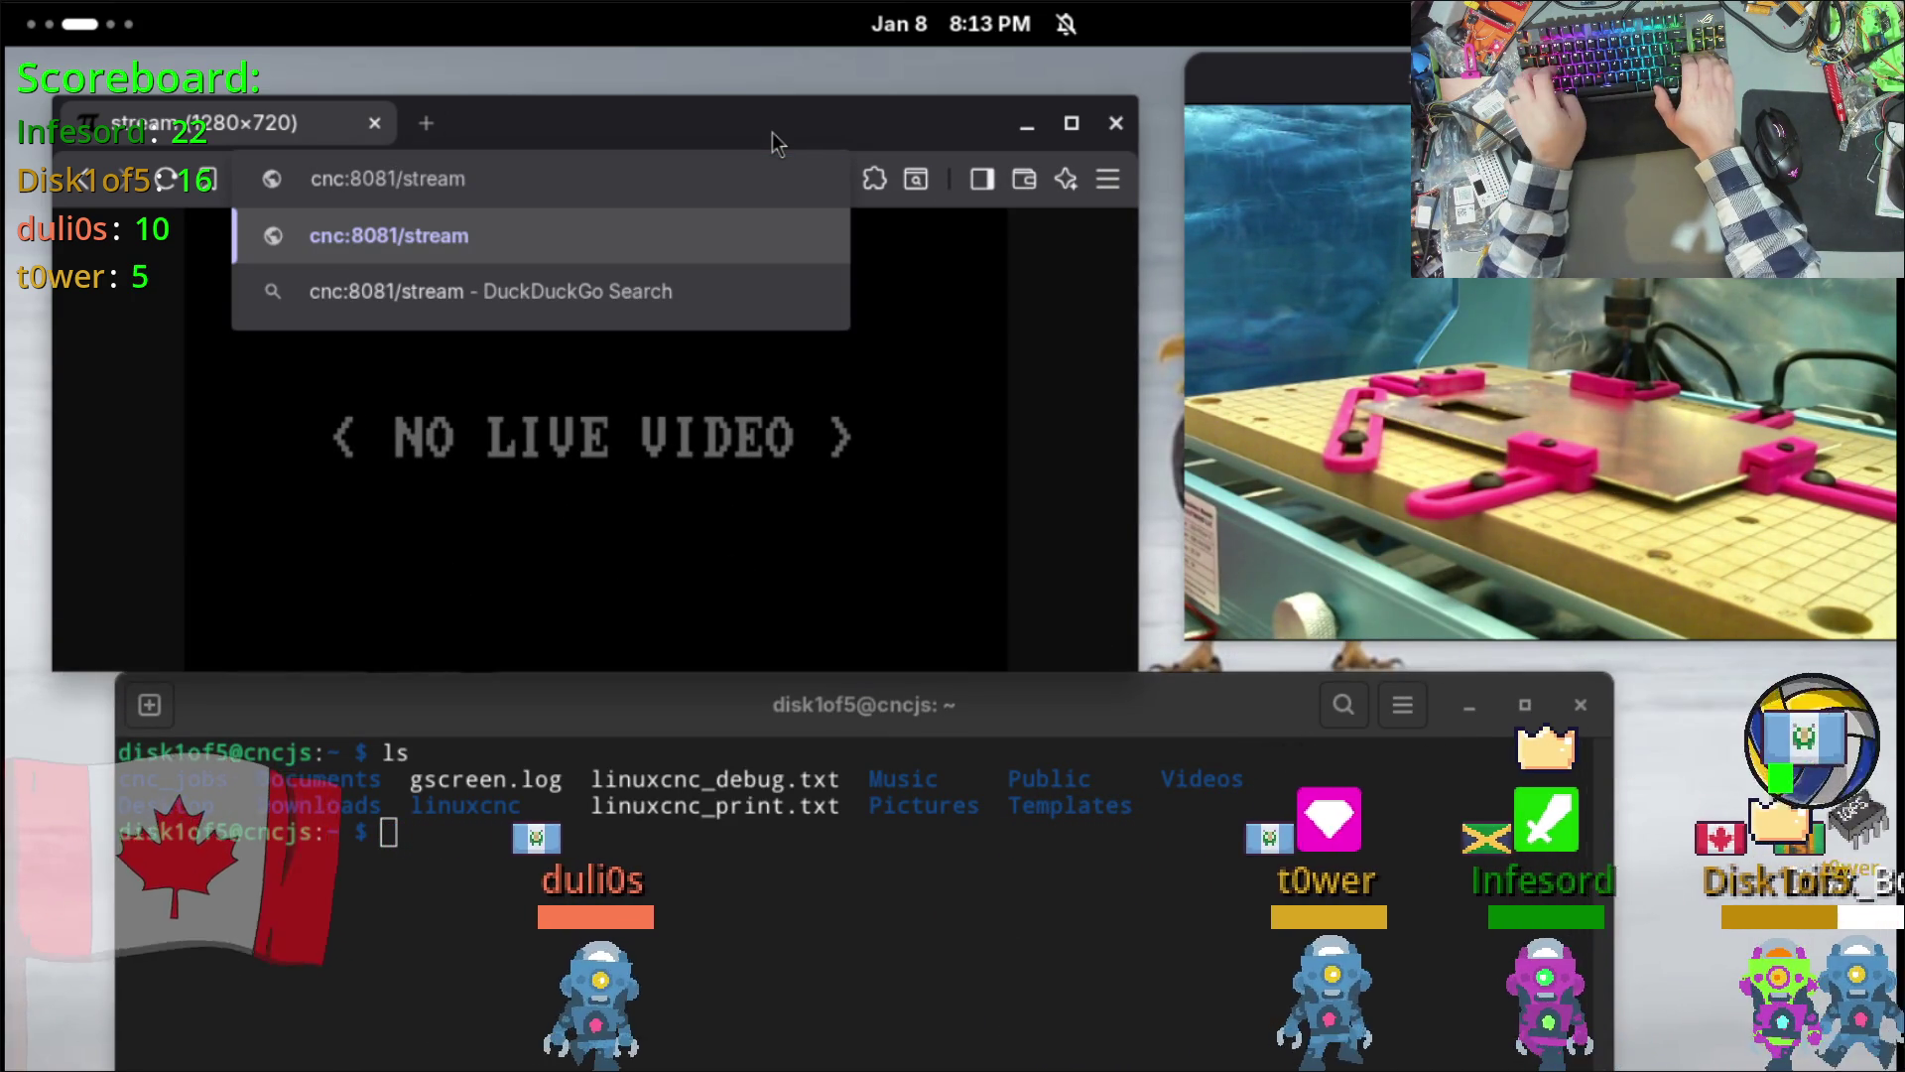
key("ctrl+alt+Right")
key("ctrl+shift+alt+Right")
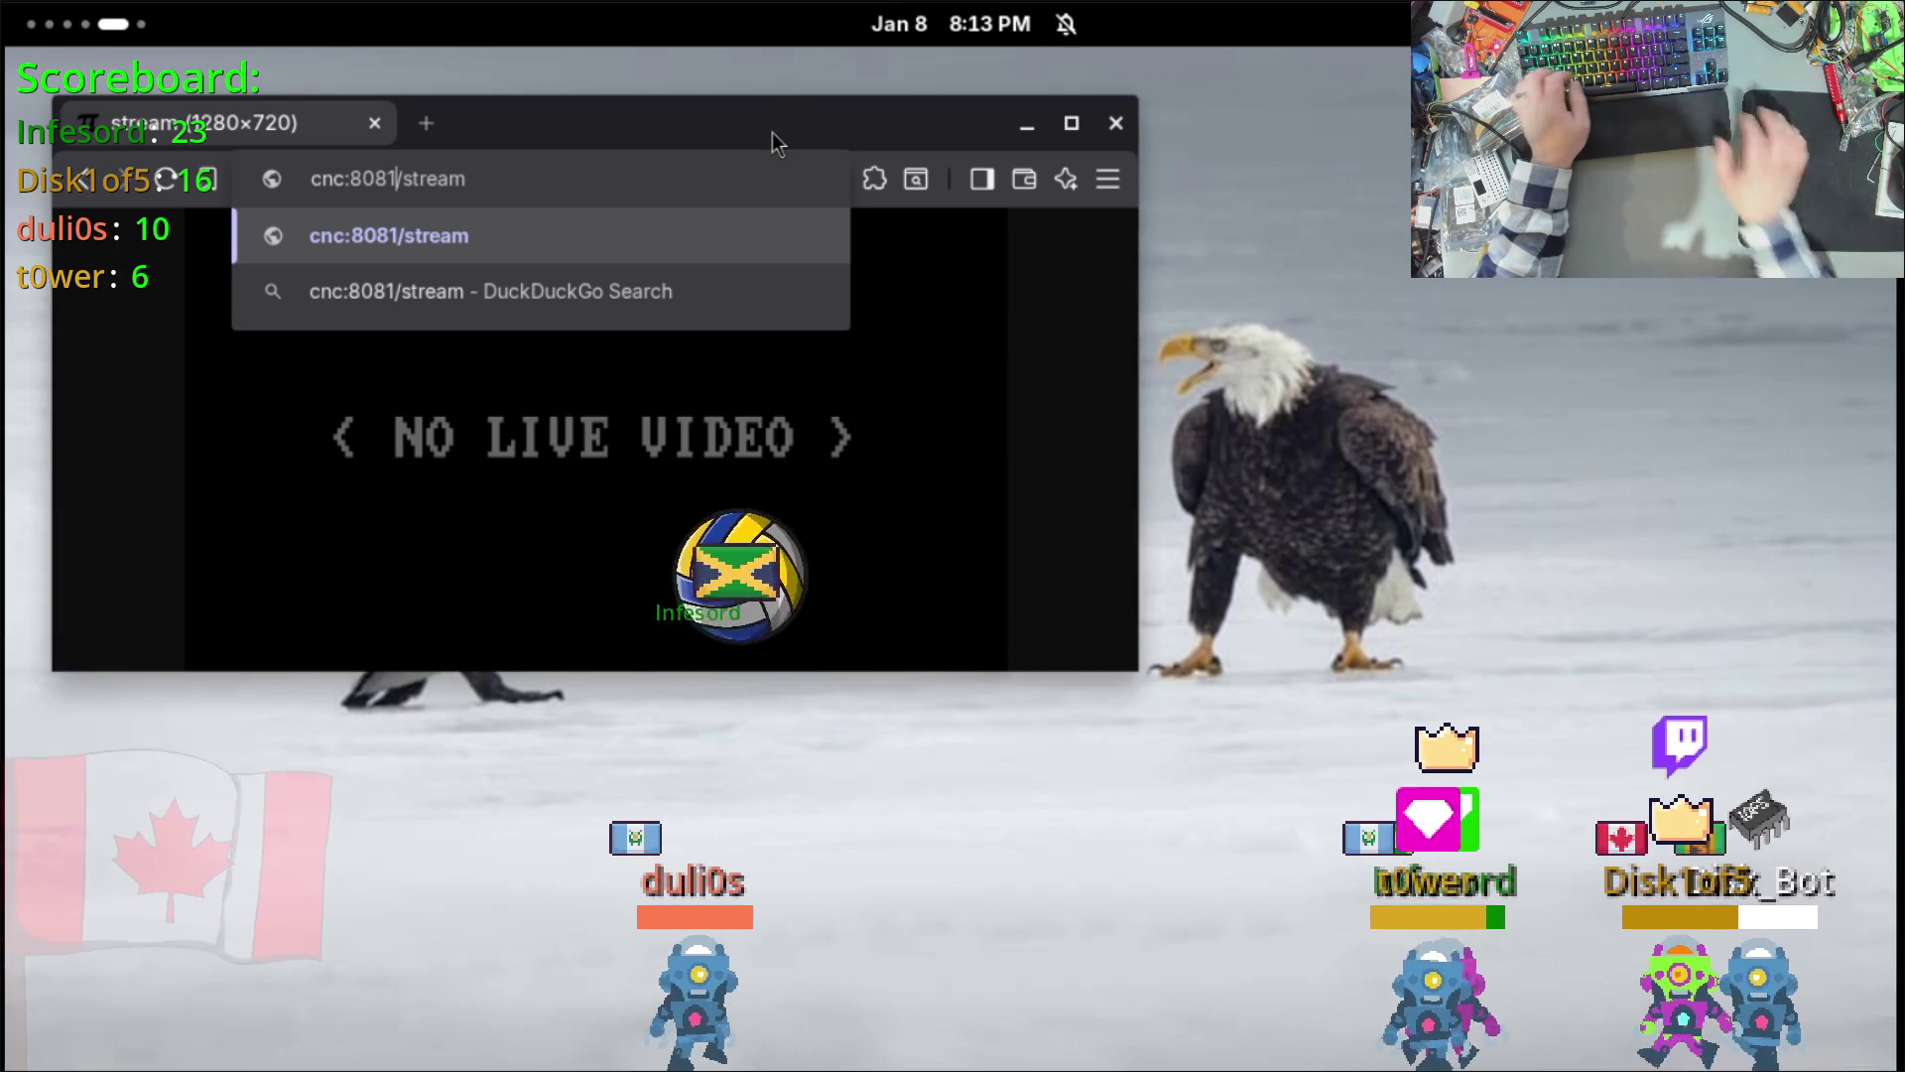
key("Return")
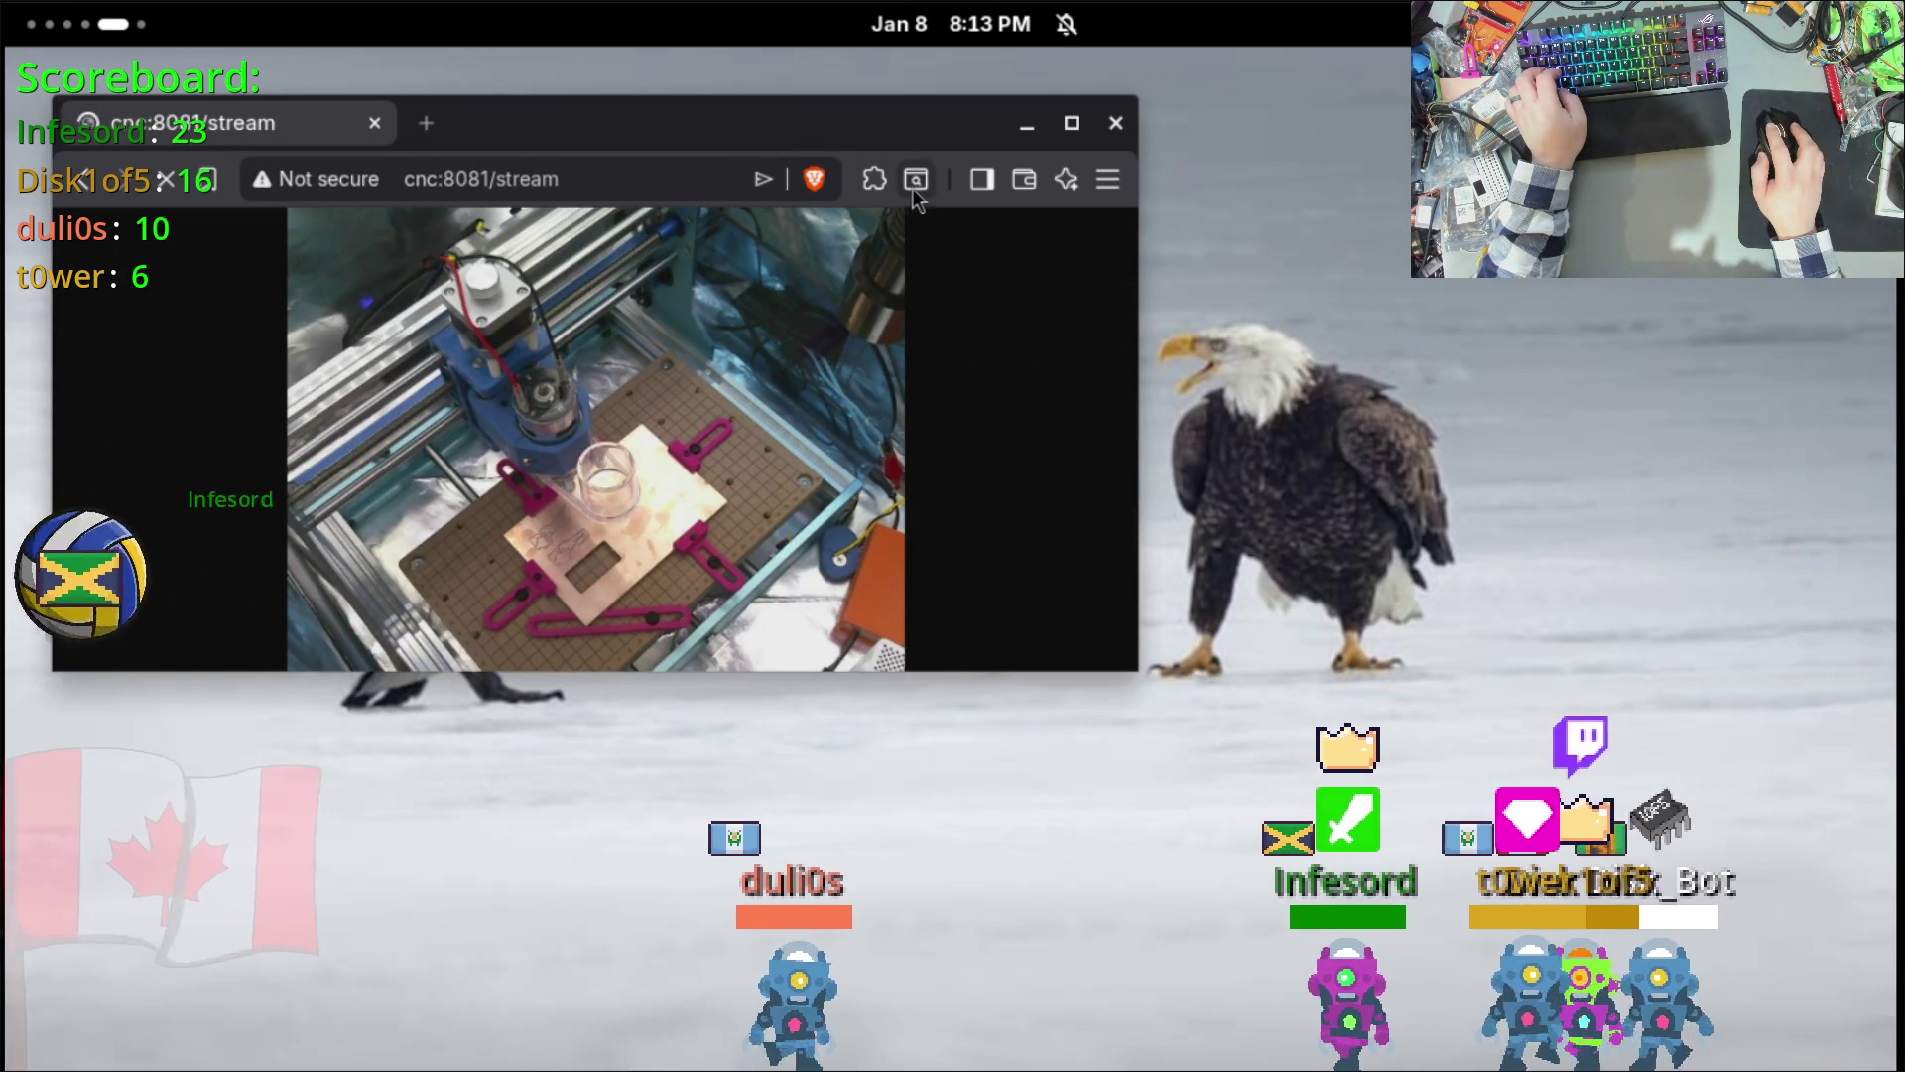
Step: Maximize Brave and open the Chrome Web Store through the main menu's Extensions entry
double_click(861, 127)
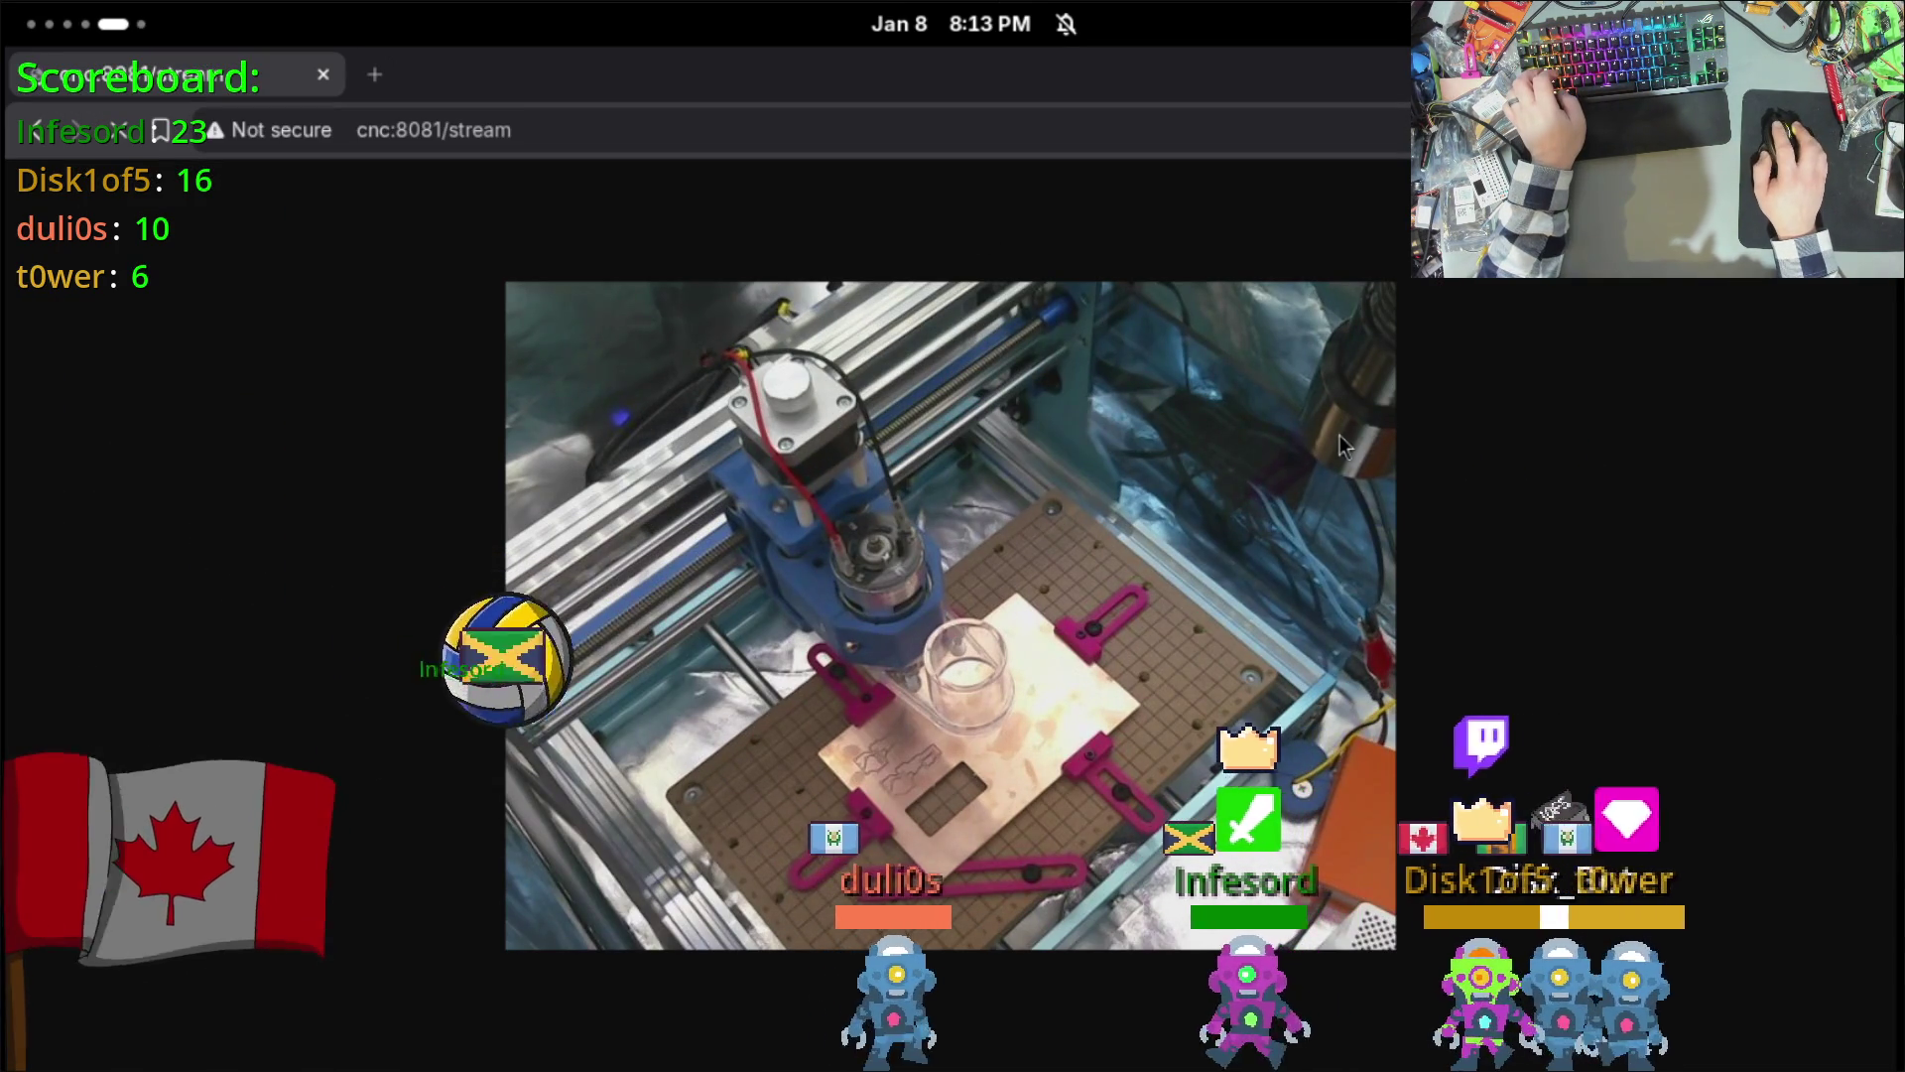
right_click(919, 593)
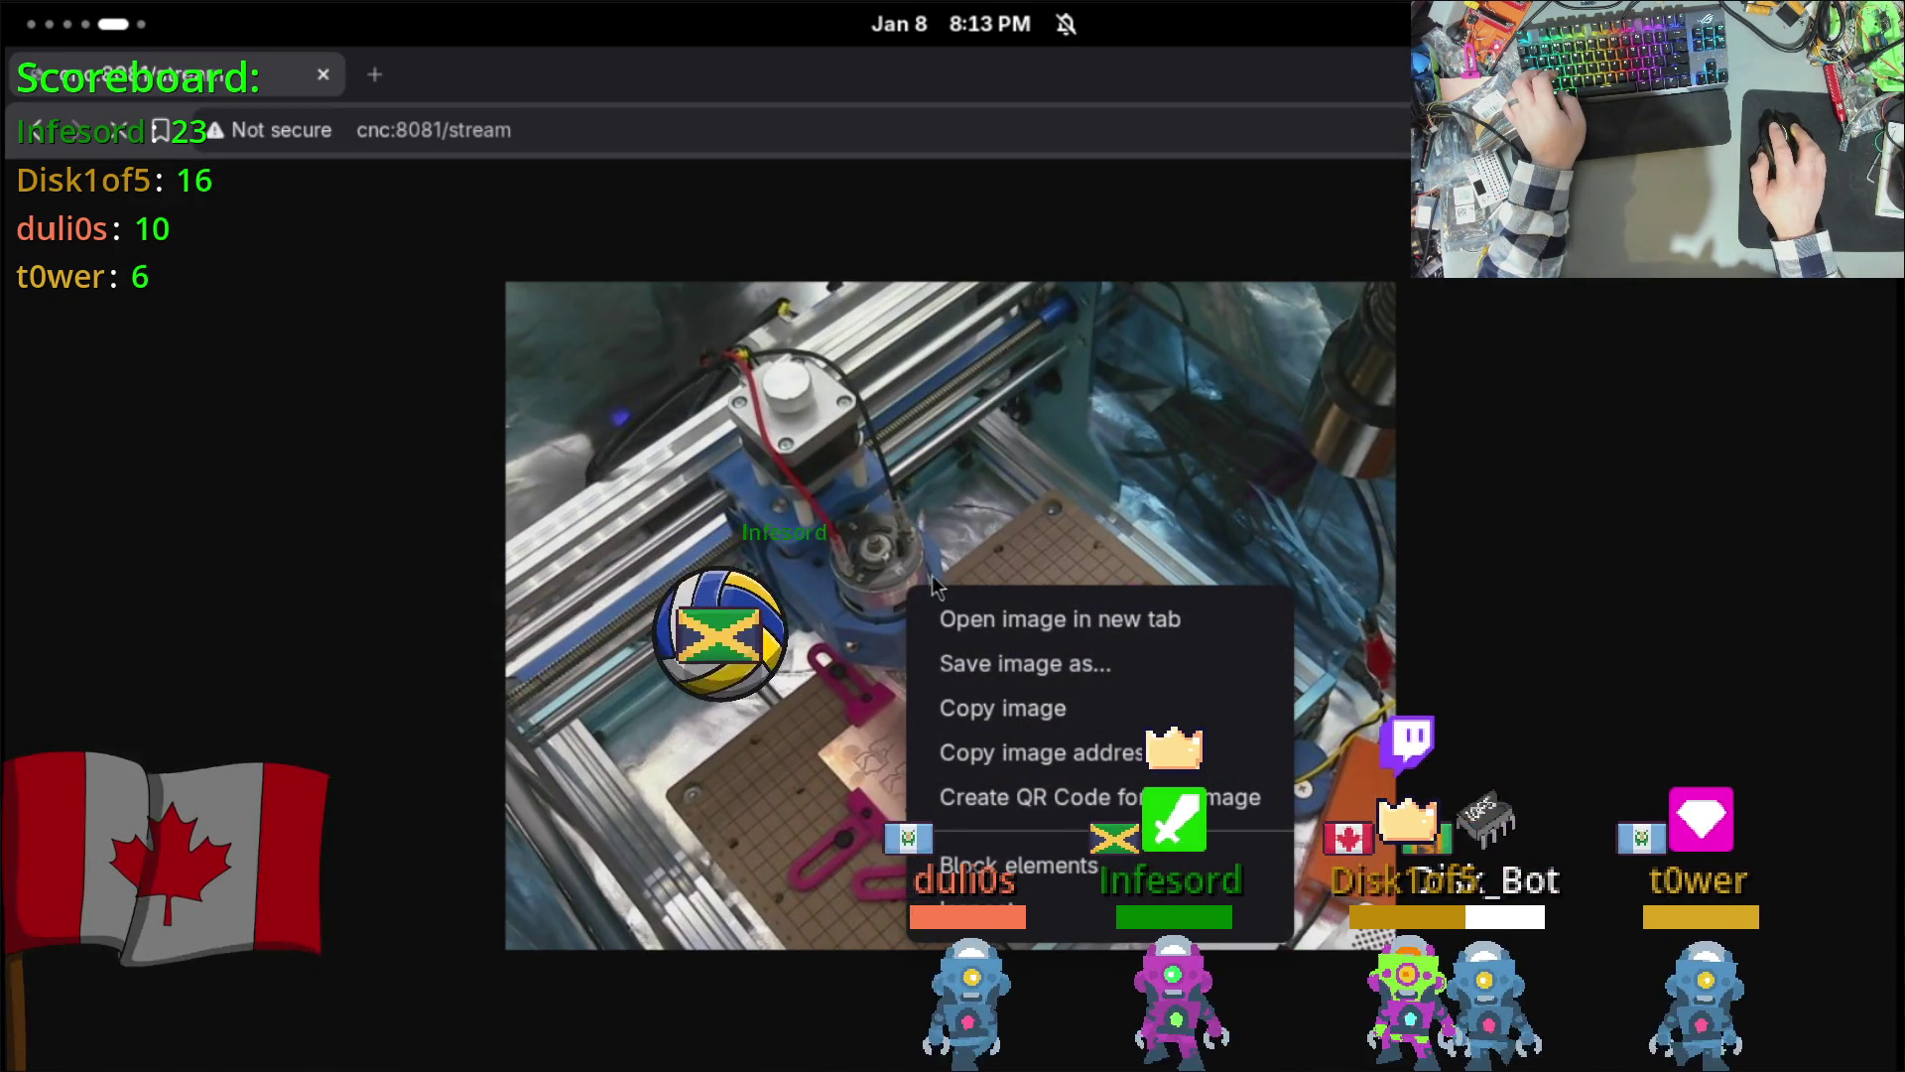
left_click(951, 508)
left_click(1878, 130)
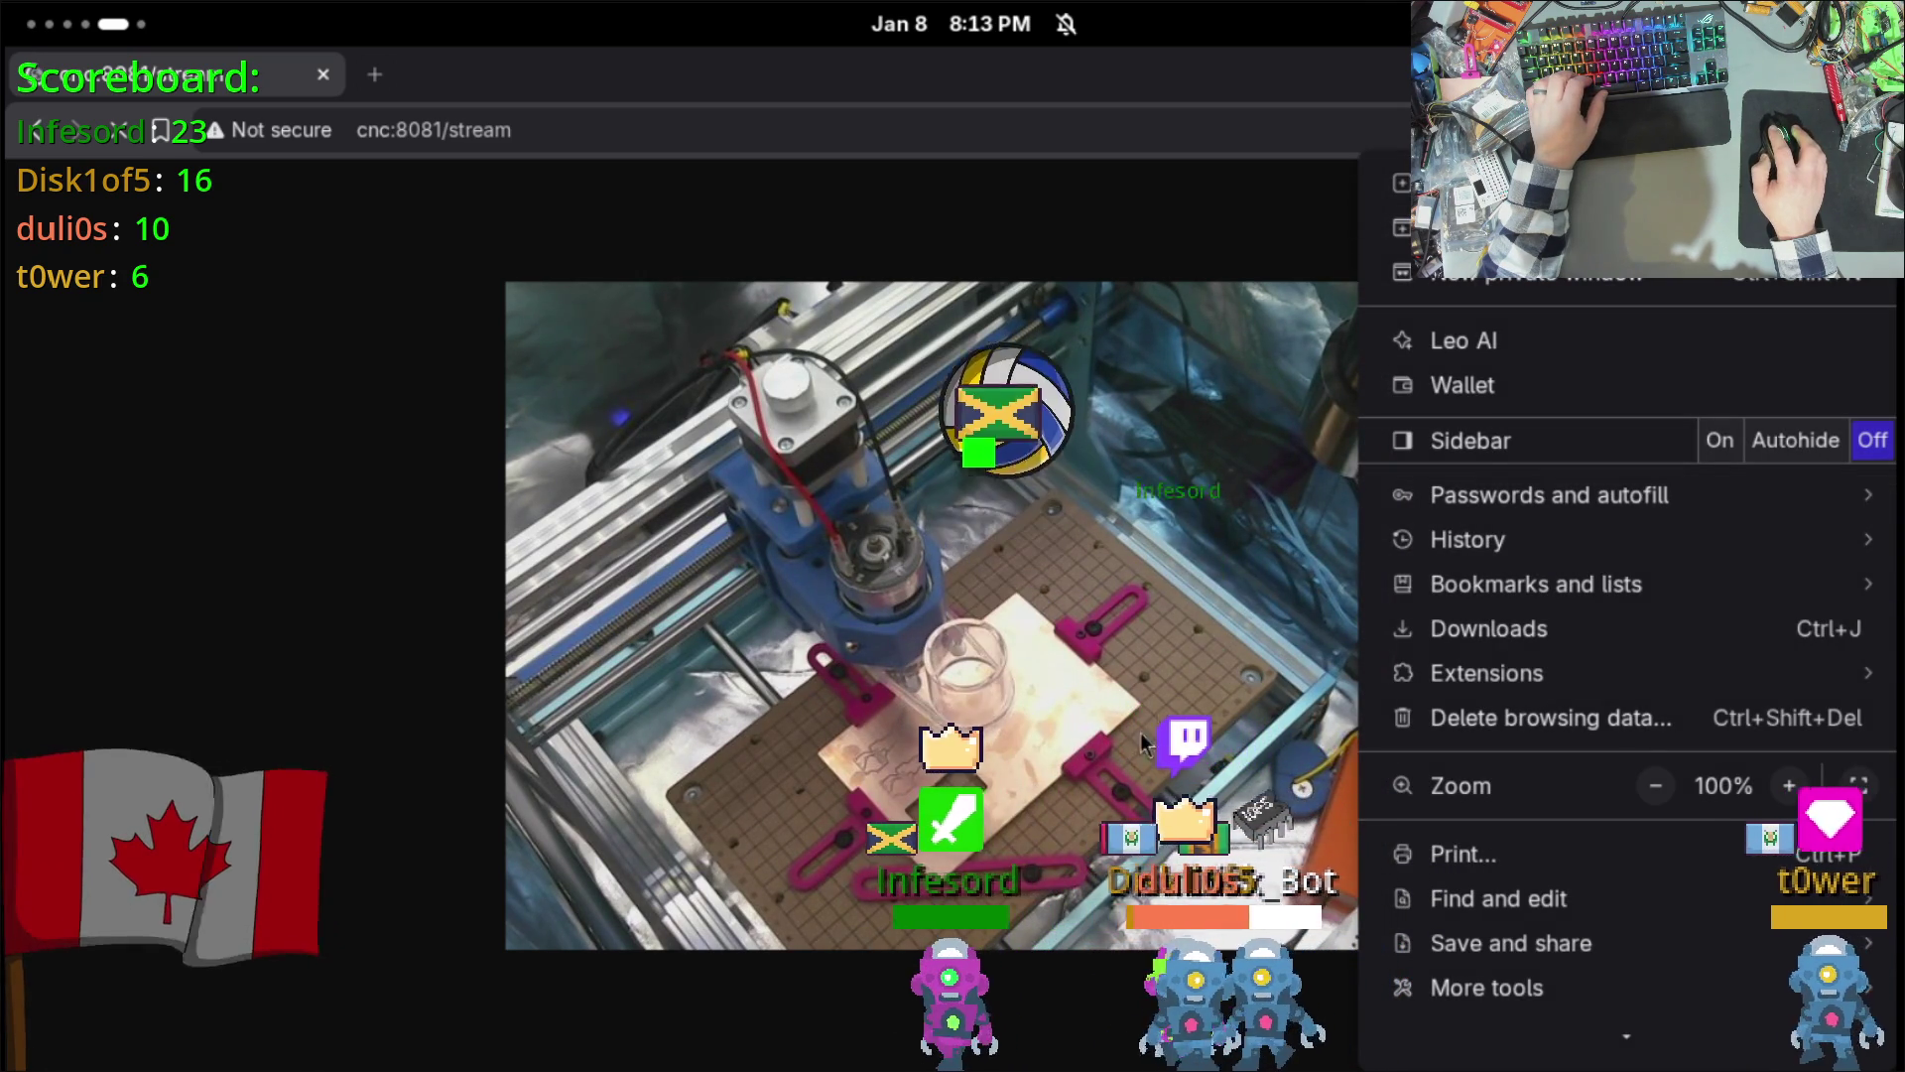
mouse_move(1523, 992)
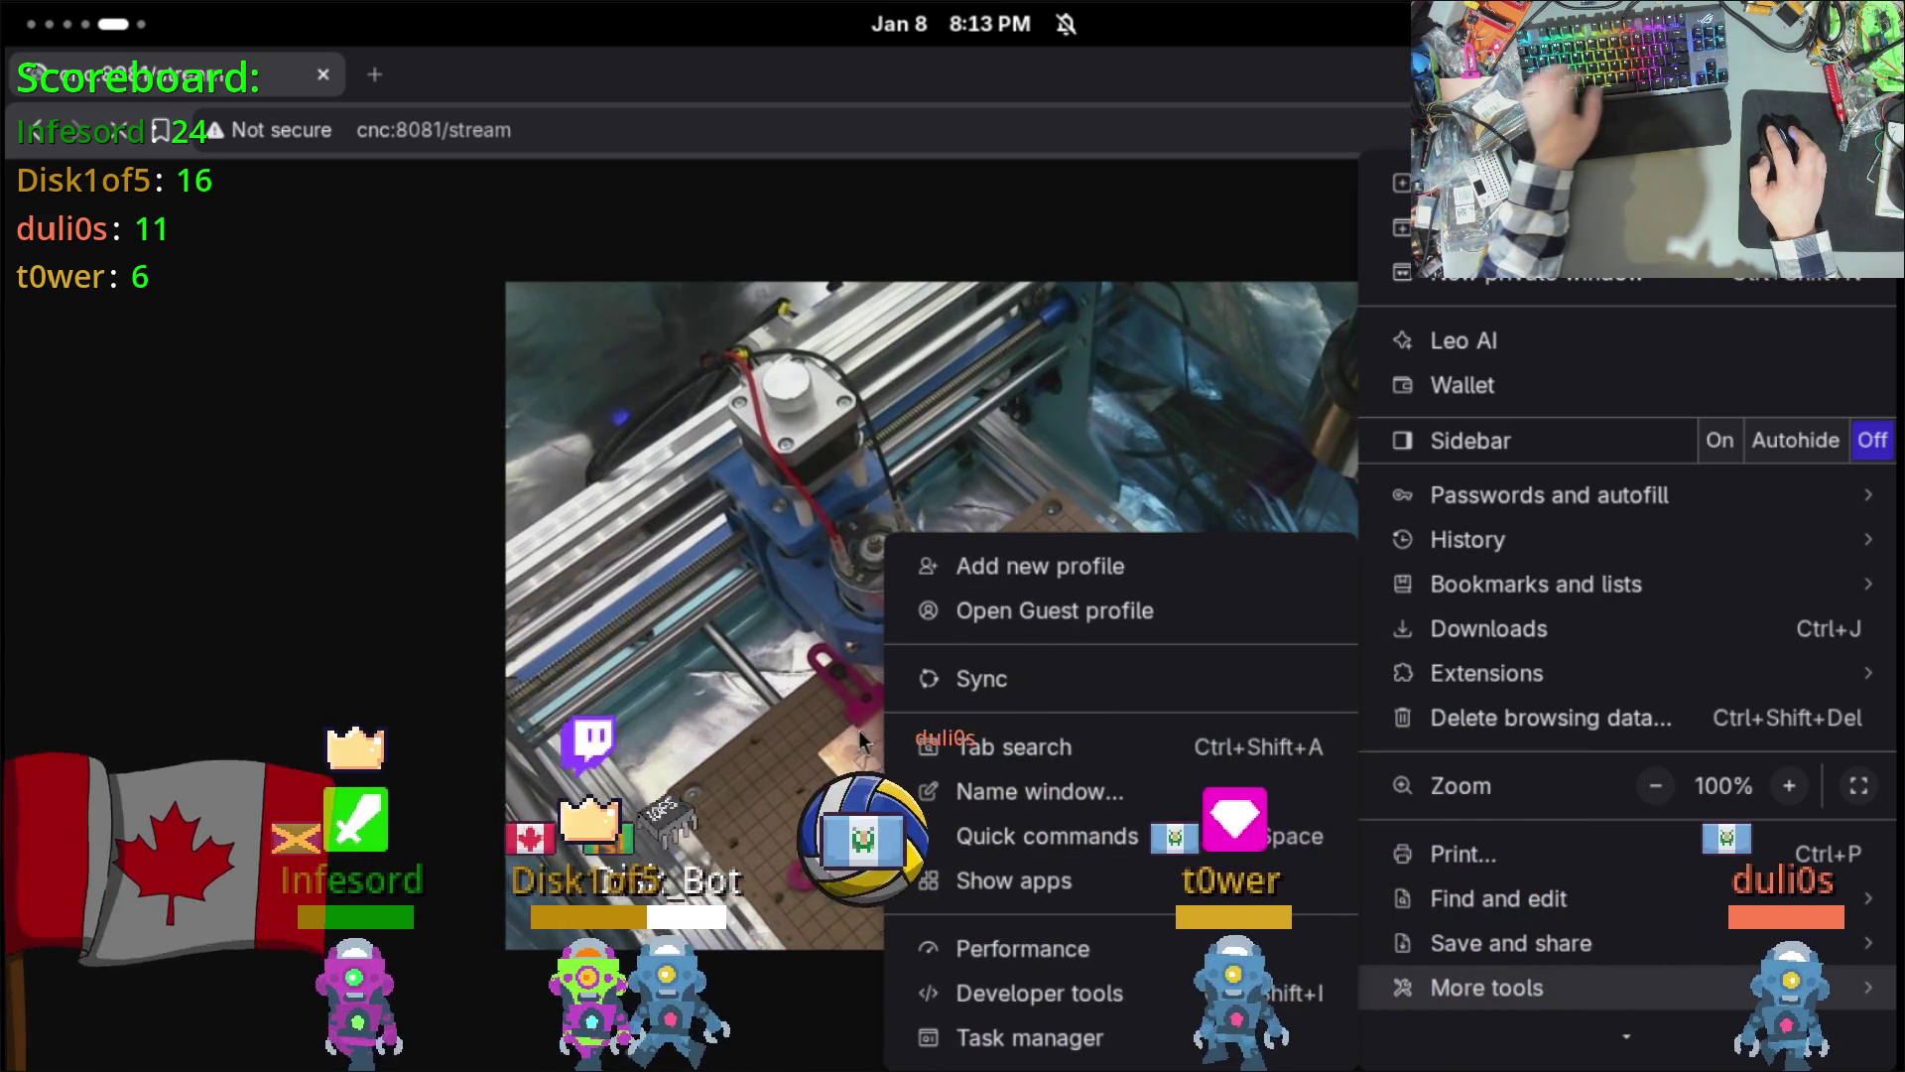
scroll(1508, 893, "down", 2)
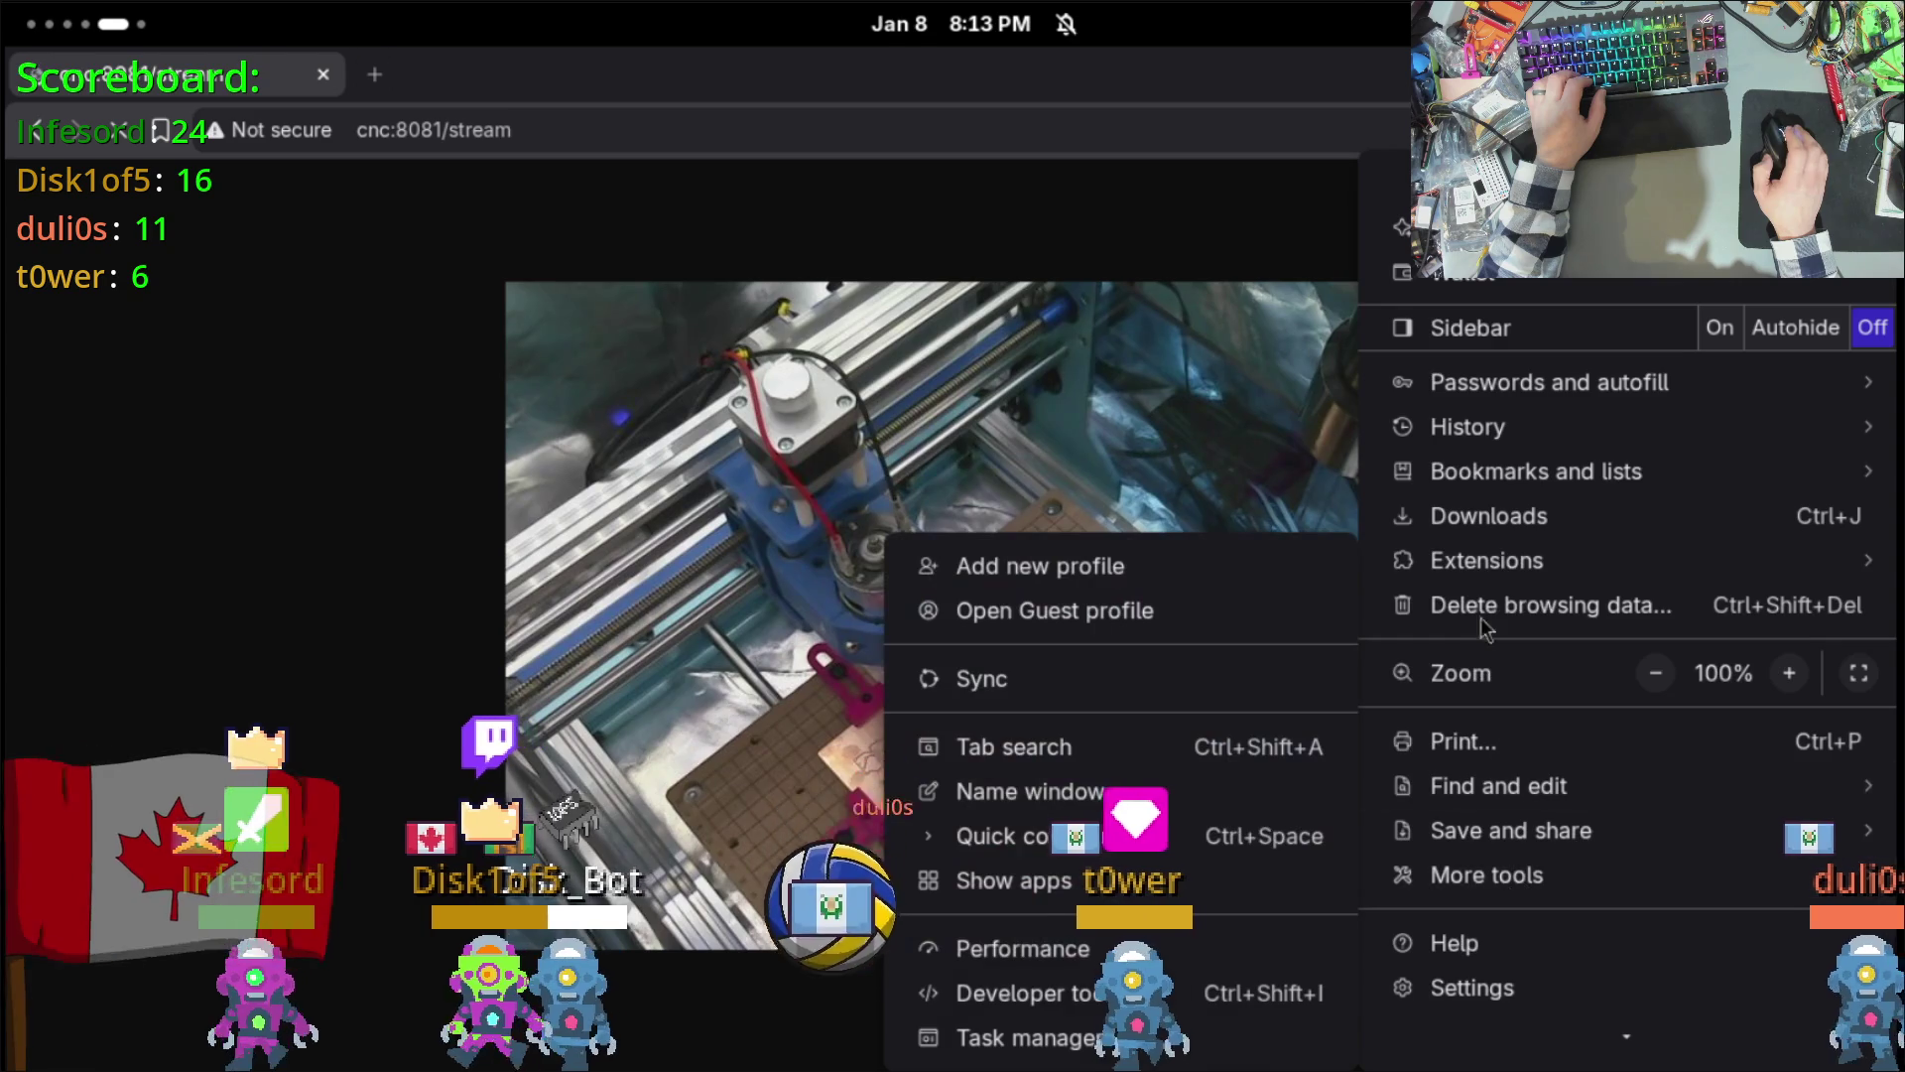
mouse_move(1468, 561)
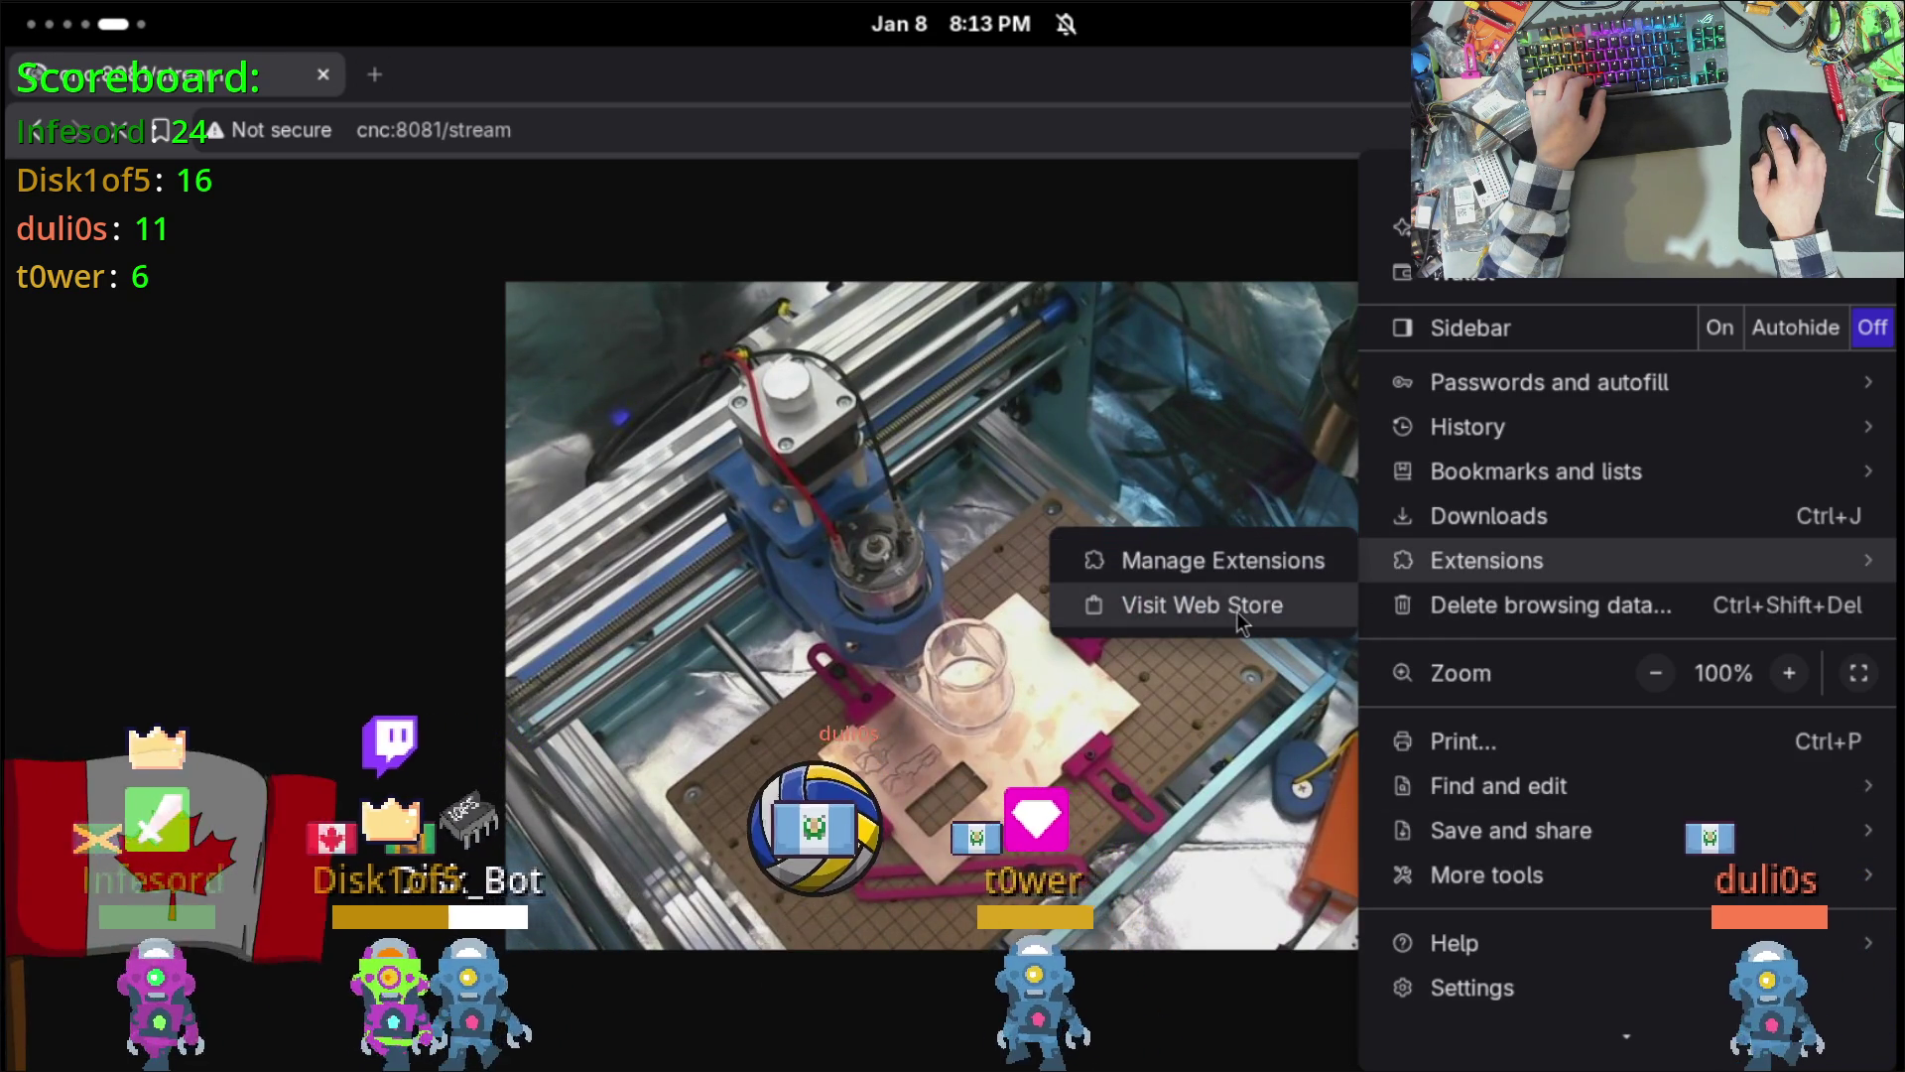
left_click(1106, 602)
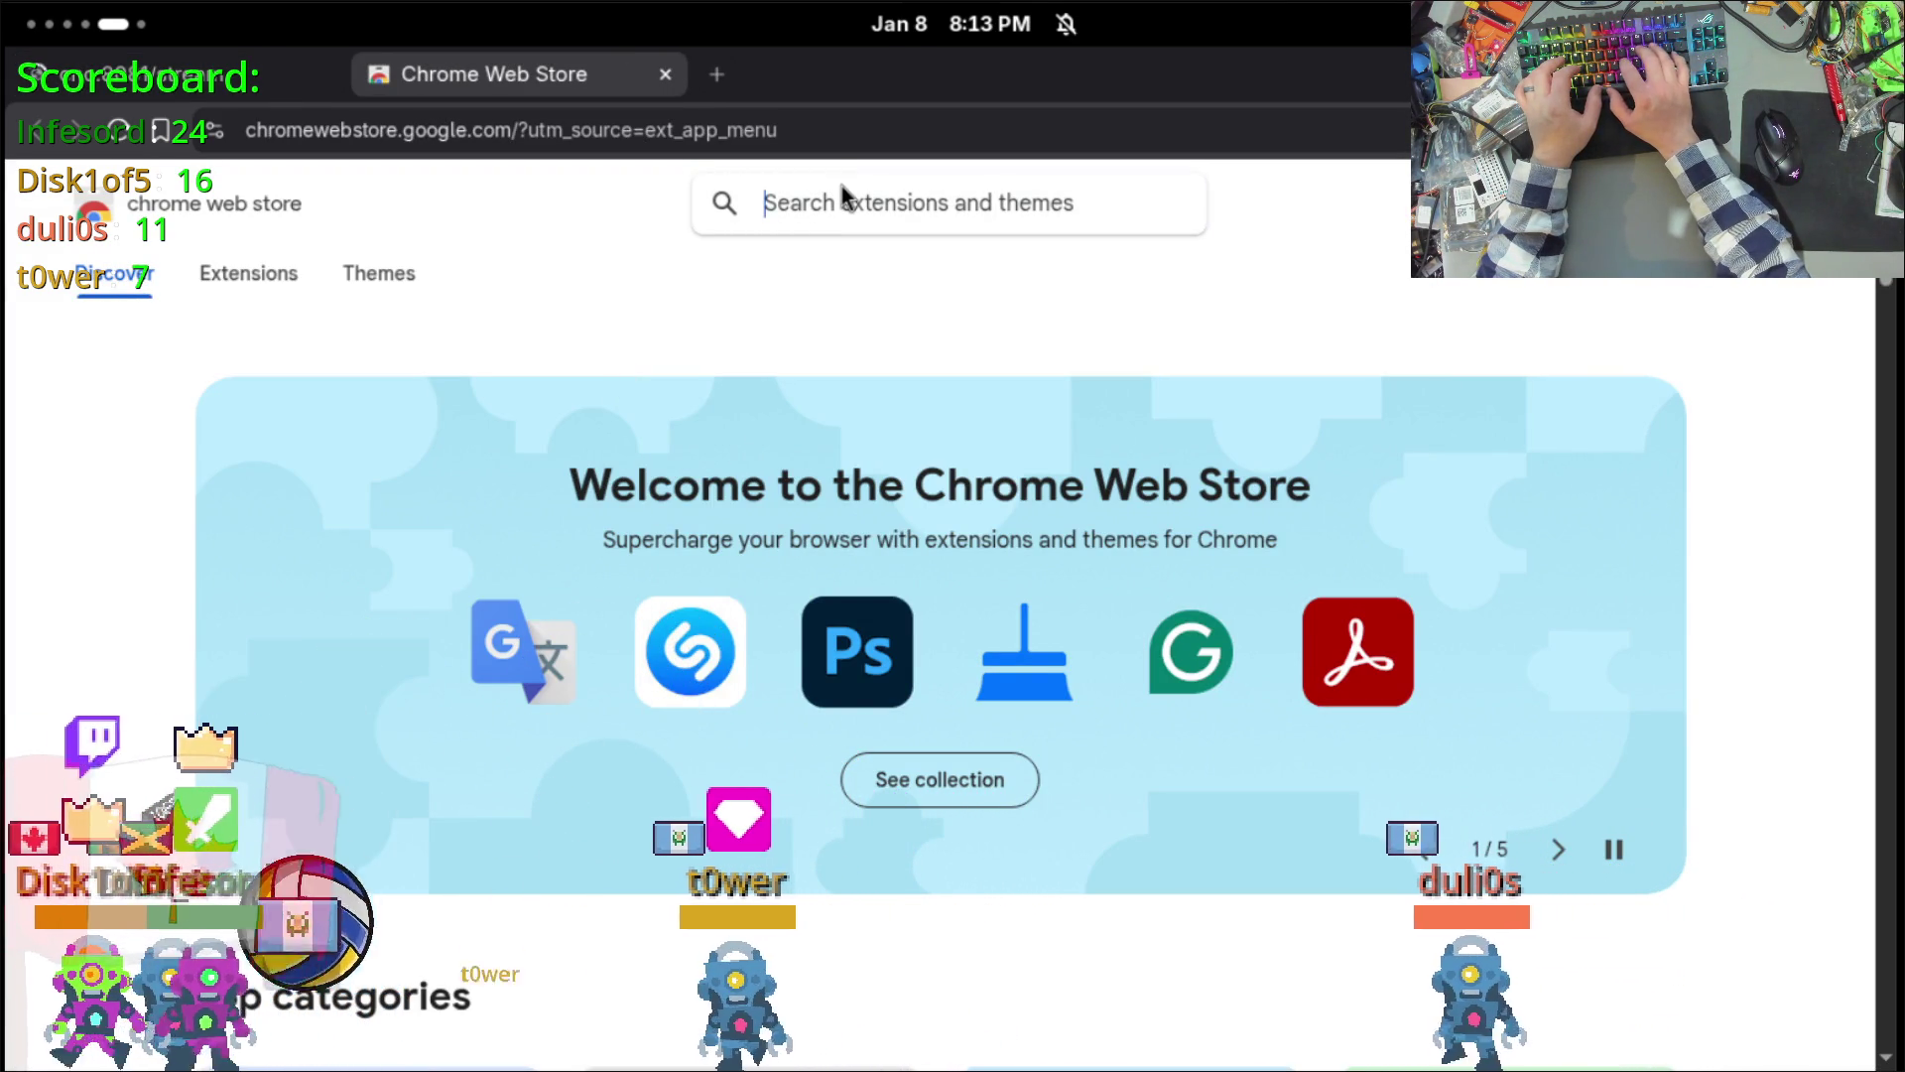
Step: Search the Chrome Web Store for a picture-in-picture extension, after first trying 'mini player'
type("mini")
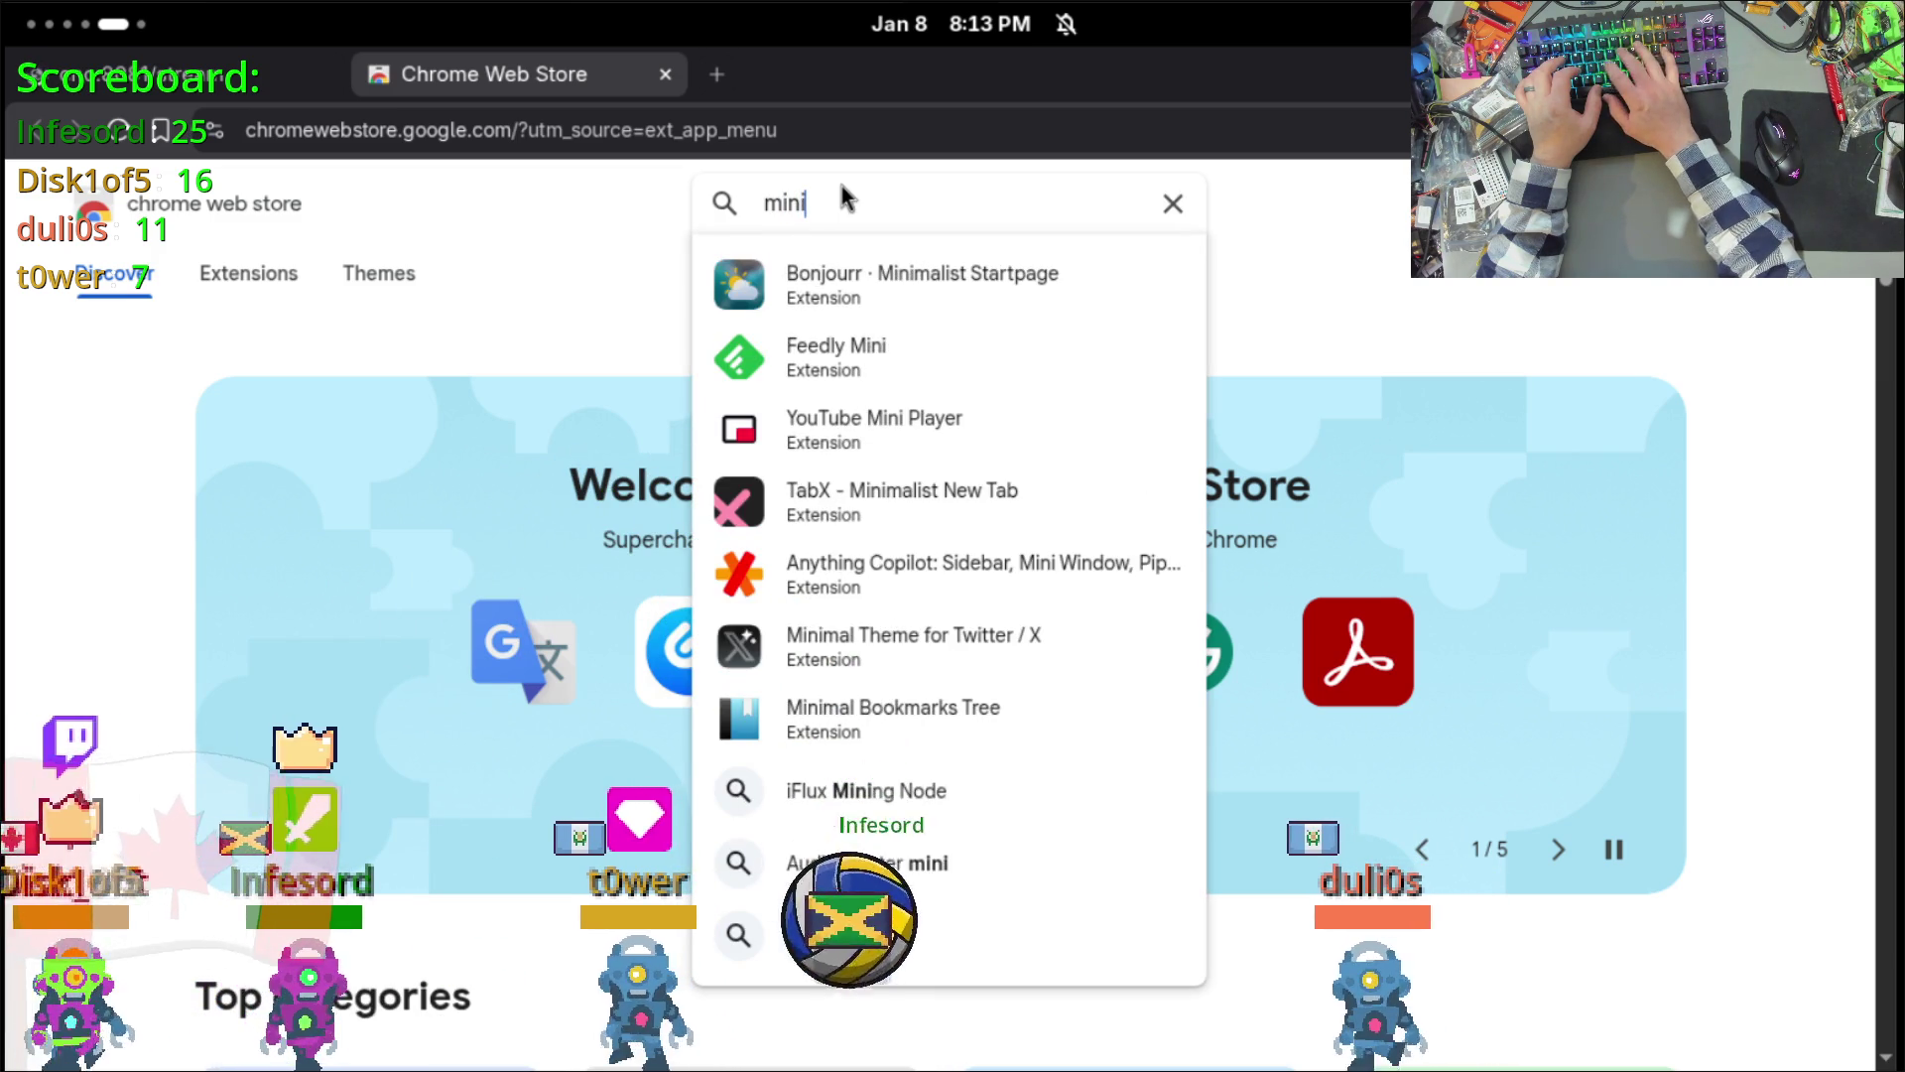
type(" player")
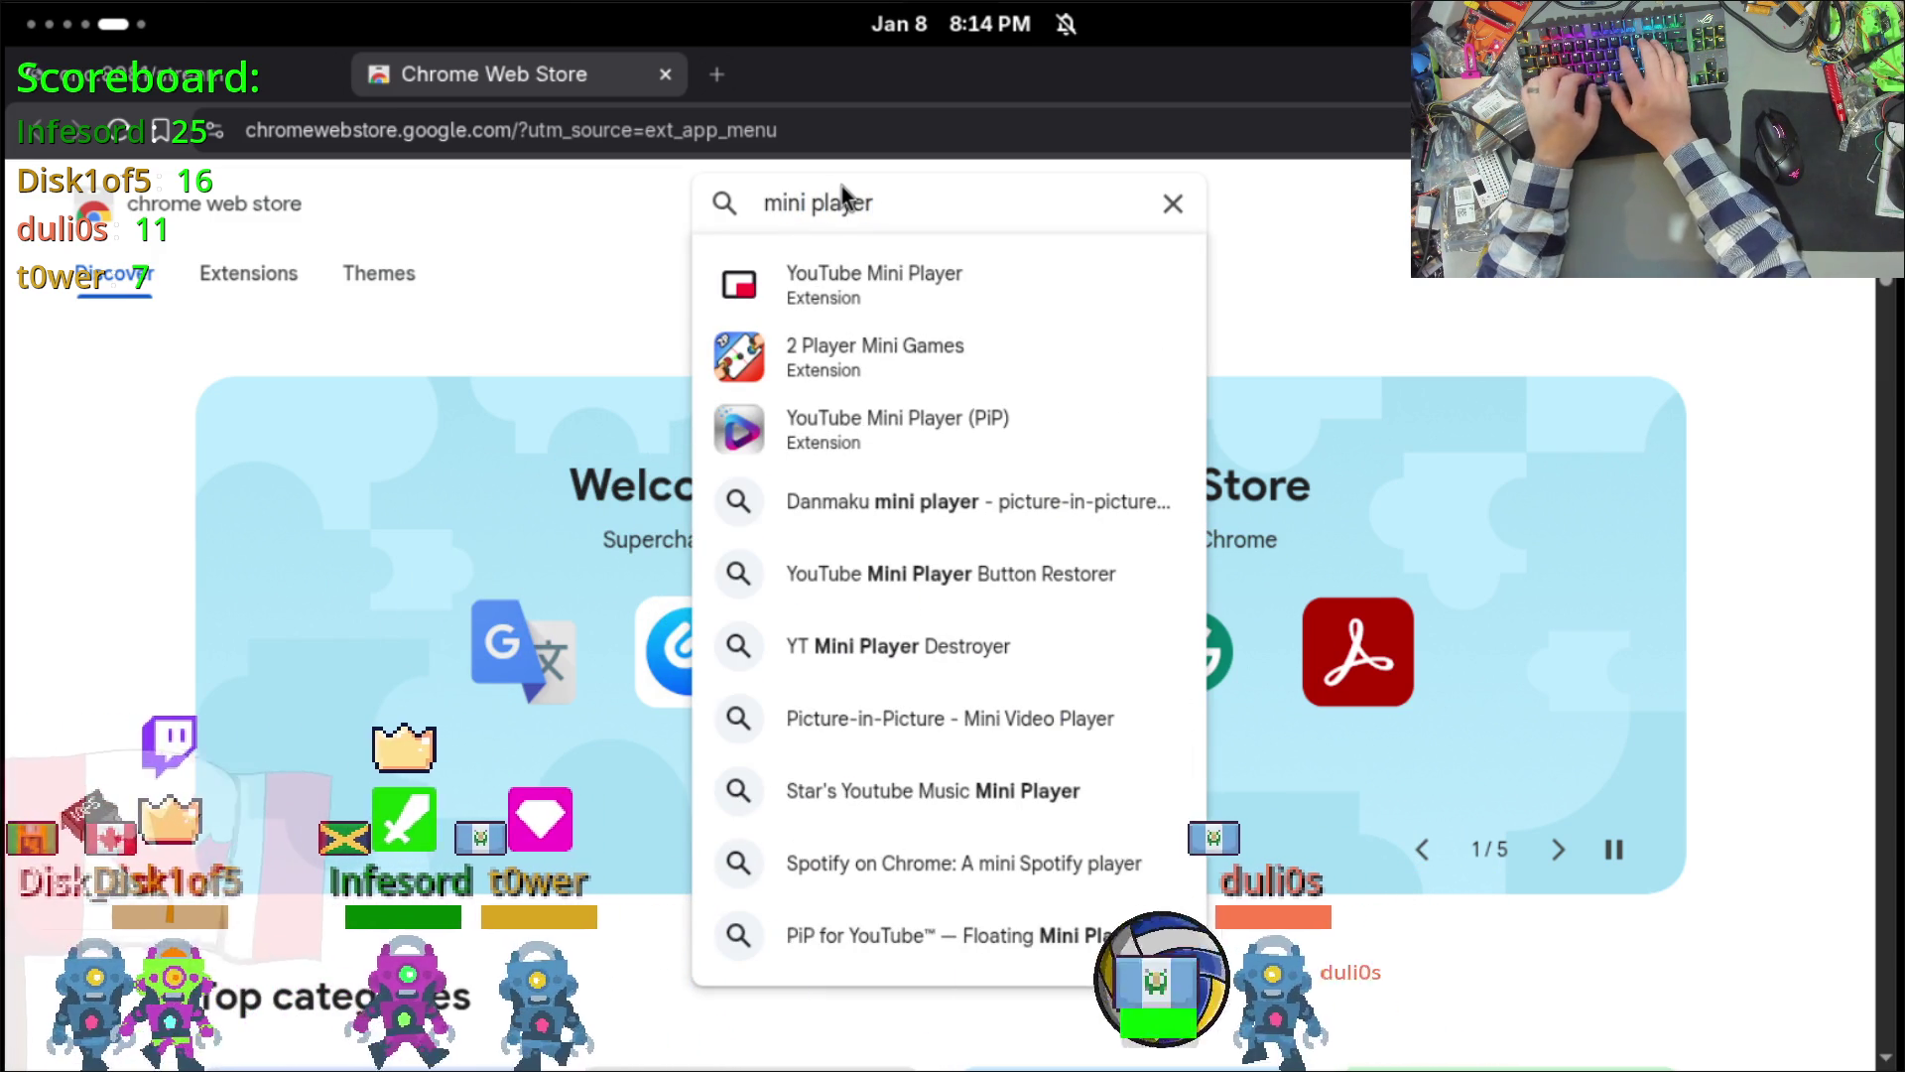
key("BackSpace")
key("BackSpace")
key("BackSpace")
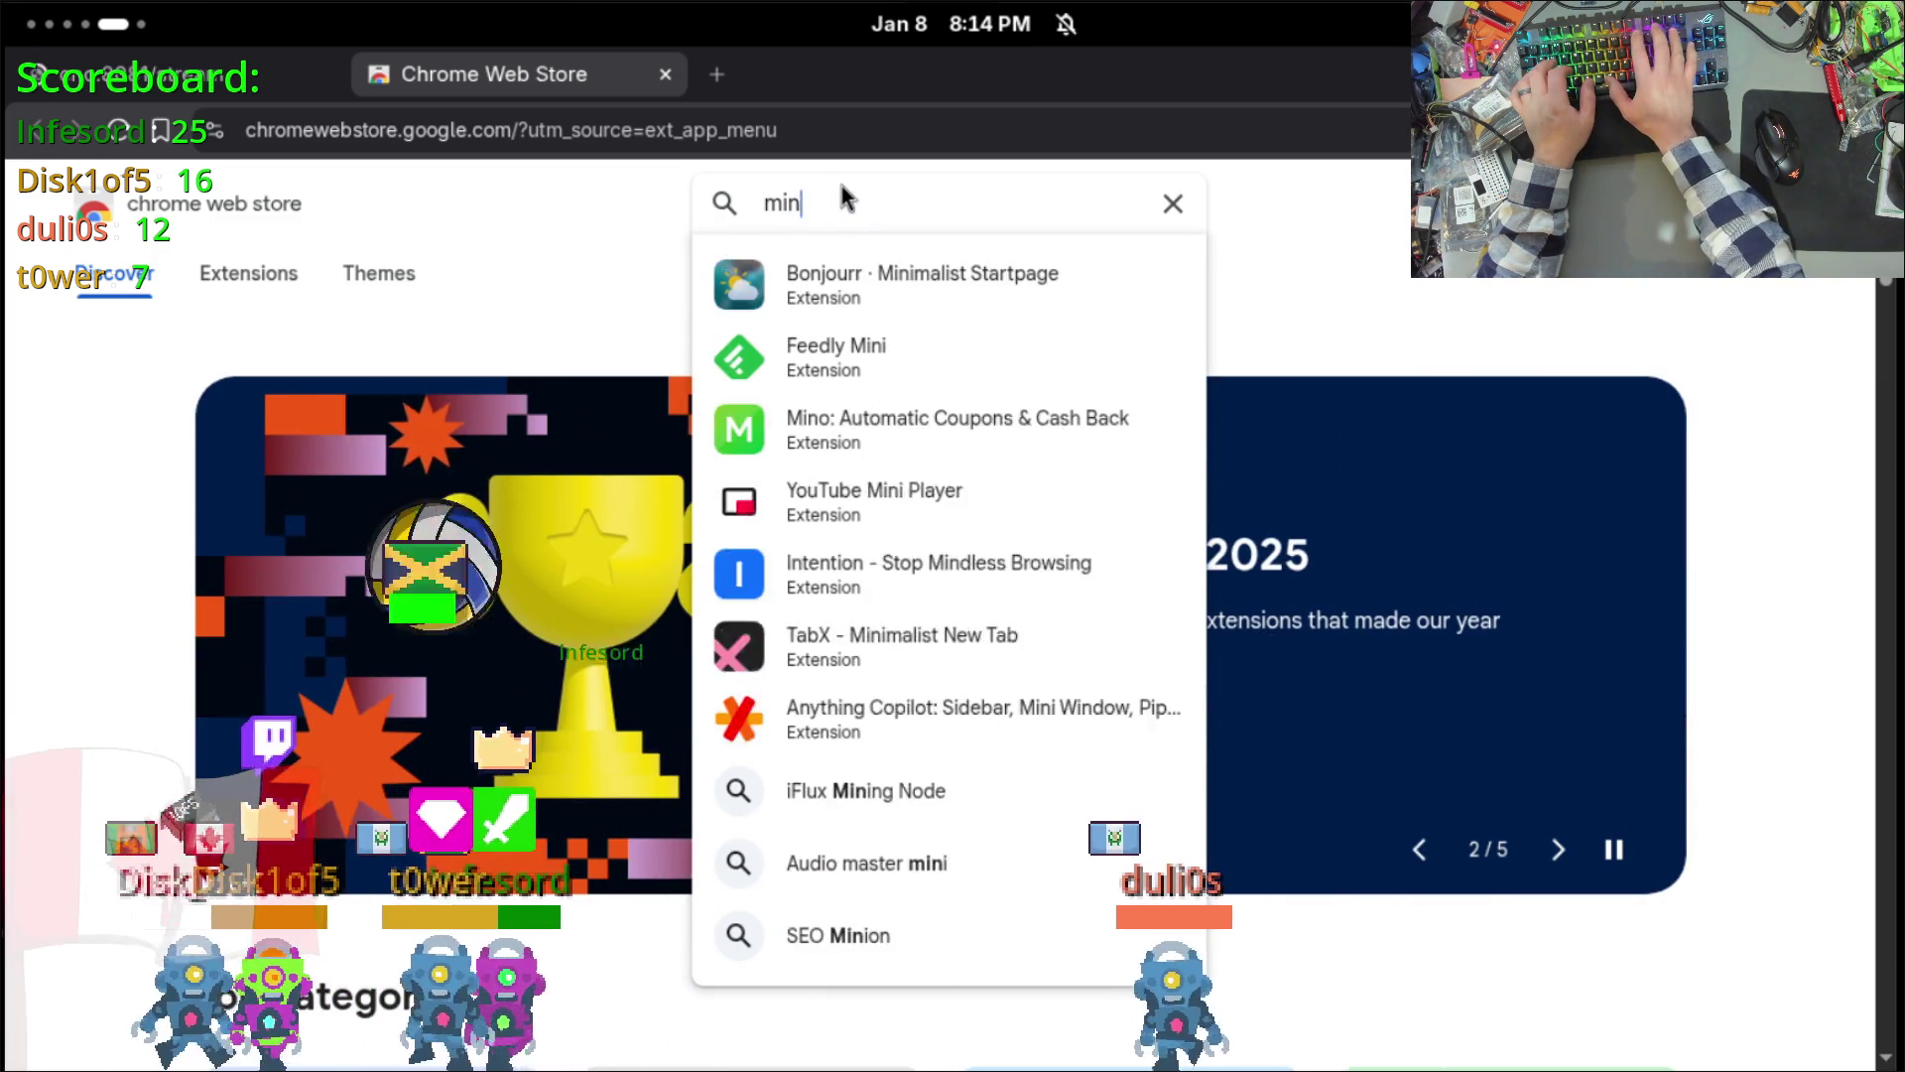
type("pi")
key("BackSpace")
key("BackSpace")
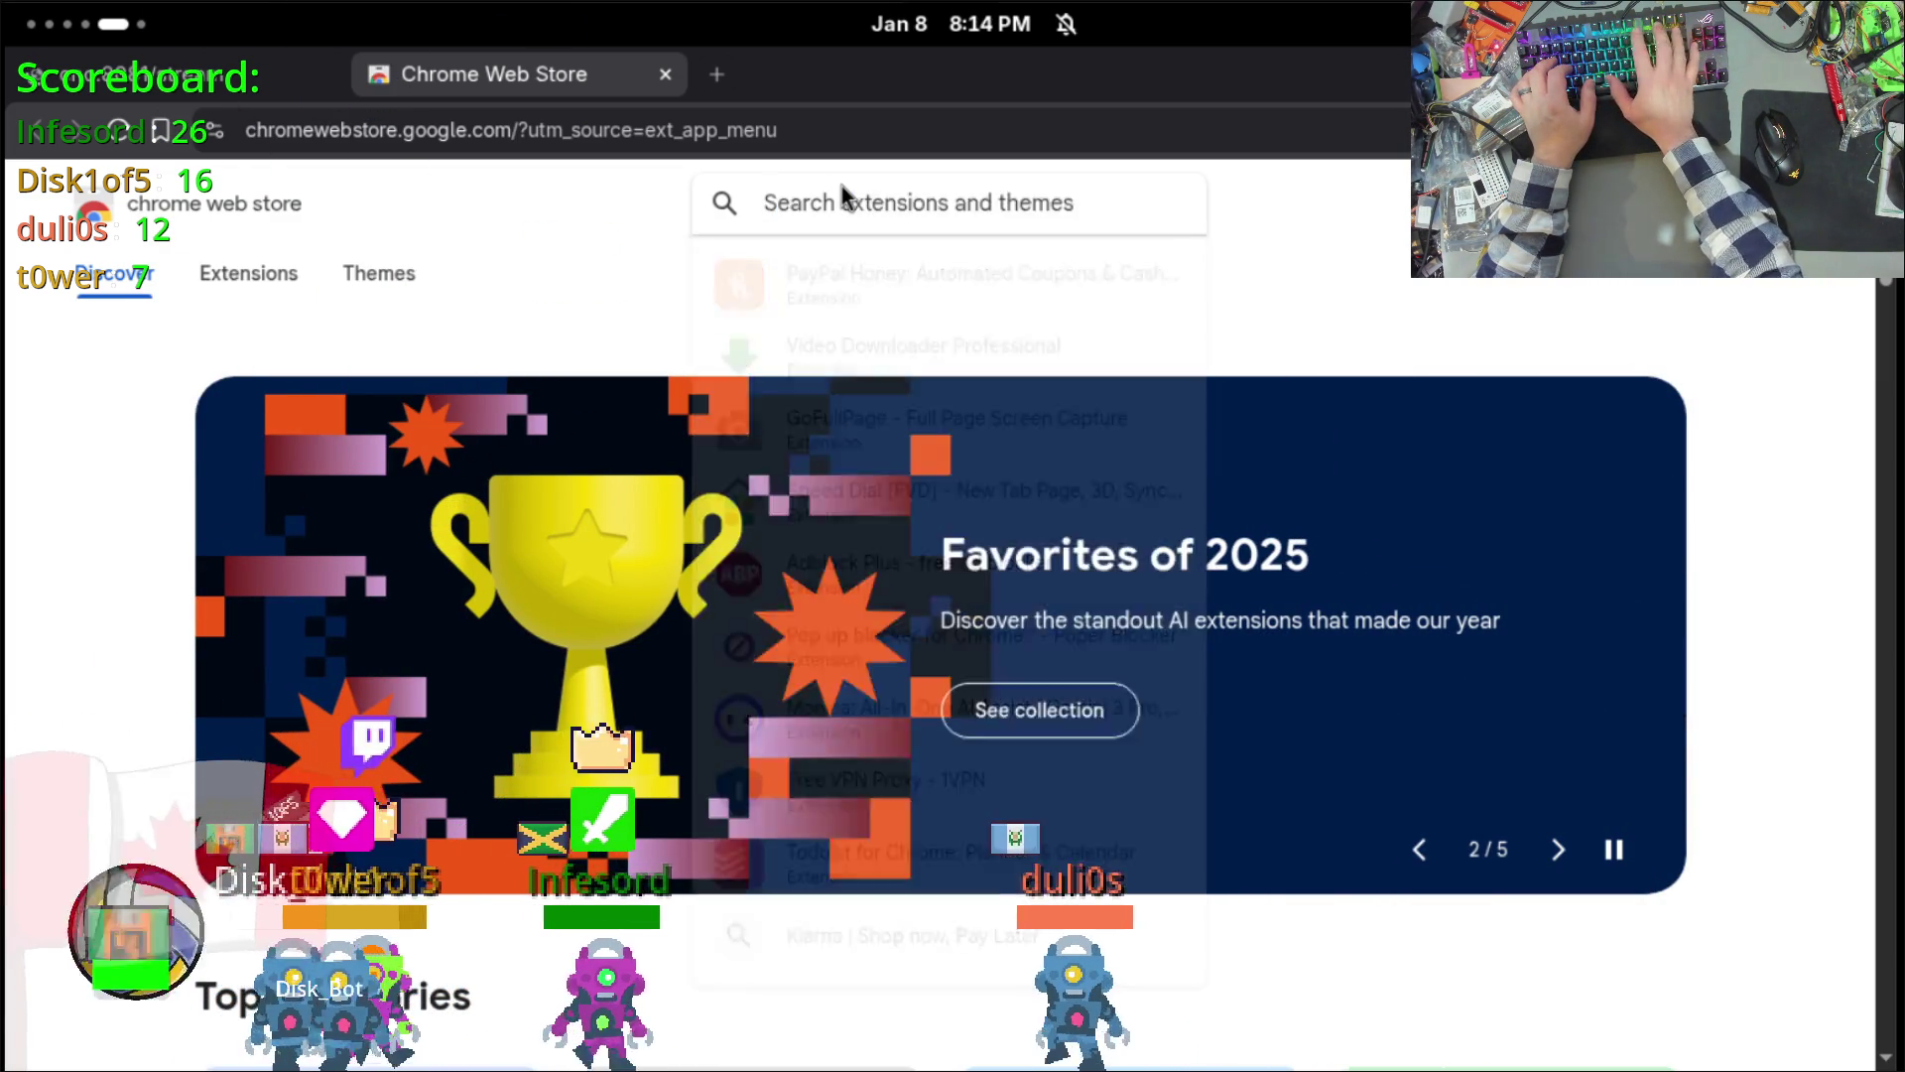
type("picutre")
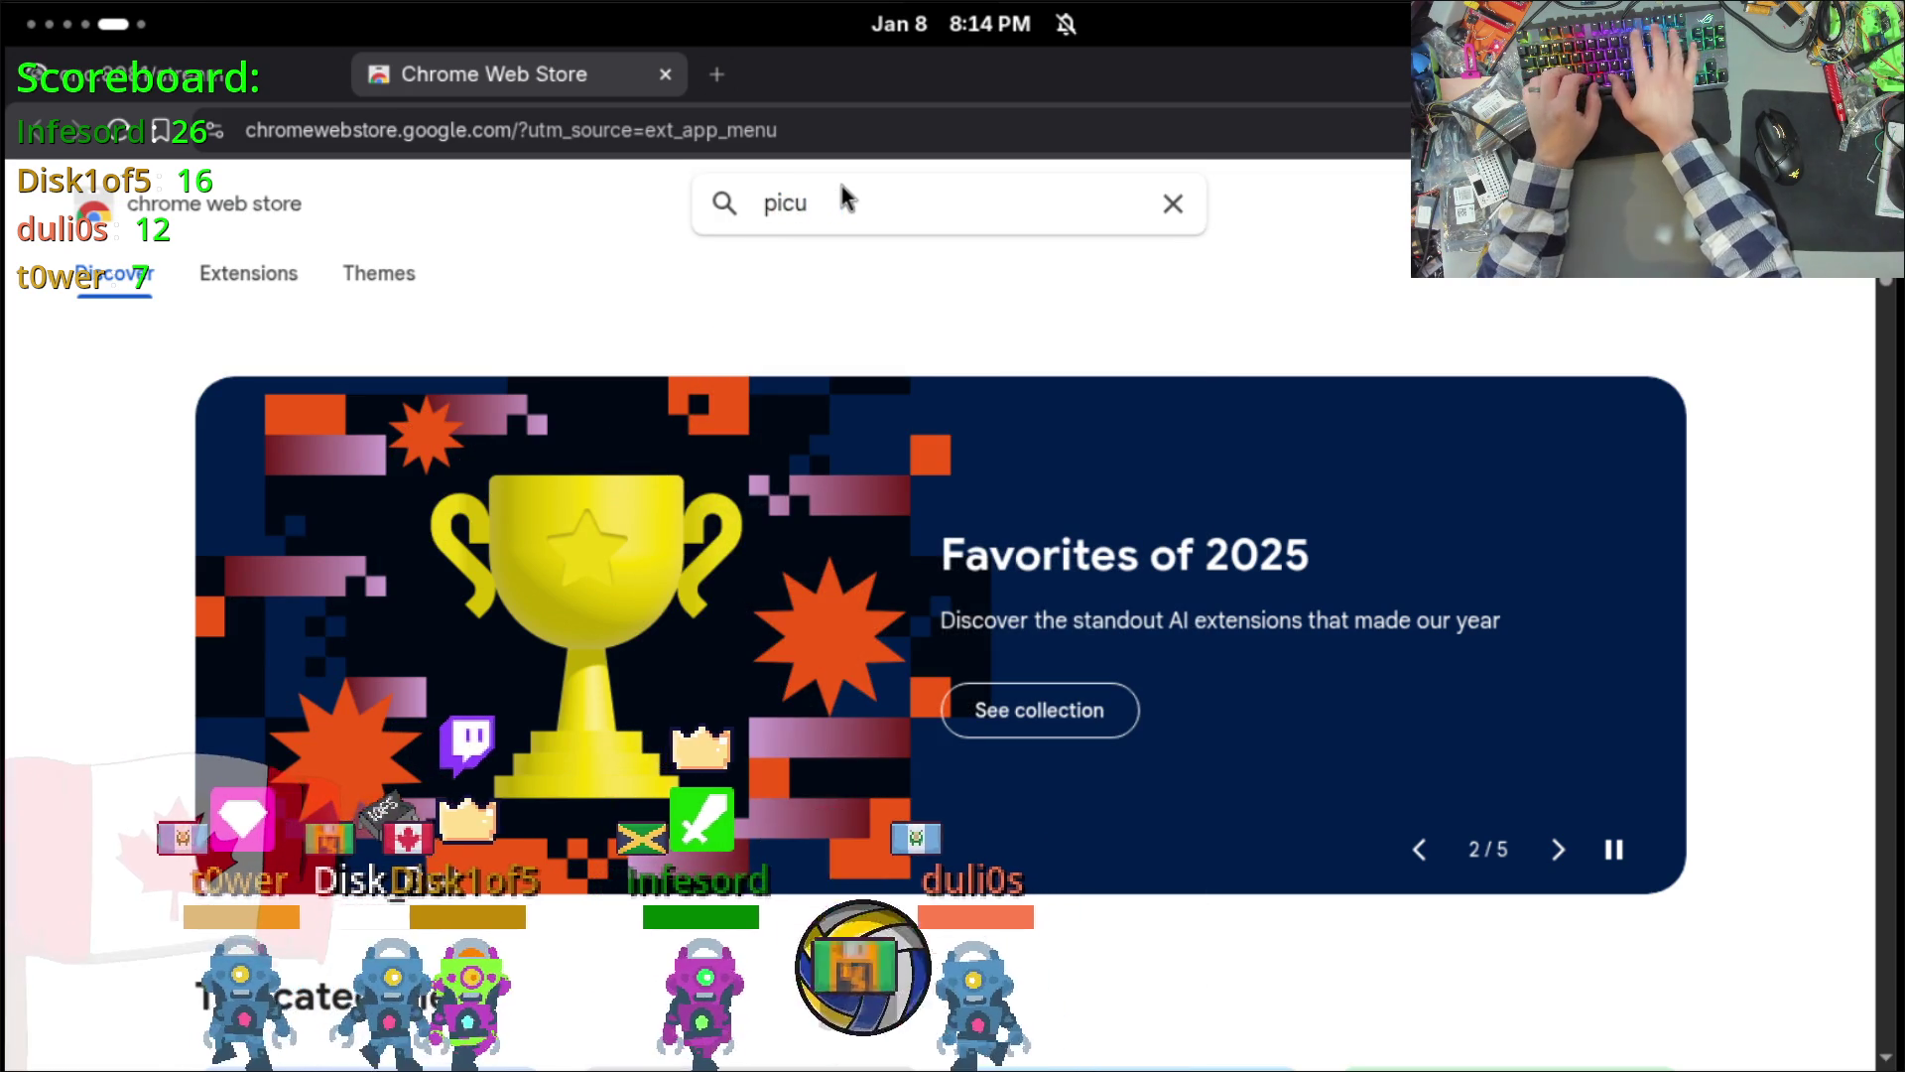
key("BackSpace")
Step: Add Picture-in-Picture Extension (by Google) to Brave and close its store tab
left_click(875, 310)
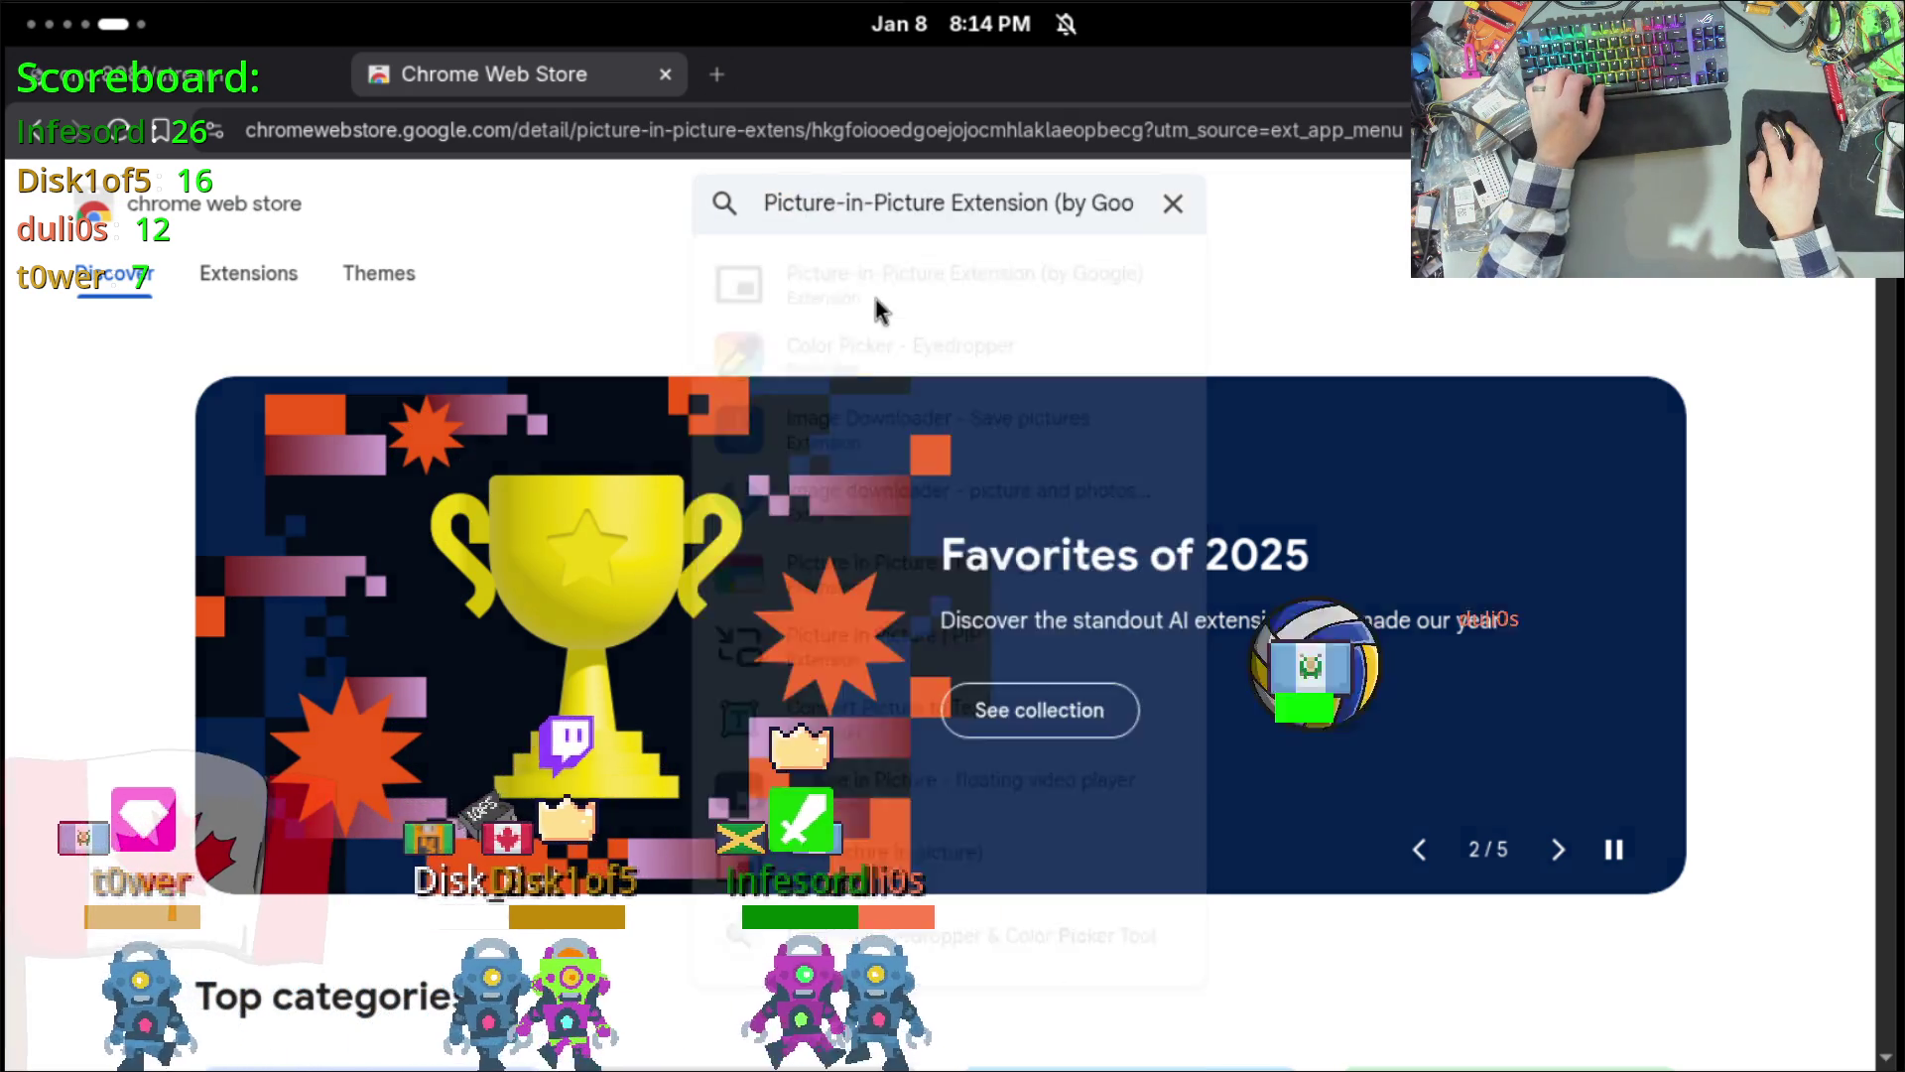
scroll(1585, 600, "down", 5)
scroll(1584, 600, "up", 5)
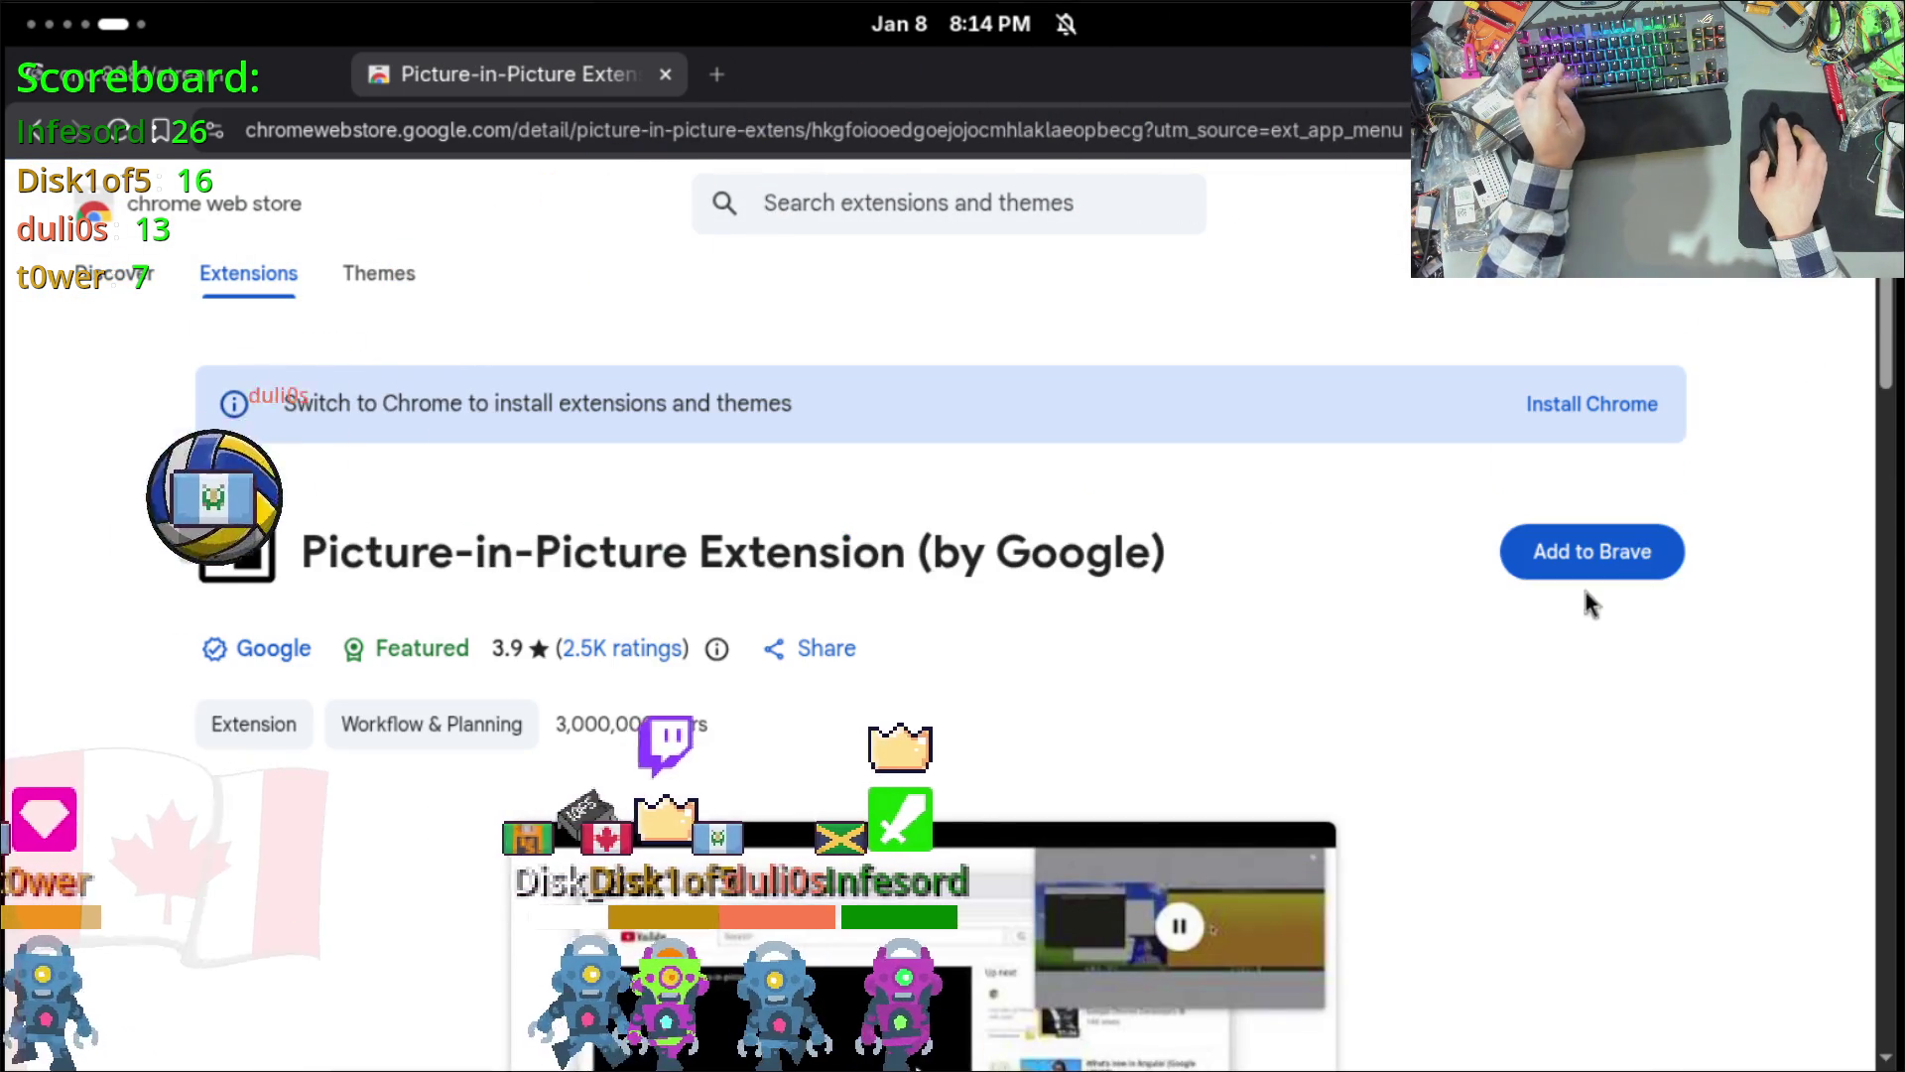
left_click(1609, 551)
left_click(1131, 447)
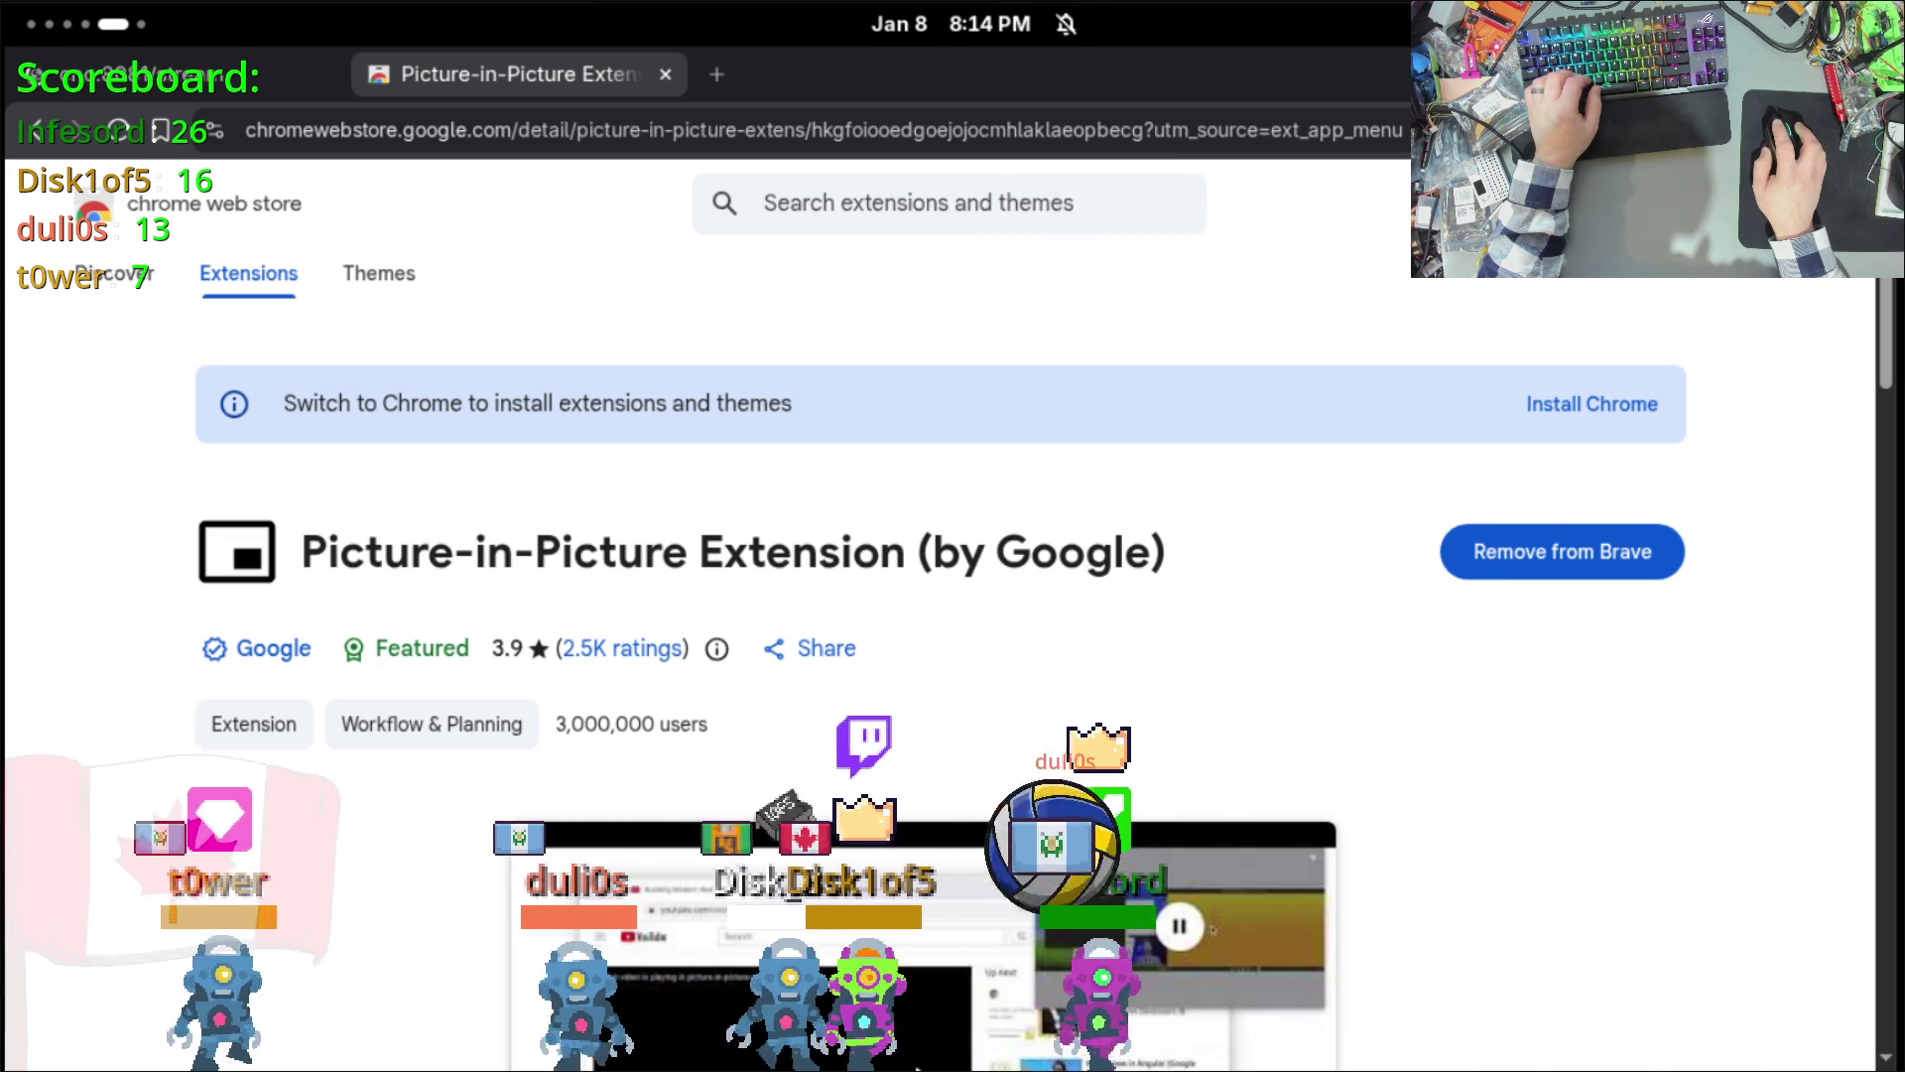
middle_click(614, 89)
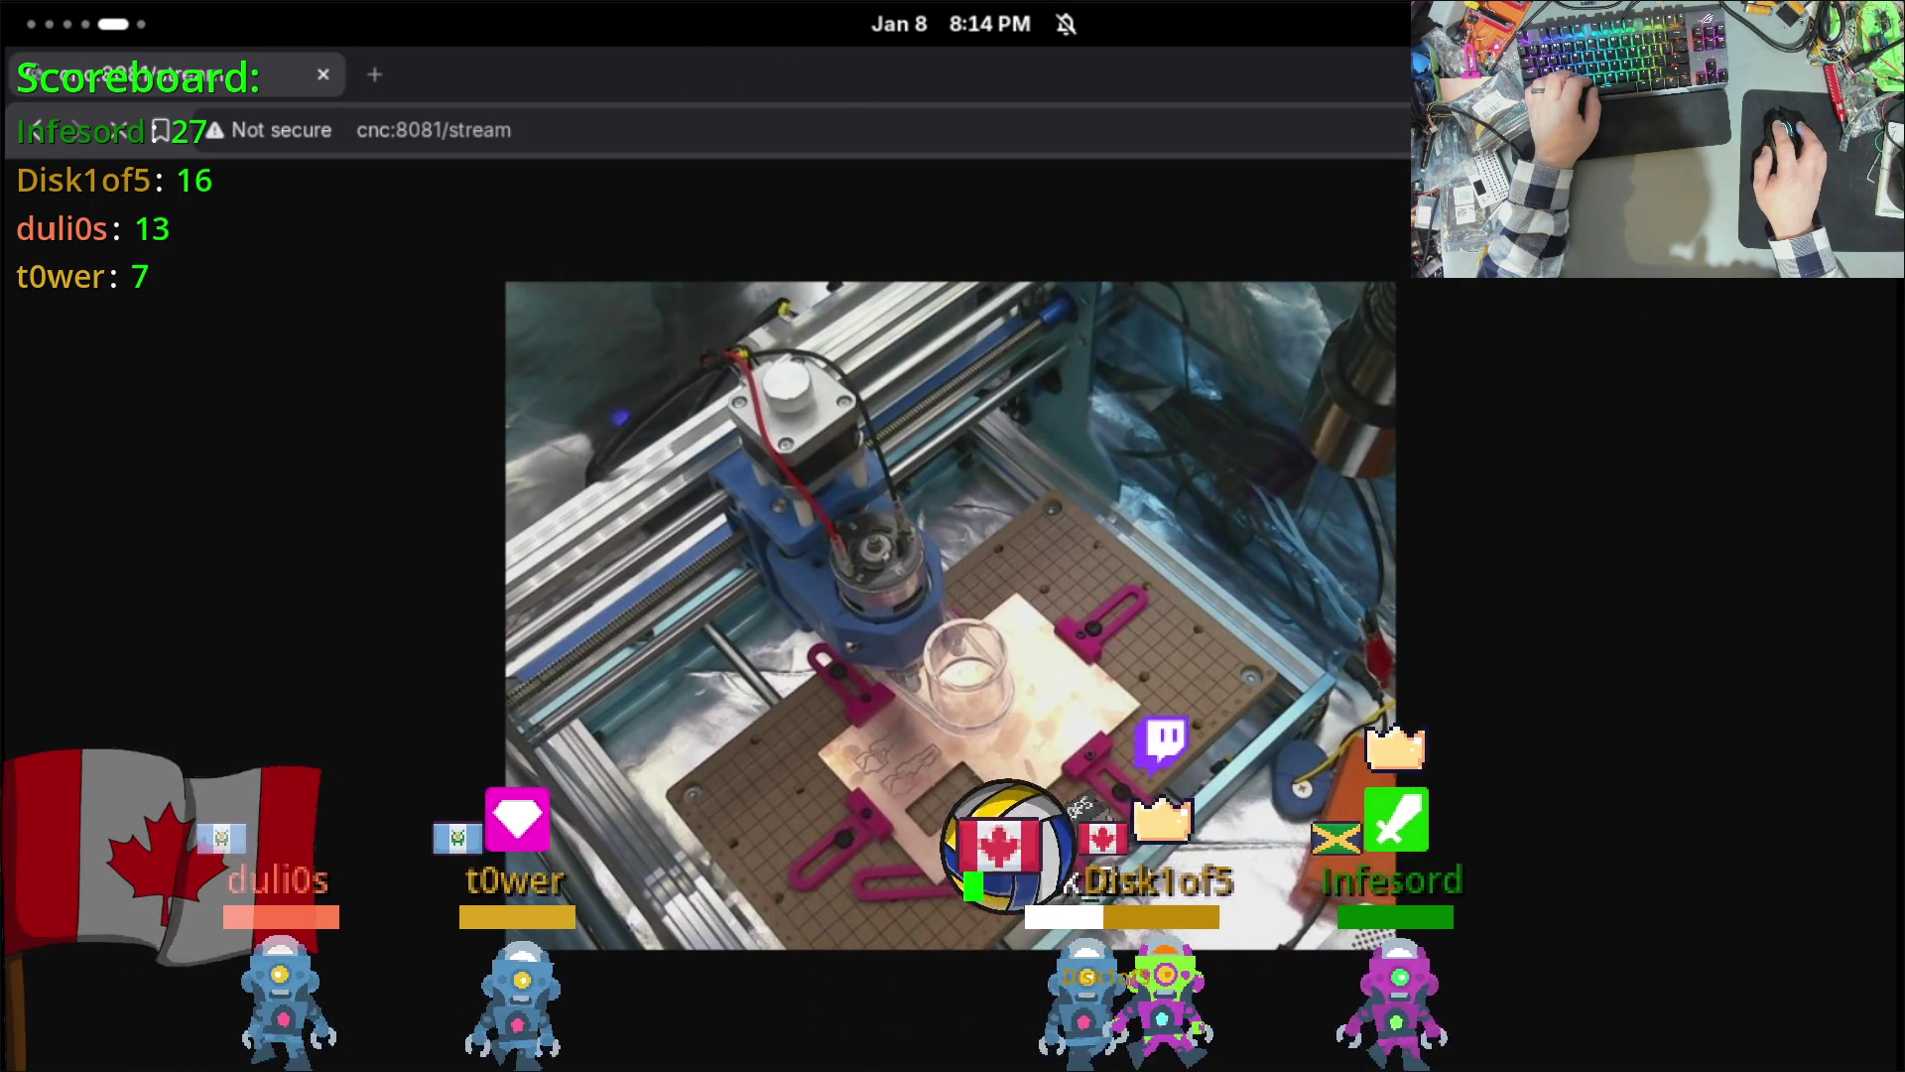
Step: In Manage Extensions, pin Picture-in-Picture to the toolbar from its Details page, then return to the stream tab
key("ctrl+shift+a")
key("Escape")
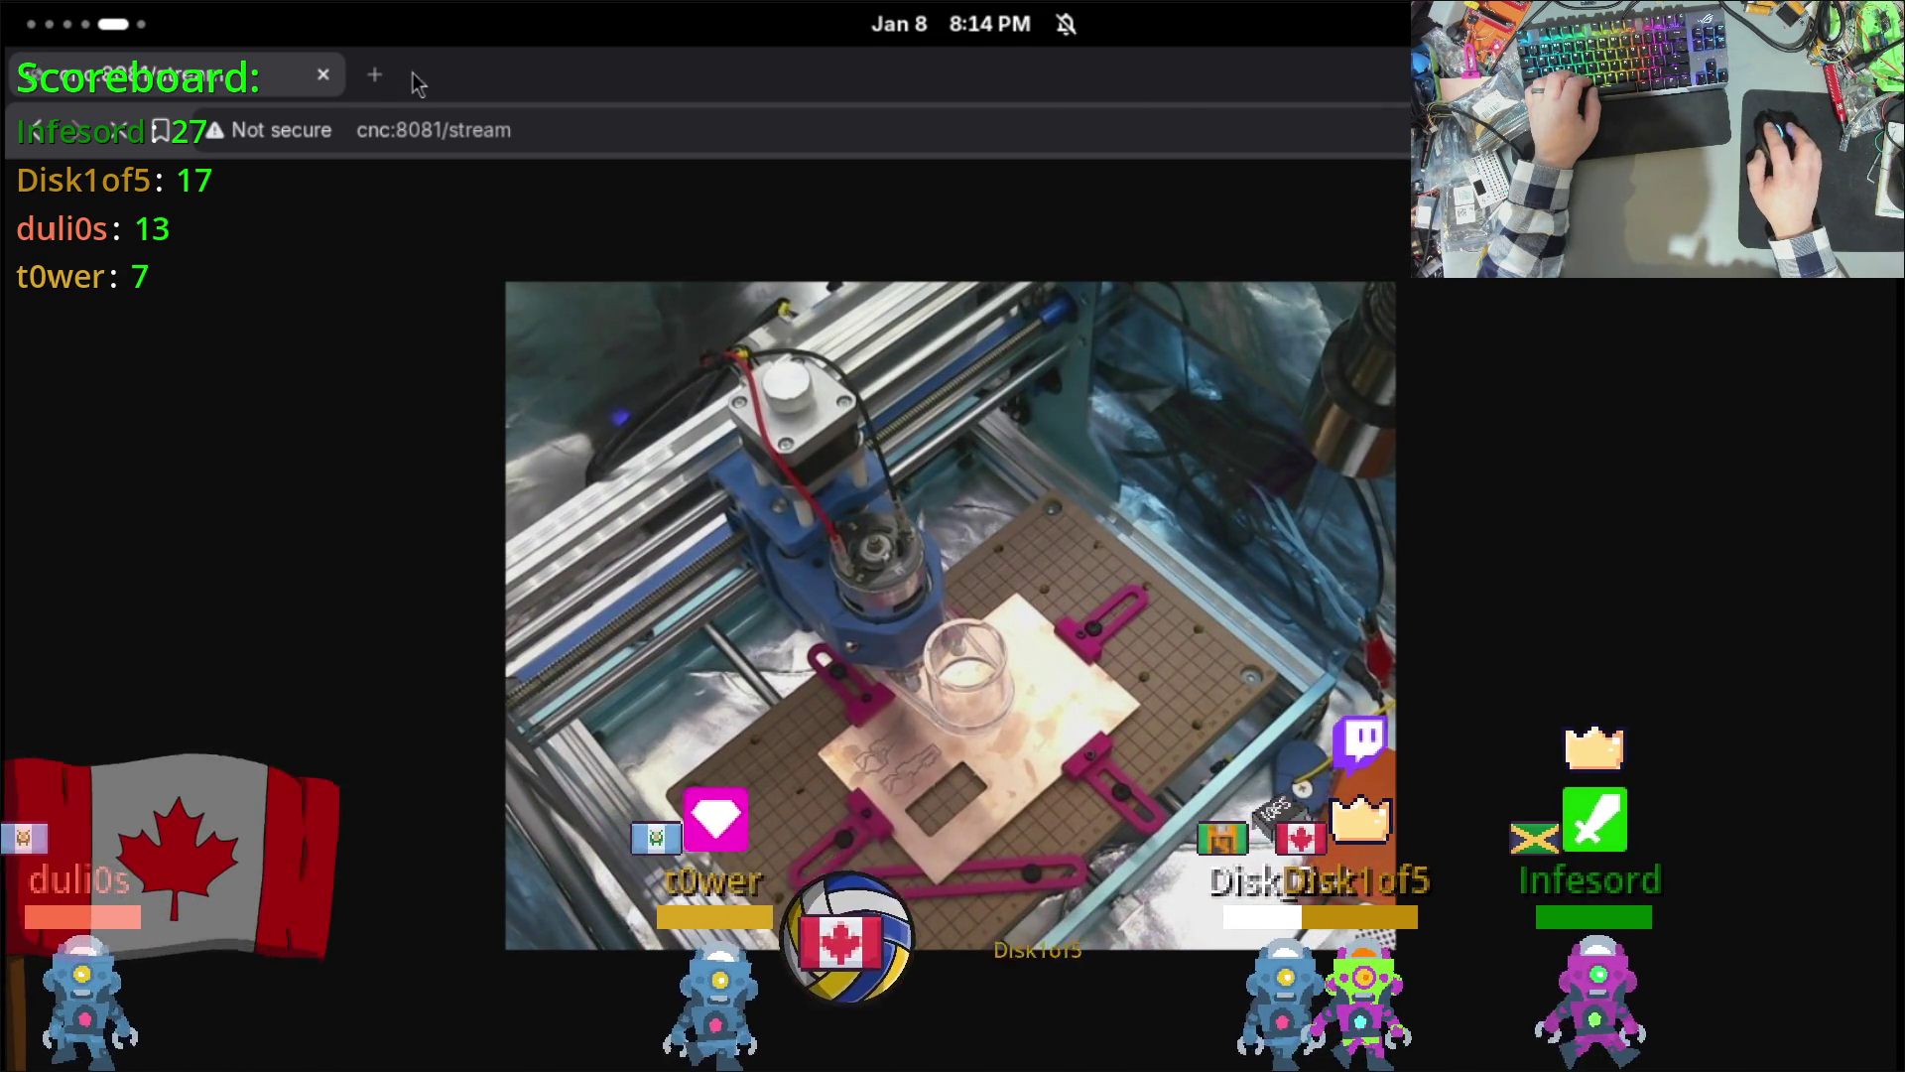
left_click(375, 74)
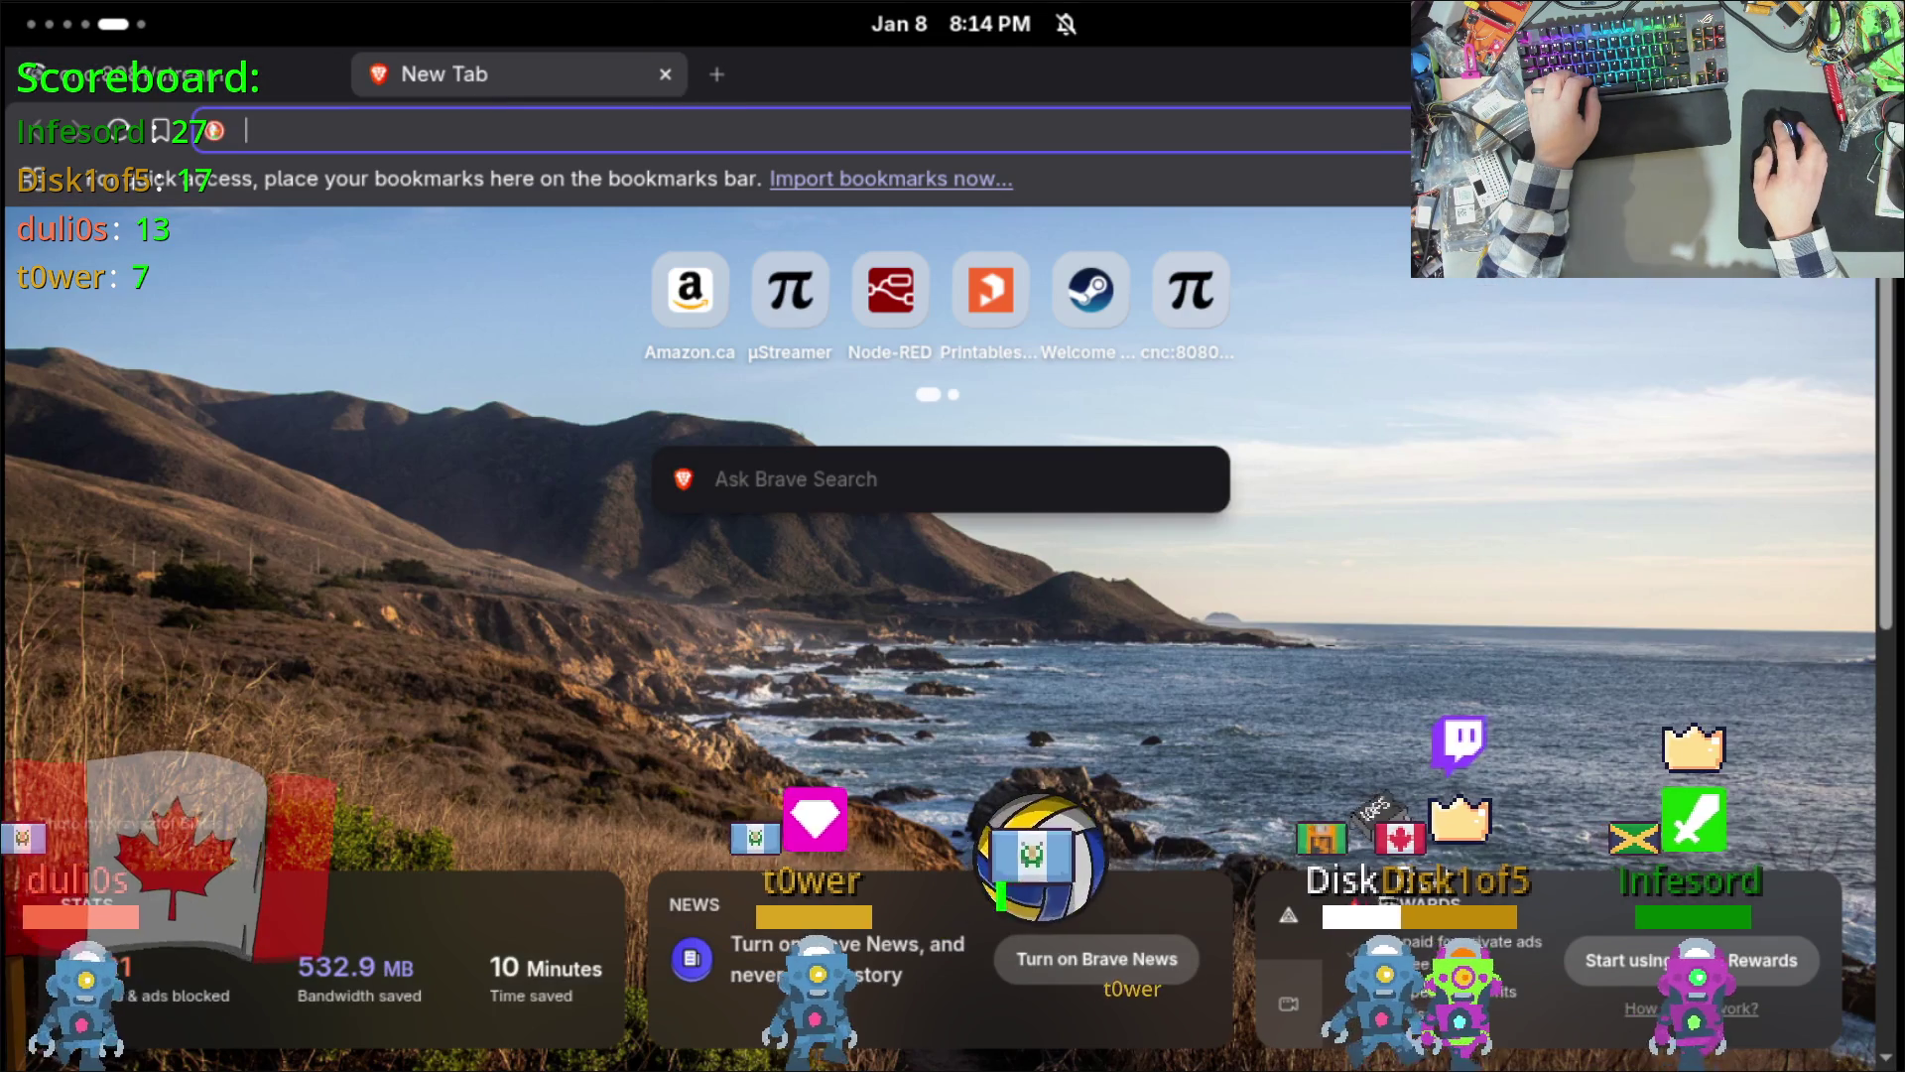
left_click(1880, 130)
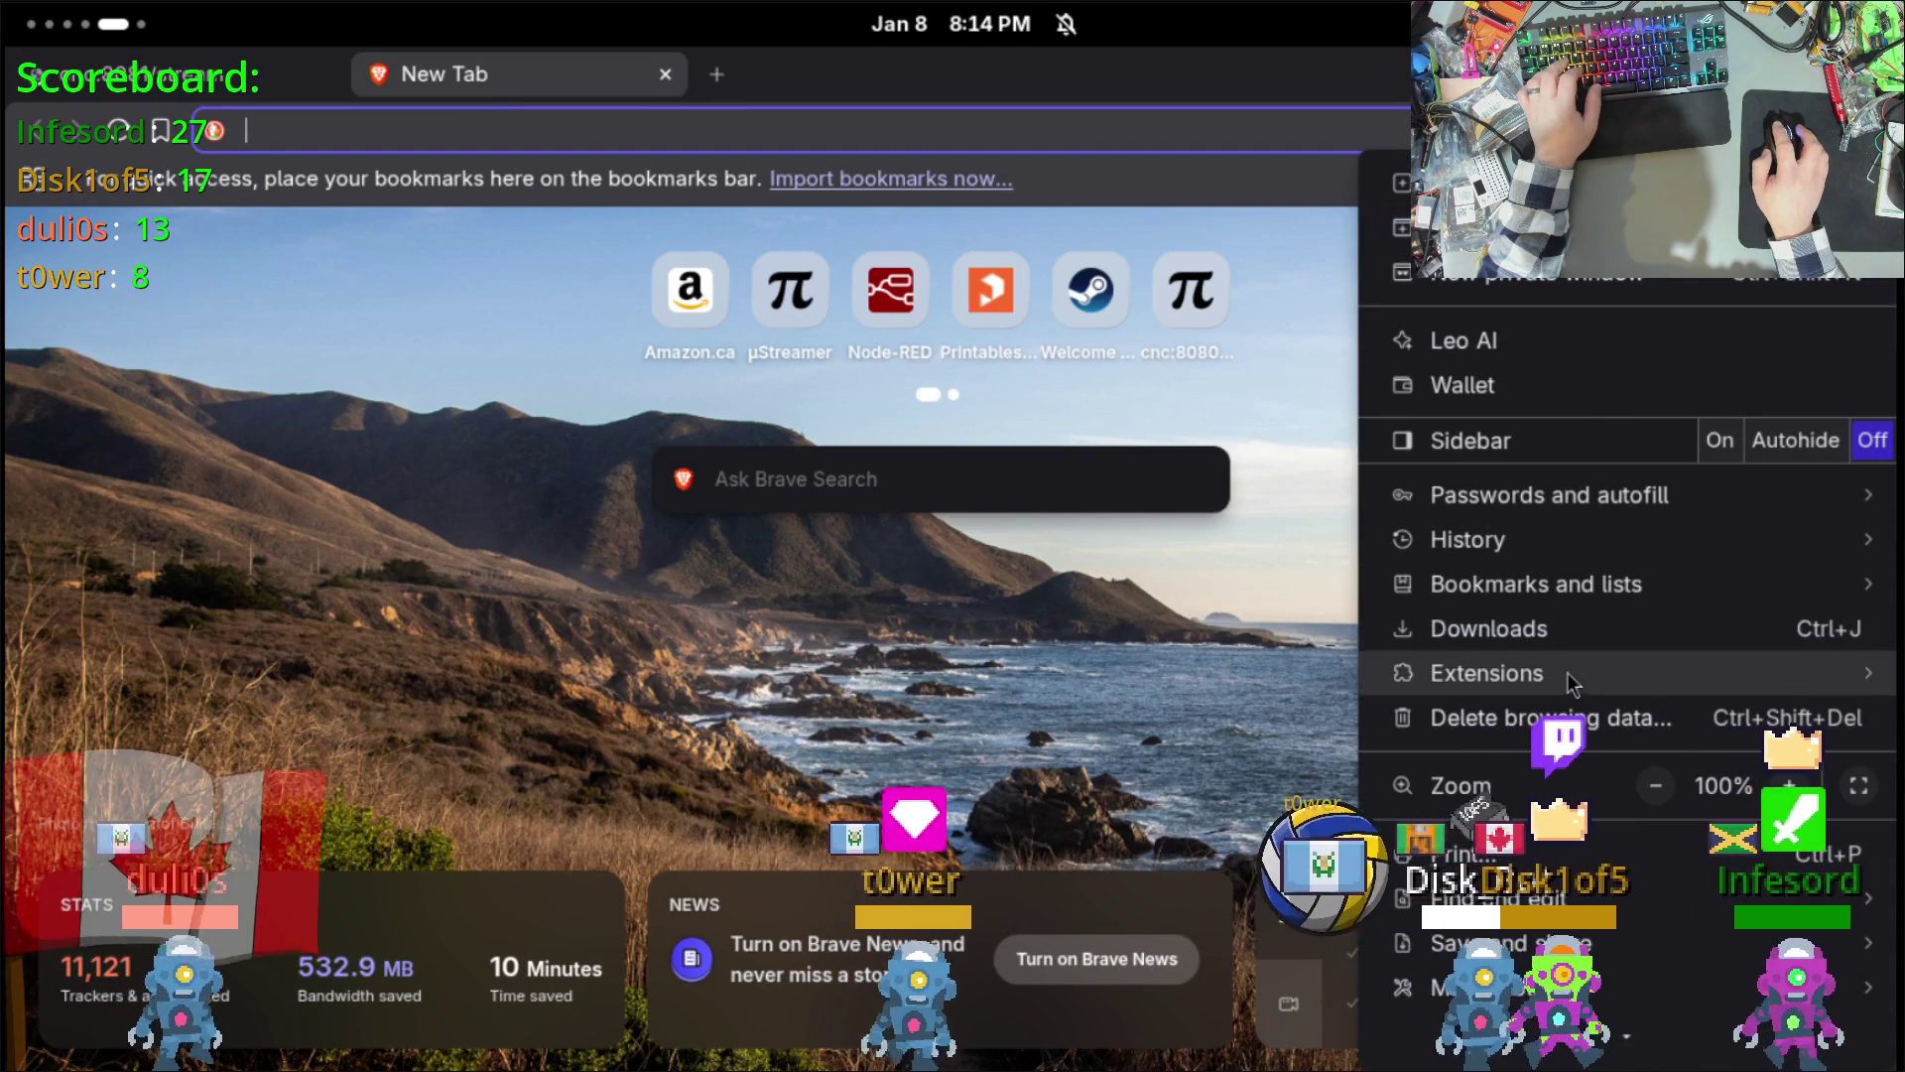
mouse_move(1568, 673)
left_click(1227, 677)
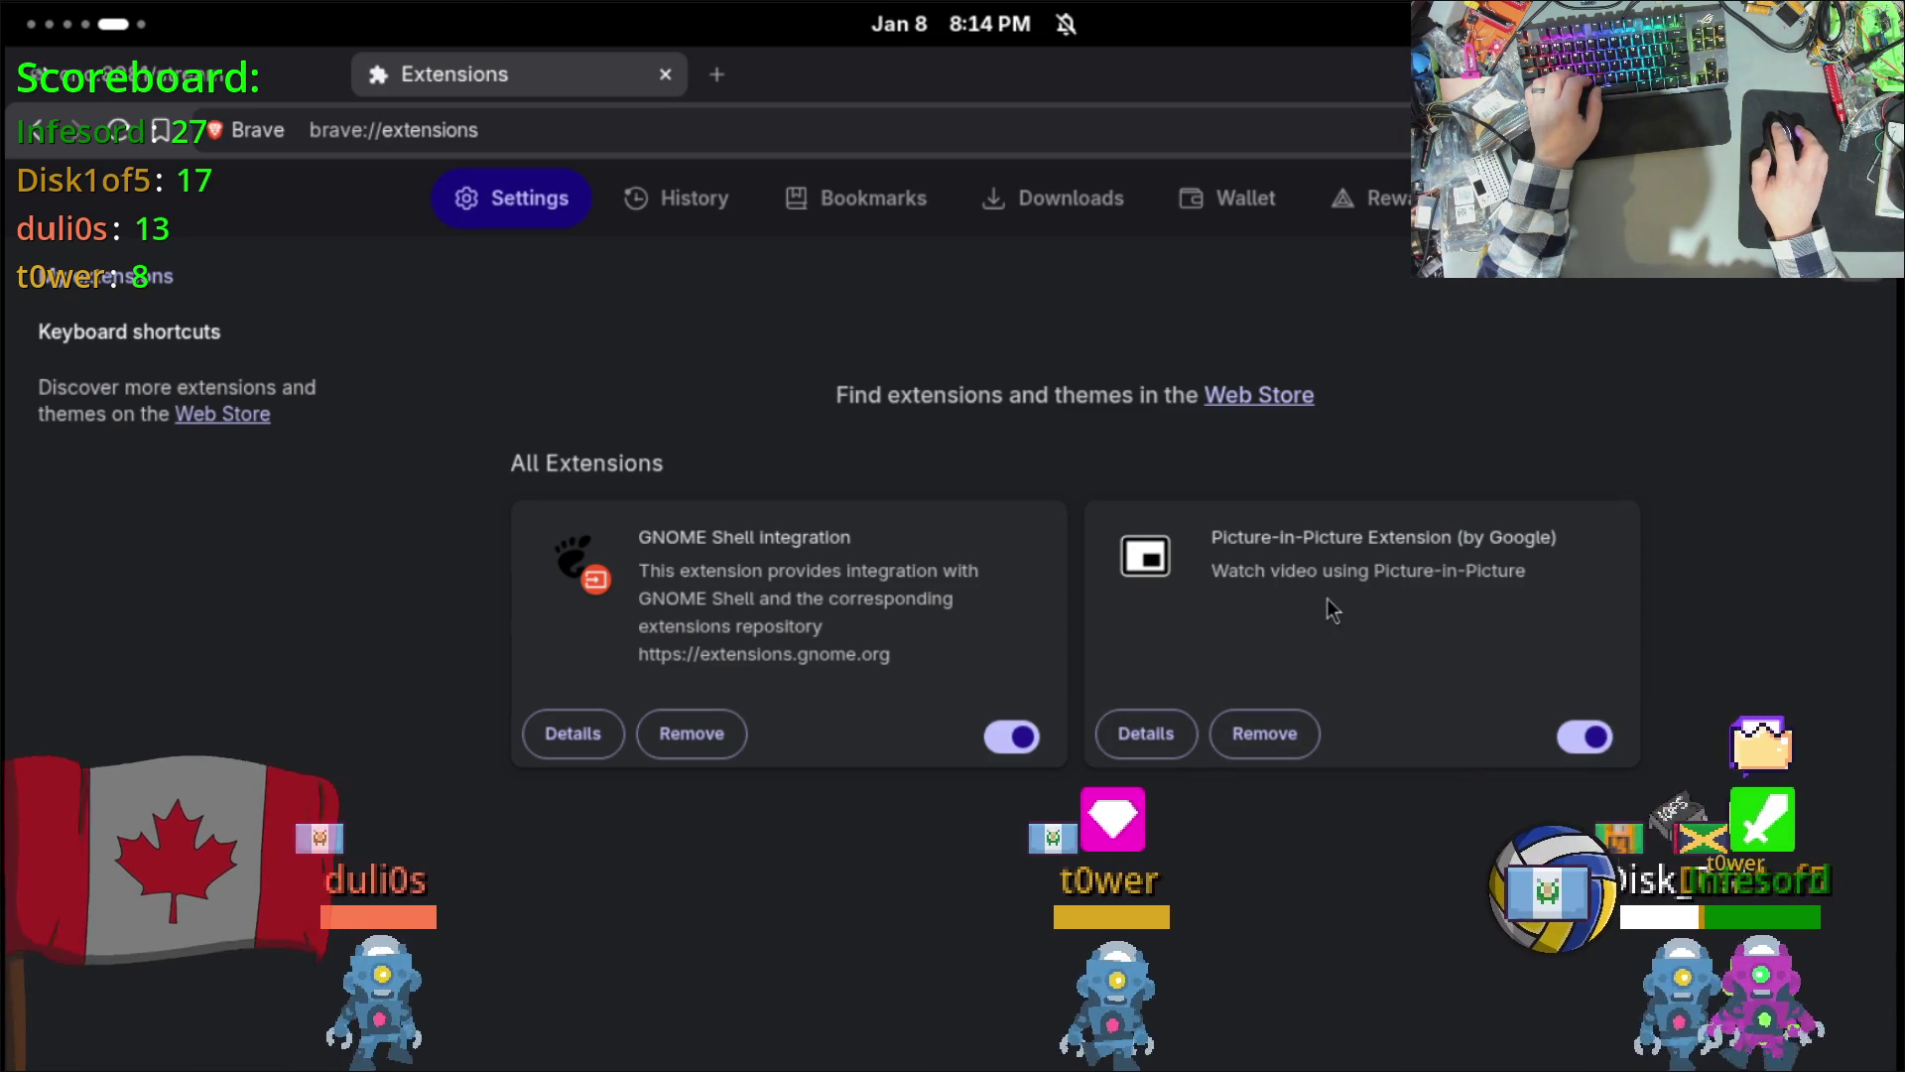
left_click(1133, 741)
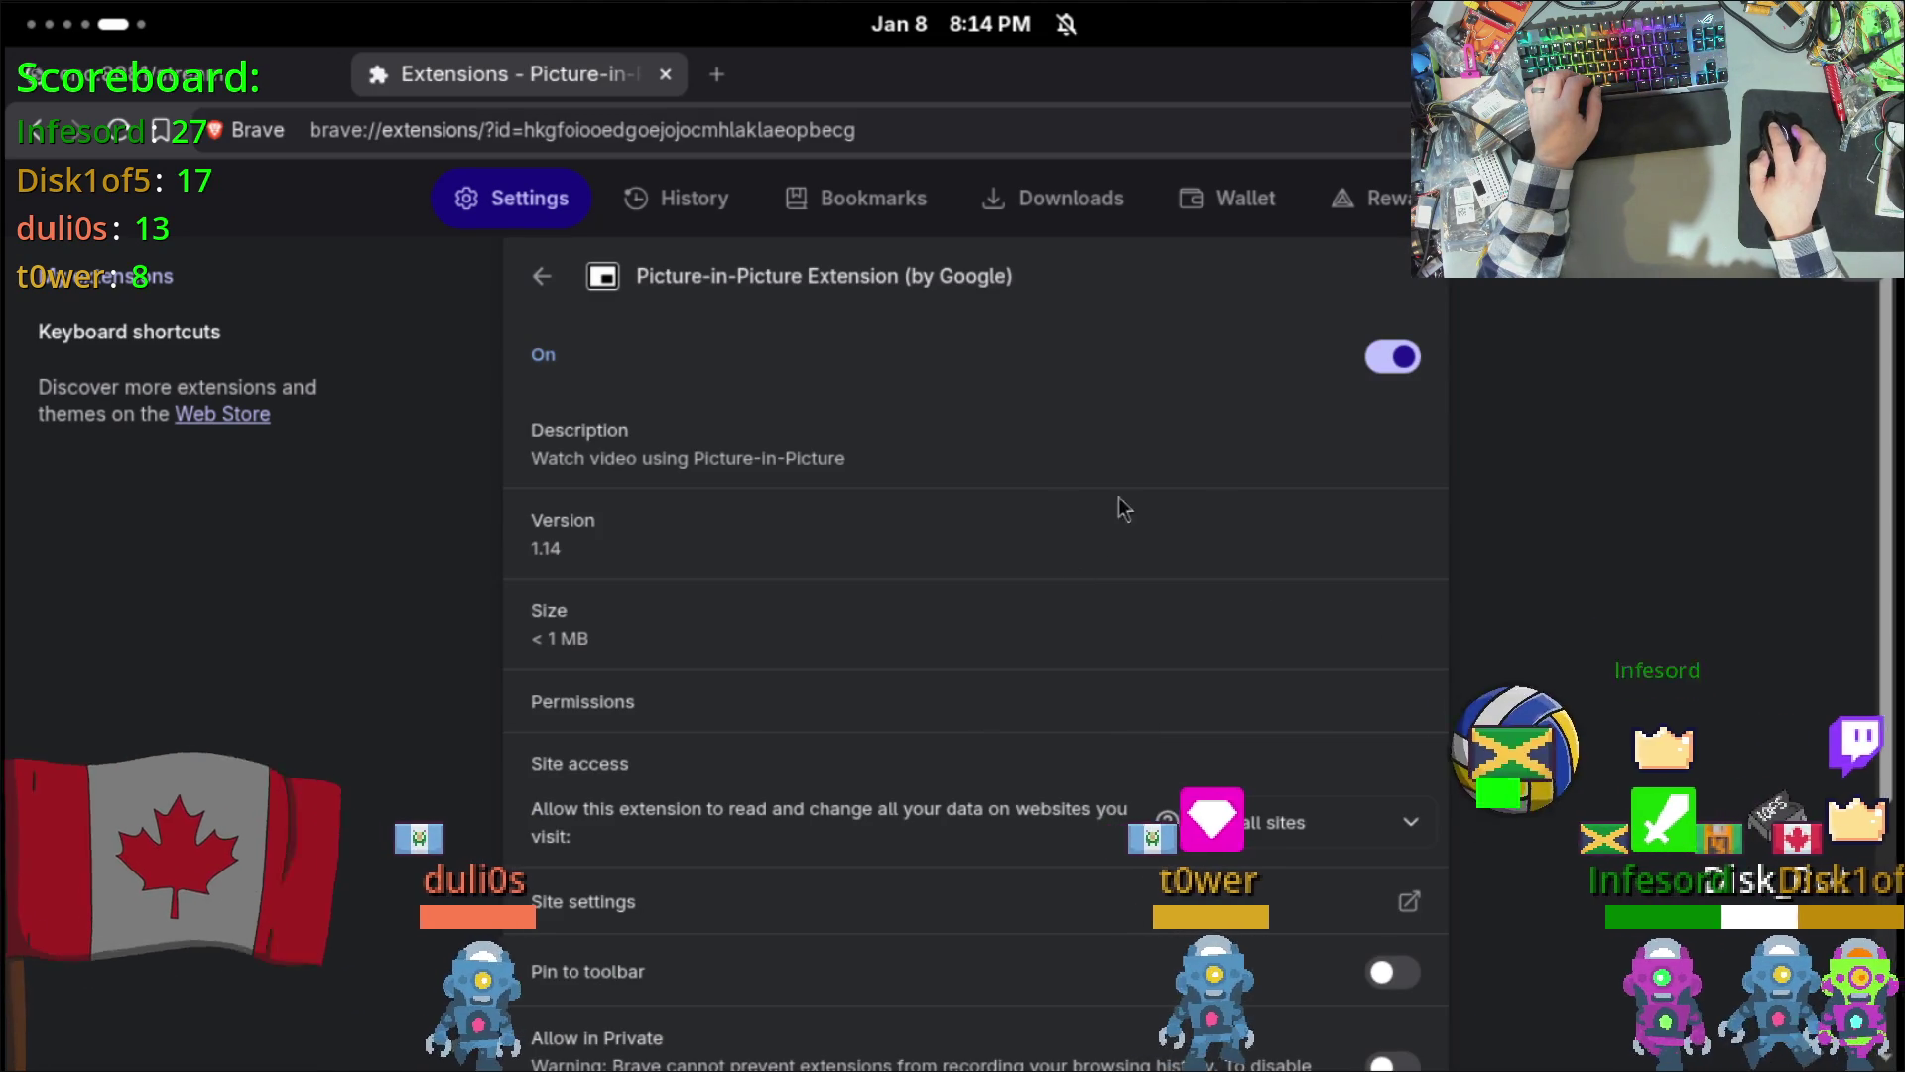
scroll(1246, 659, "down", 4)
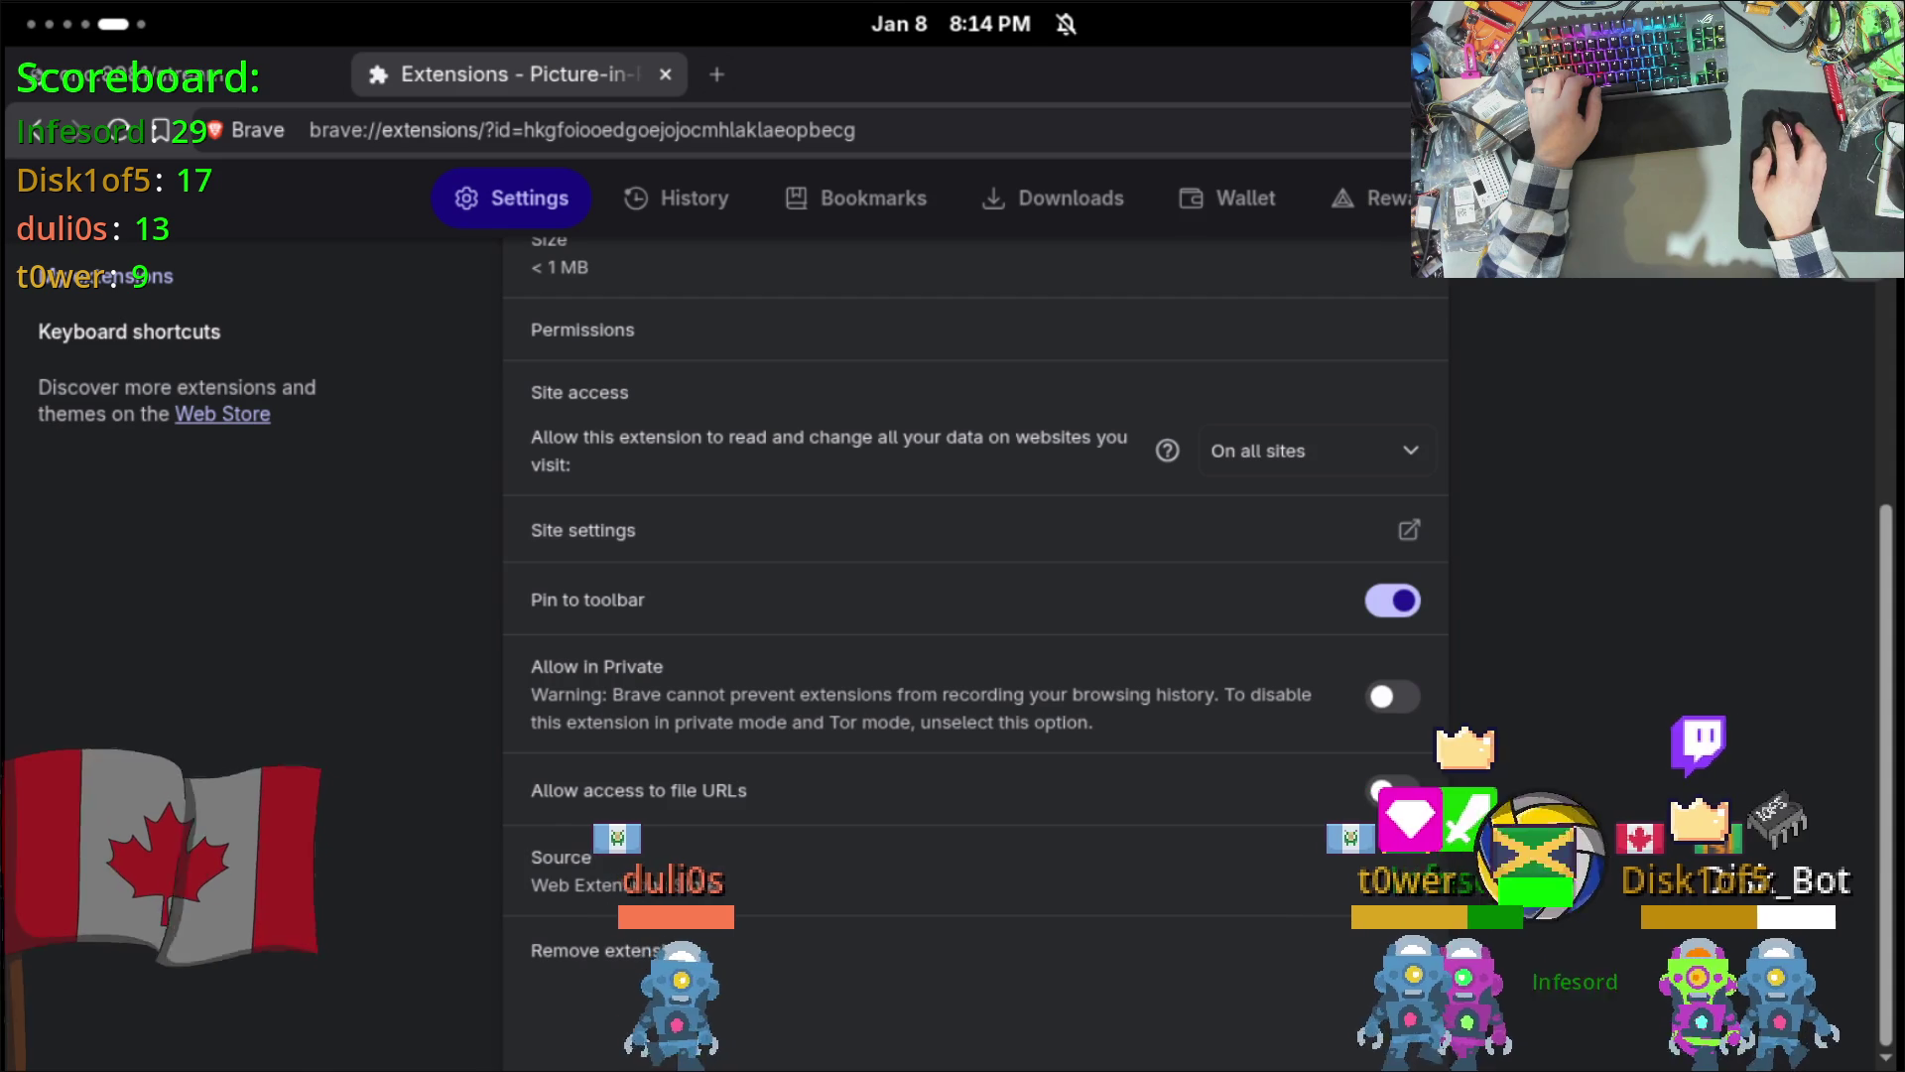
key("ctrl+Tab")
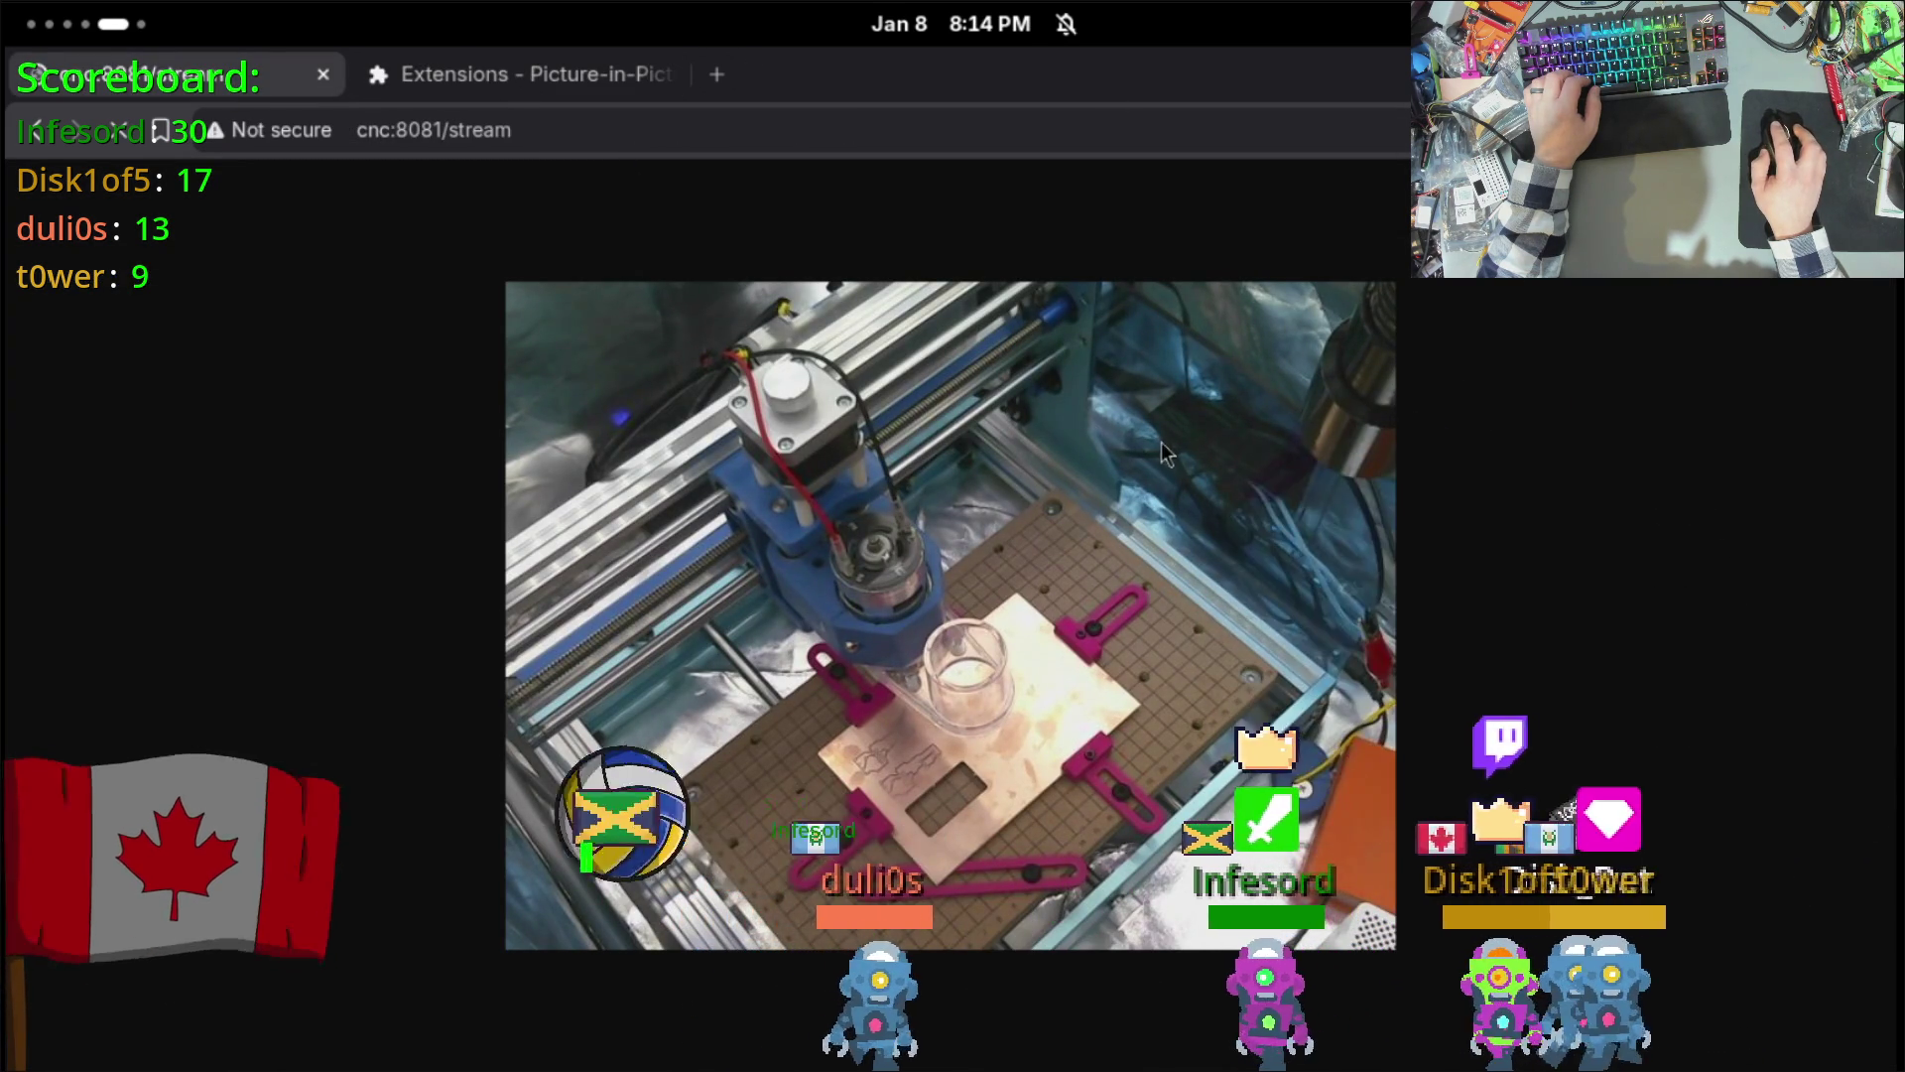
Step: Reload cnc:8081/stream and move the Brave window to the upper-left of the screen
key("ctrl+l")
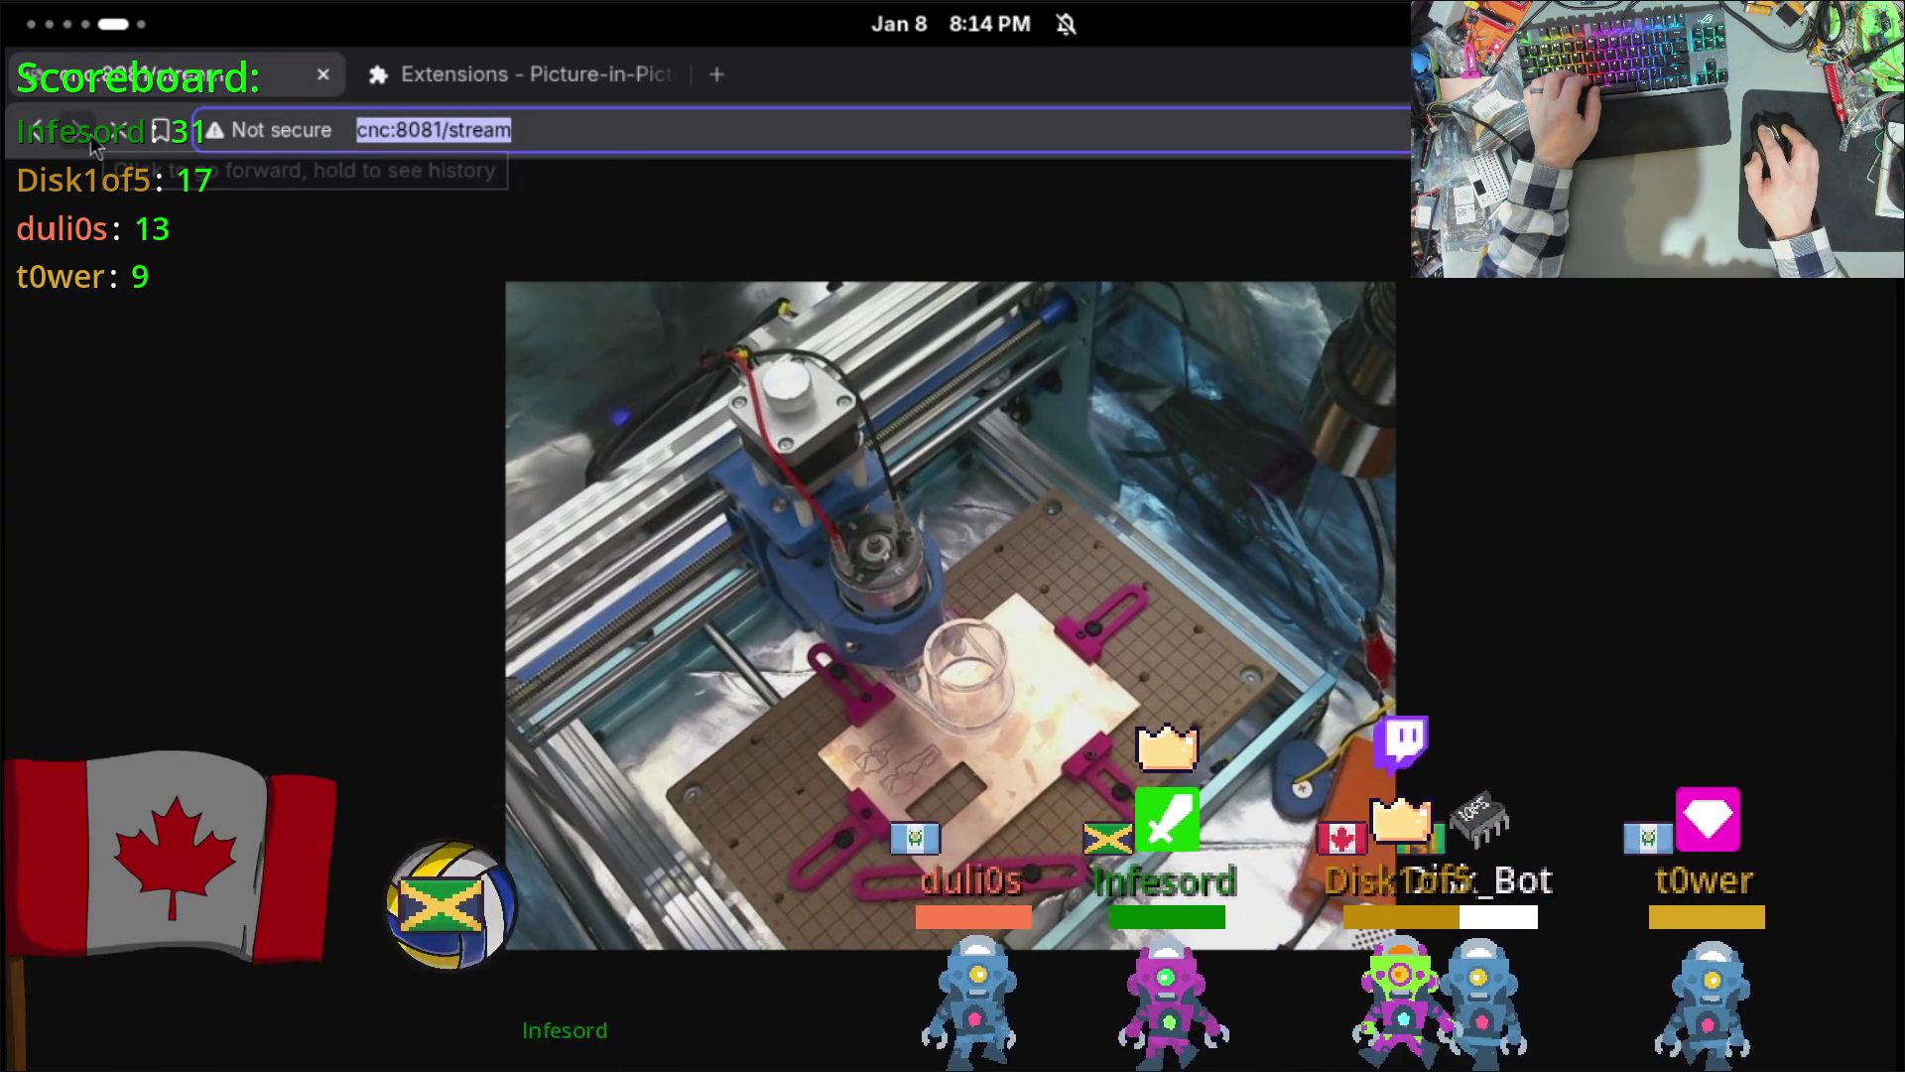
key("Return")
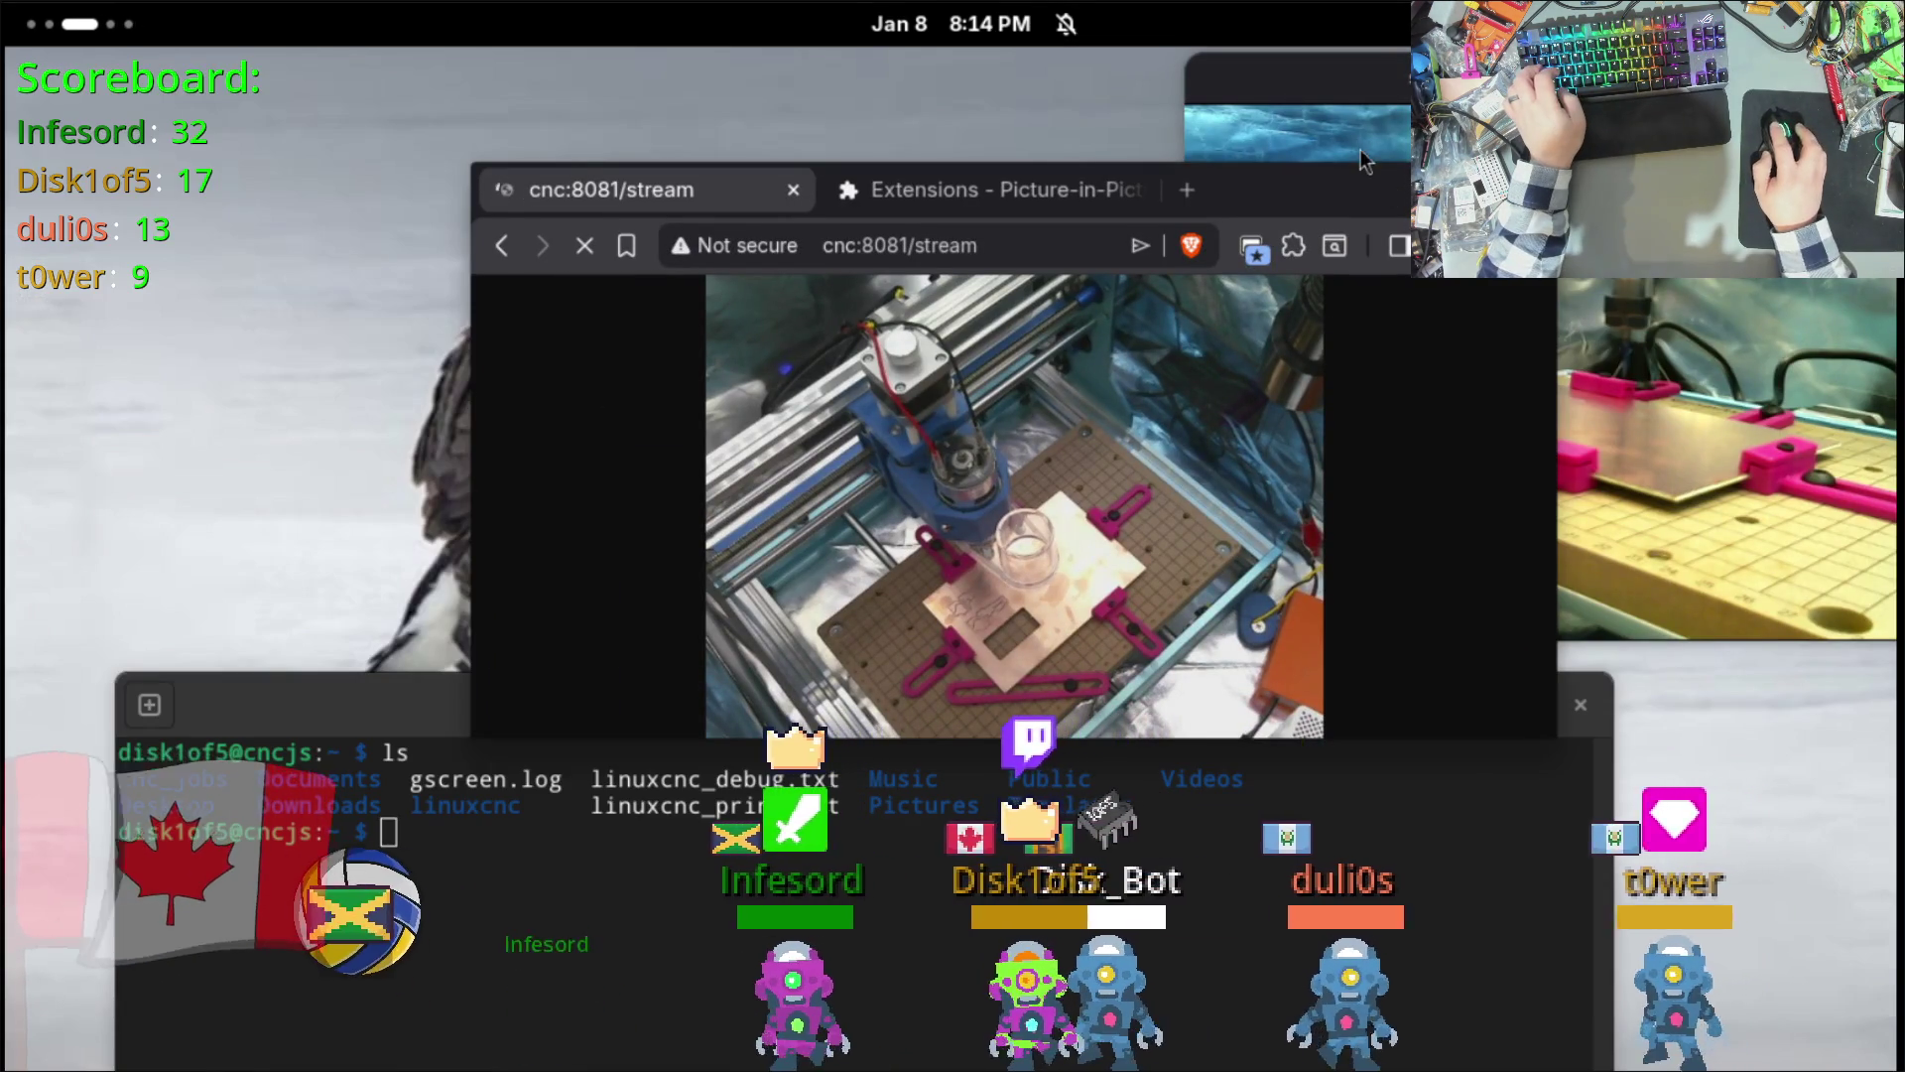
mouse_move(1341, 169)
left_mouse_down()
mouse_move(991, 155)
mouse_move(935, 67)
left_mouse_up()
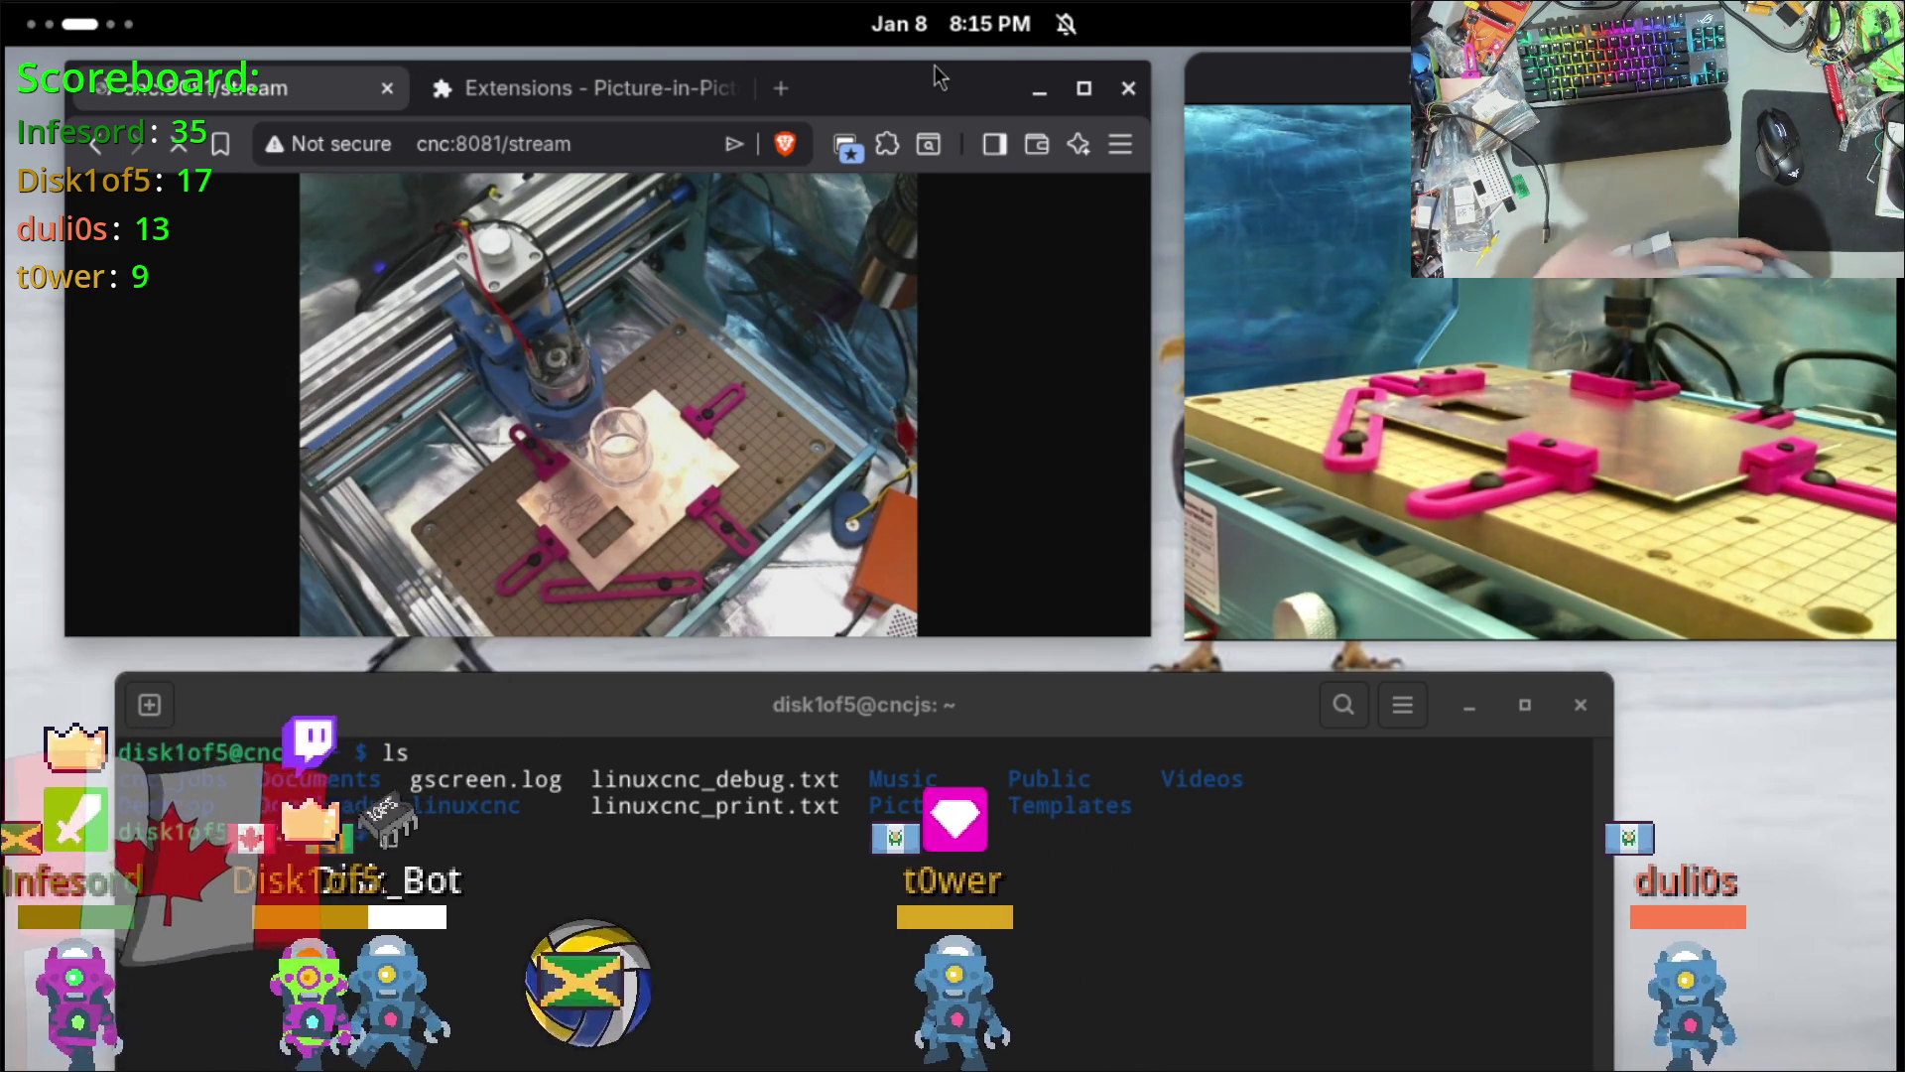
Step: Enlarge the CNC stream image in Brave to full size
right_click(780, 336)
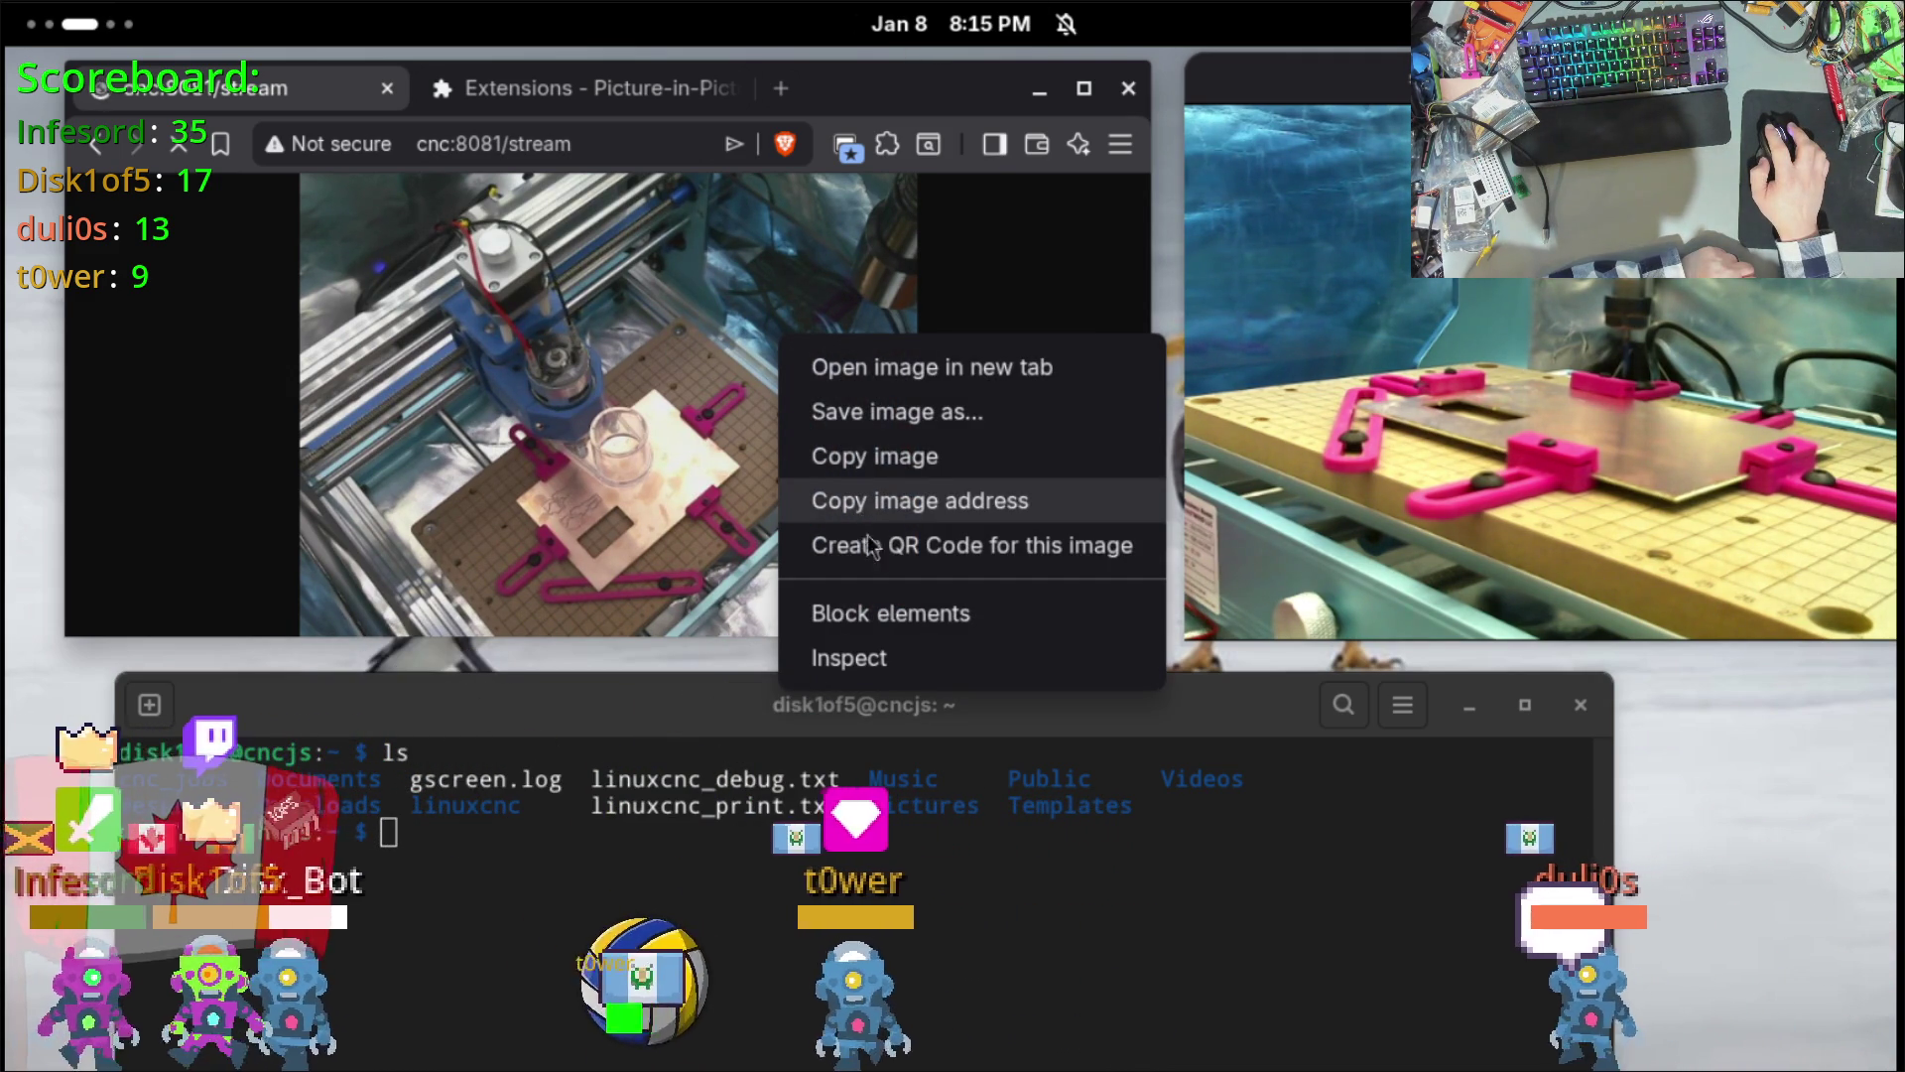
left_click(861, 334)
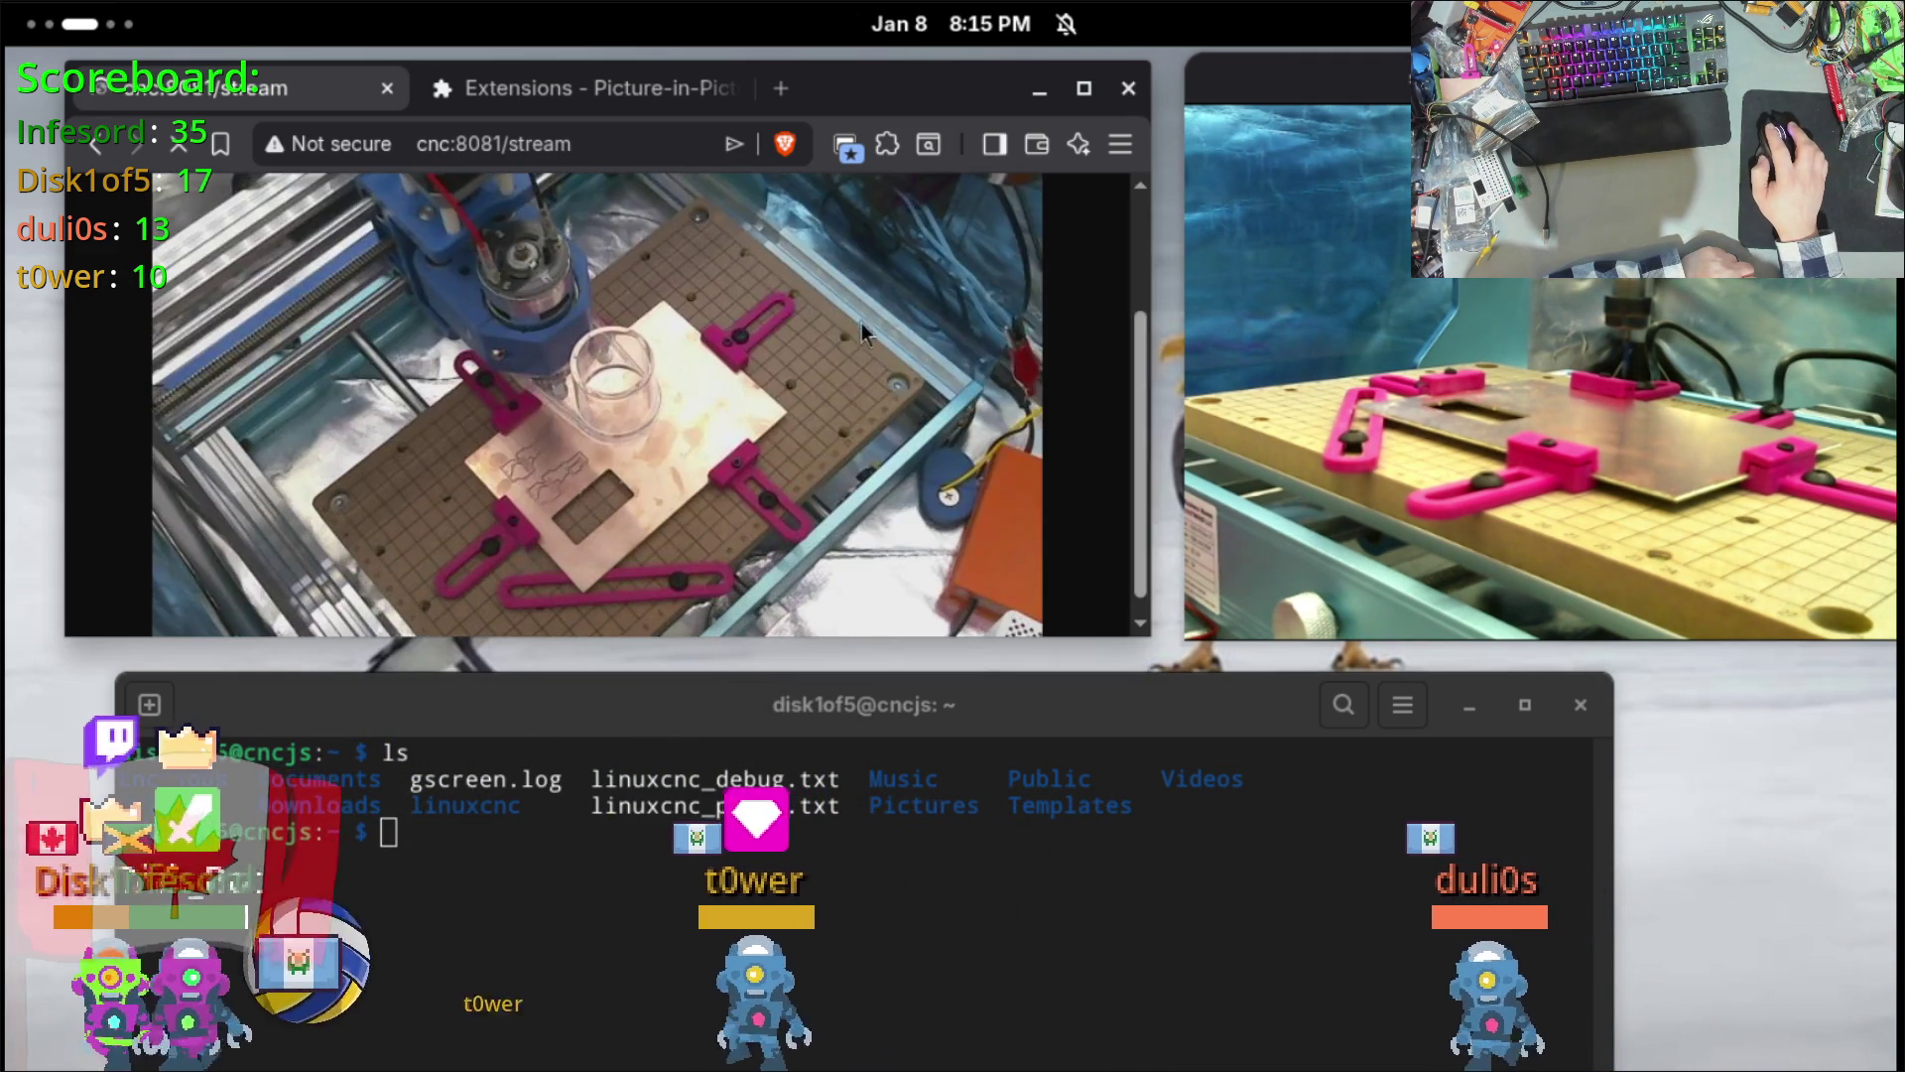
scroll(844, 322, "up", 3)
right_click(830, 311)
left_click(826, 311)
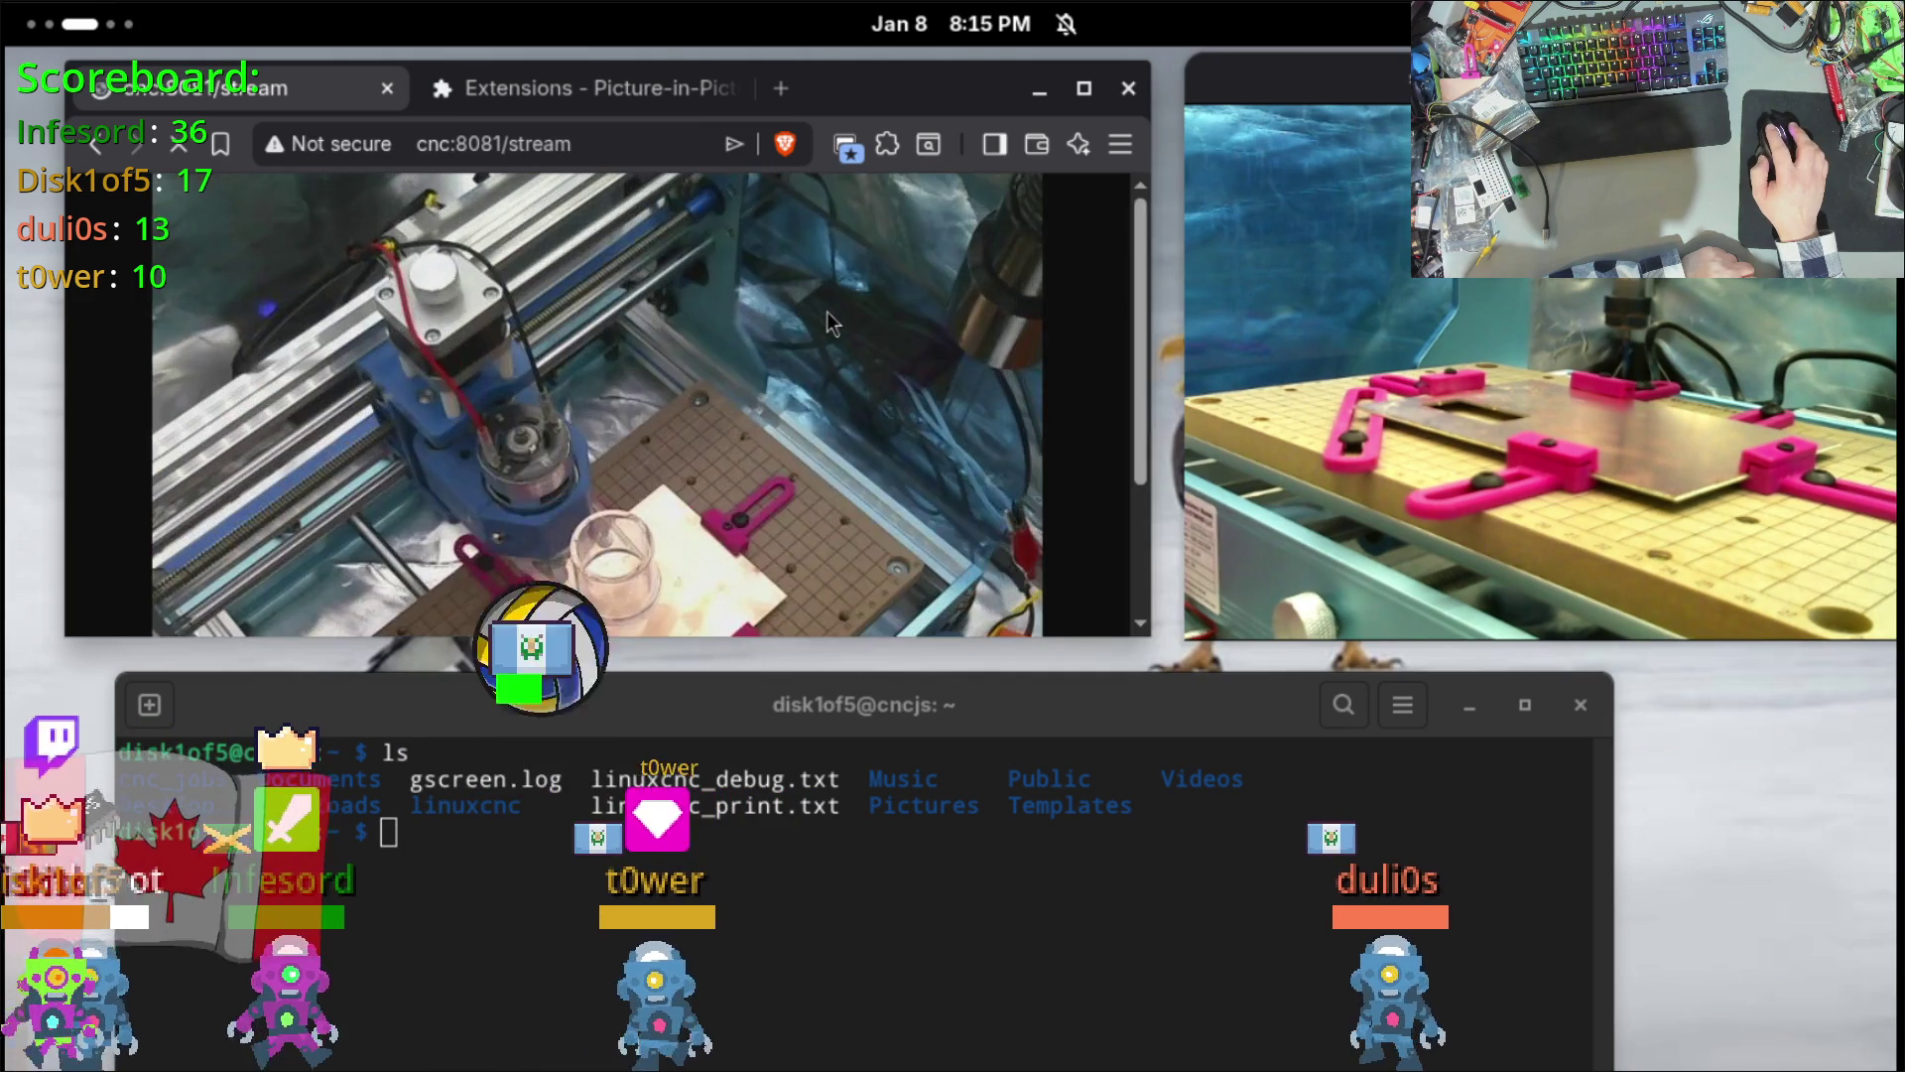
scroll(824, 323, "down", 3)
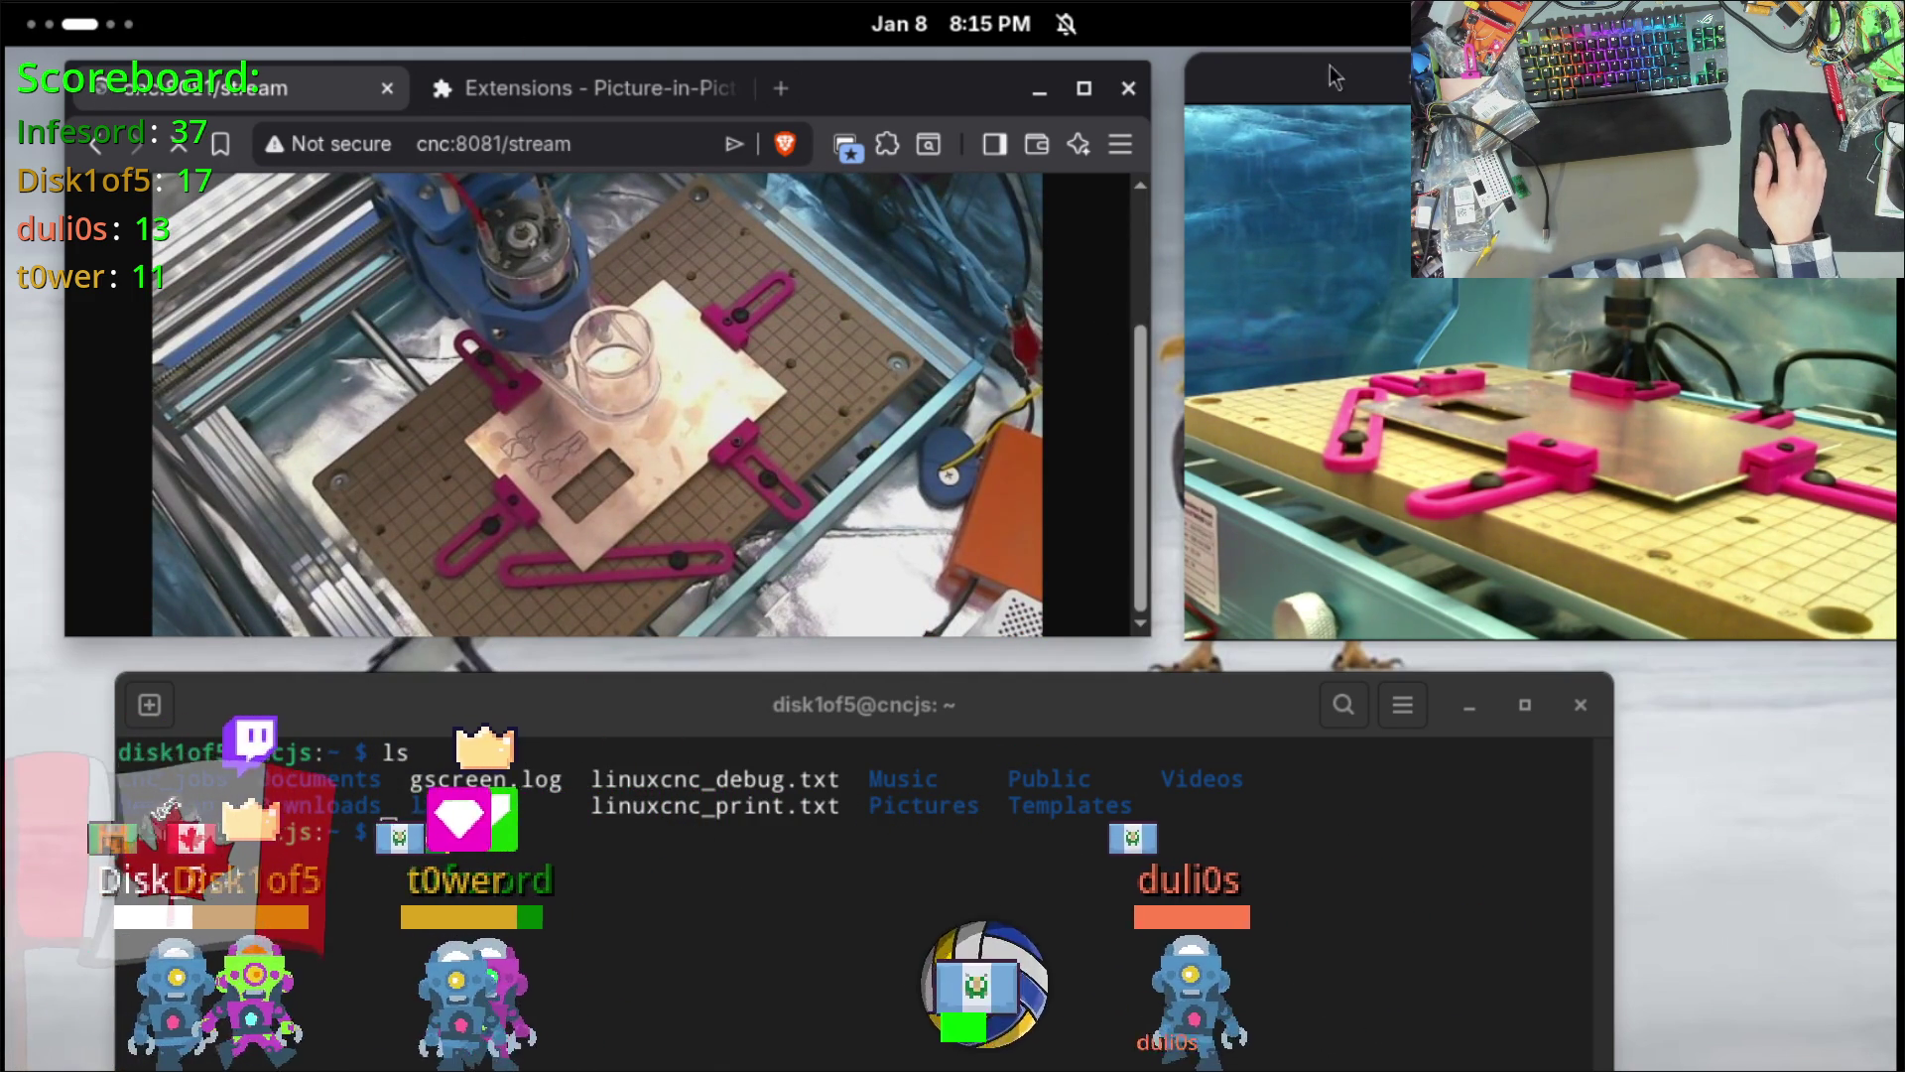
Step: Move the VLC stream window left beside Brave and bring the terminal to the front
mouse_move(1334, 78)
left_mouse_down()
mouse_move(1140, 127)
mouse_move(1259, 78)
left_mouse_up()
right_click(1320, 290)
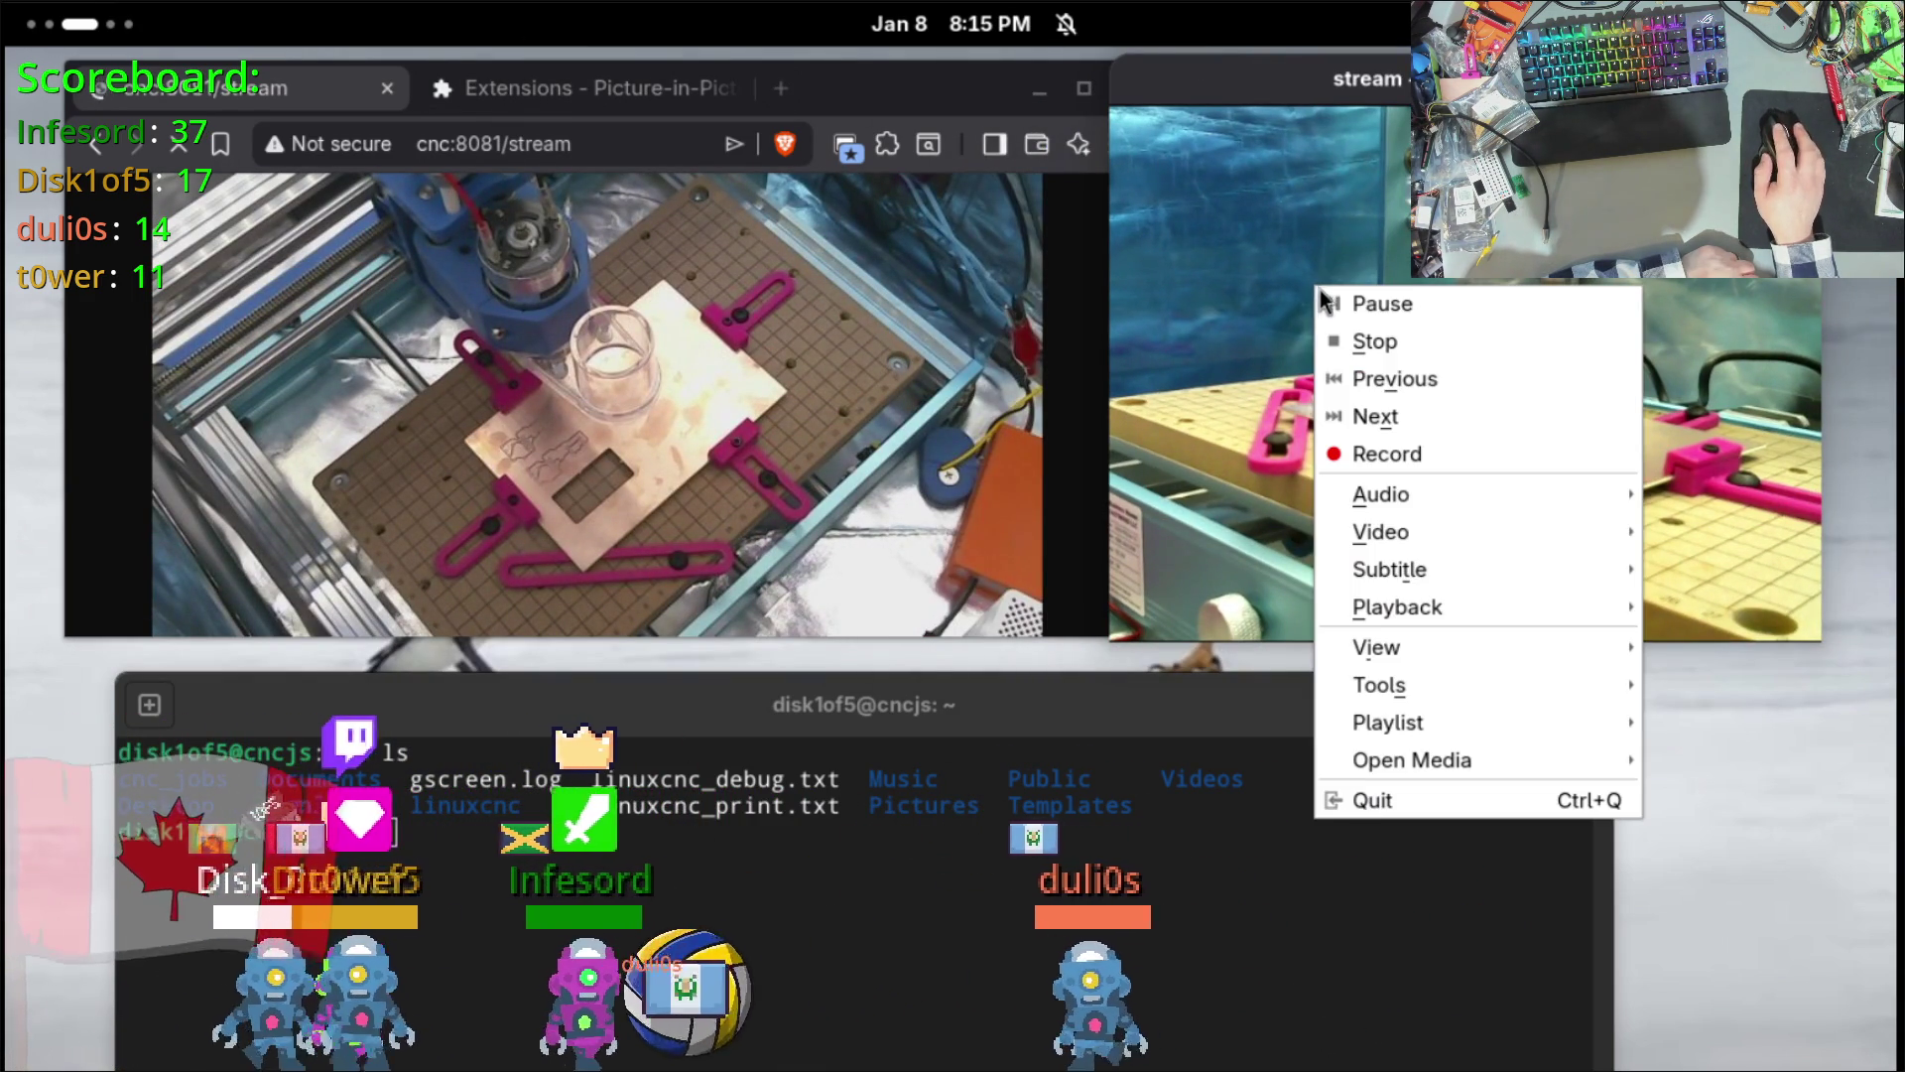
mouse_move(1387, 604)
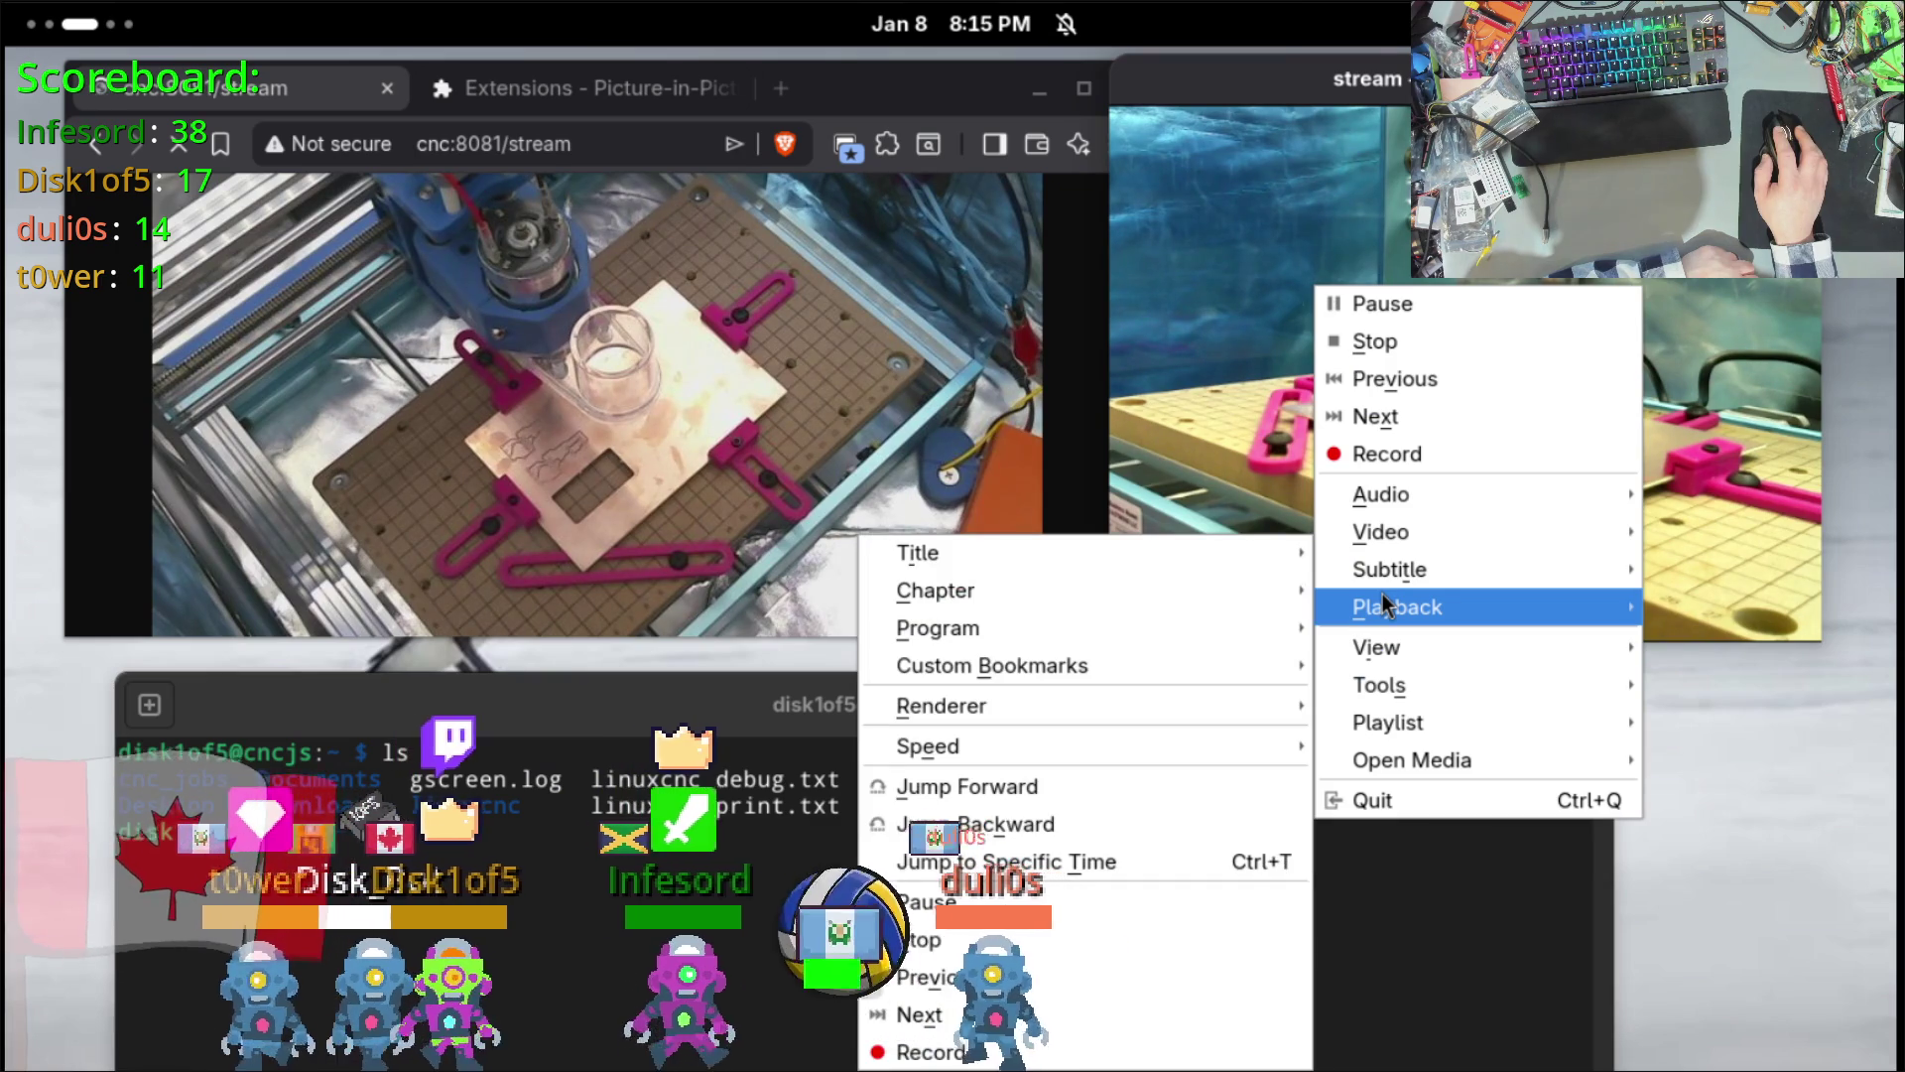
left_click(1212, 369)
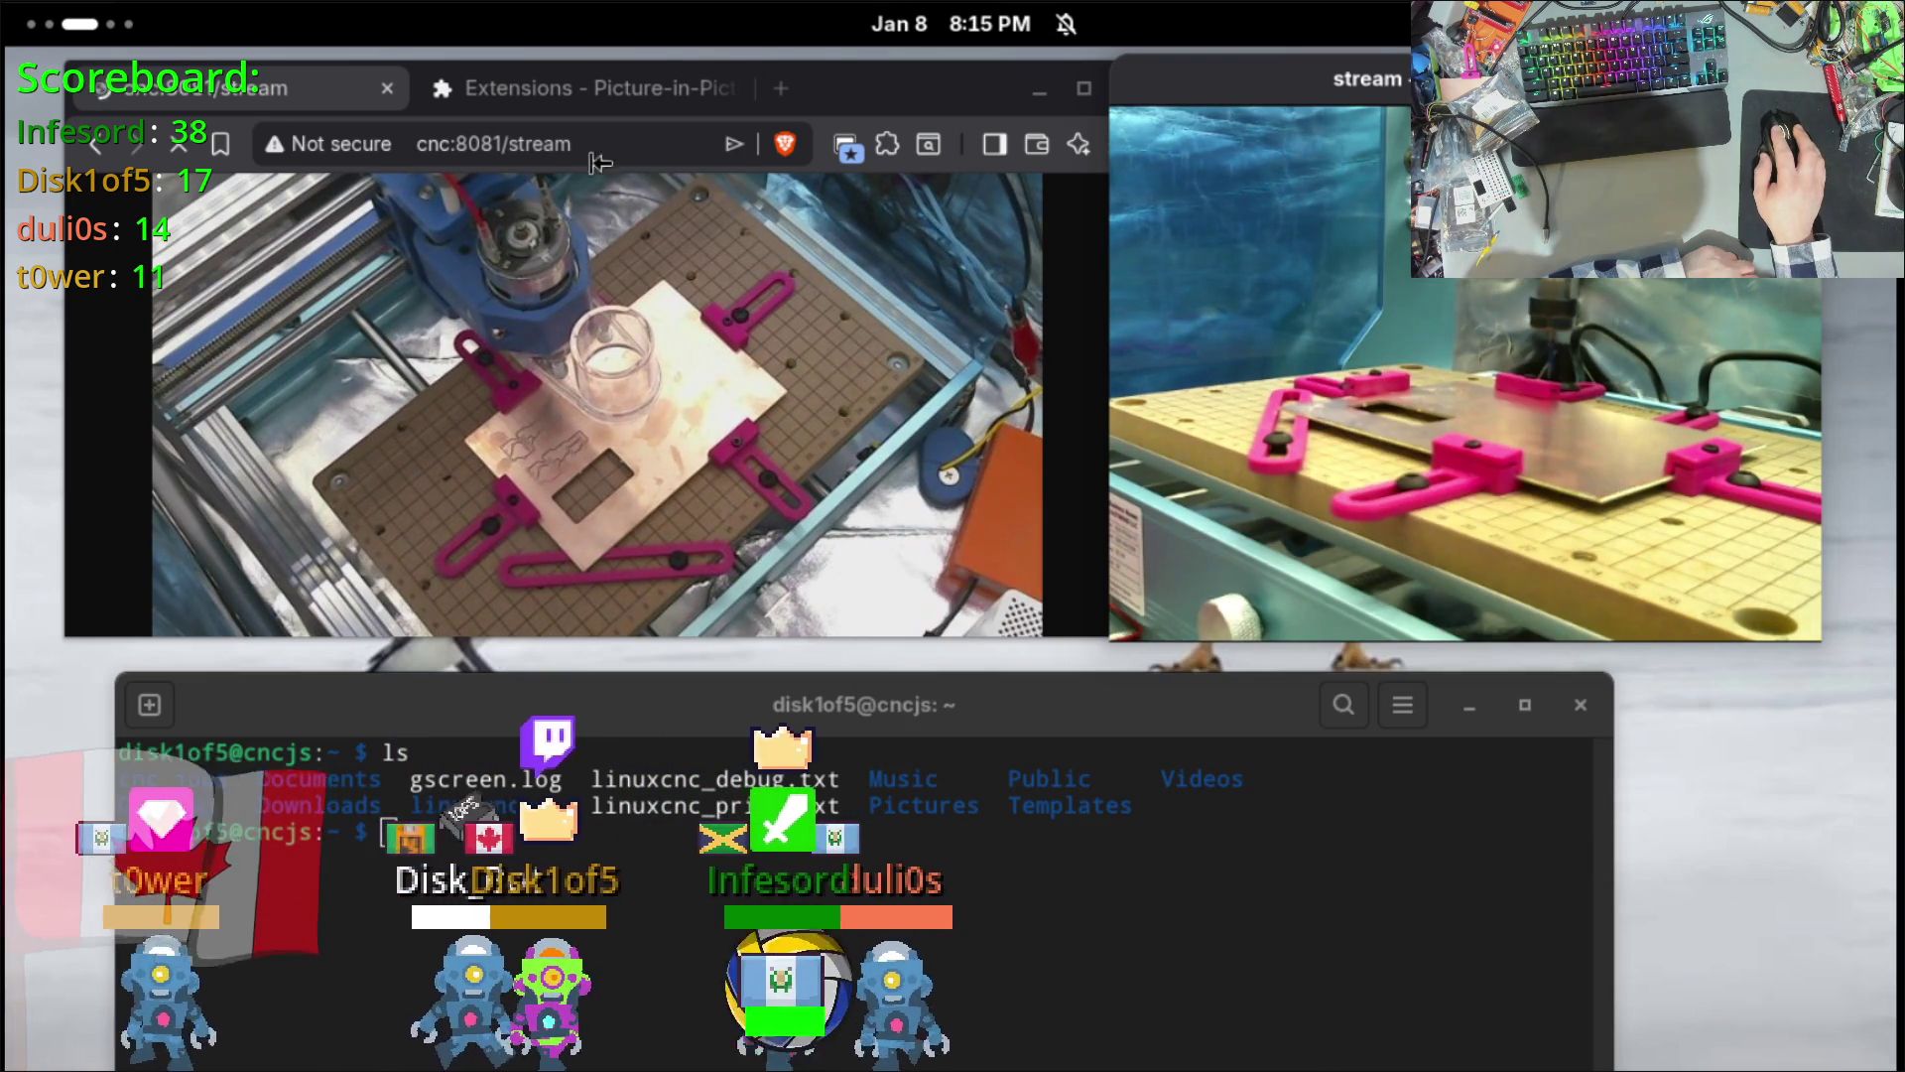
left_click(98, 29)
left_click(729, 803)
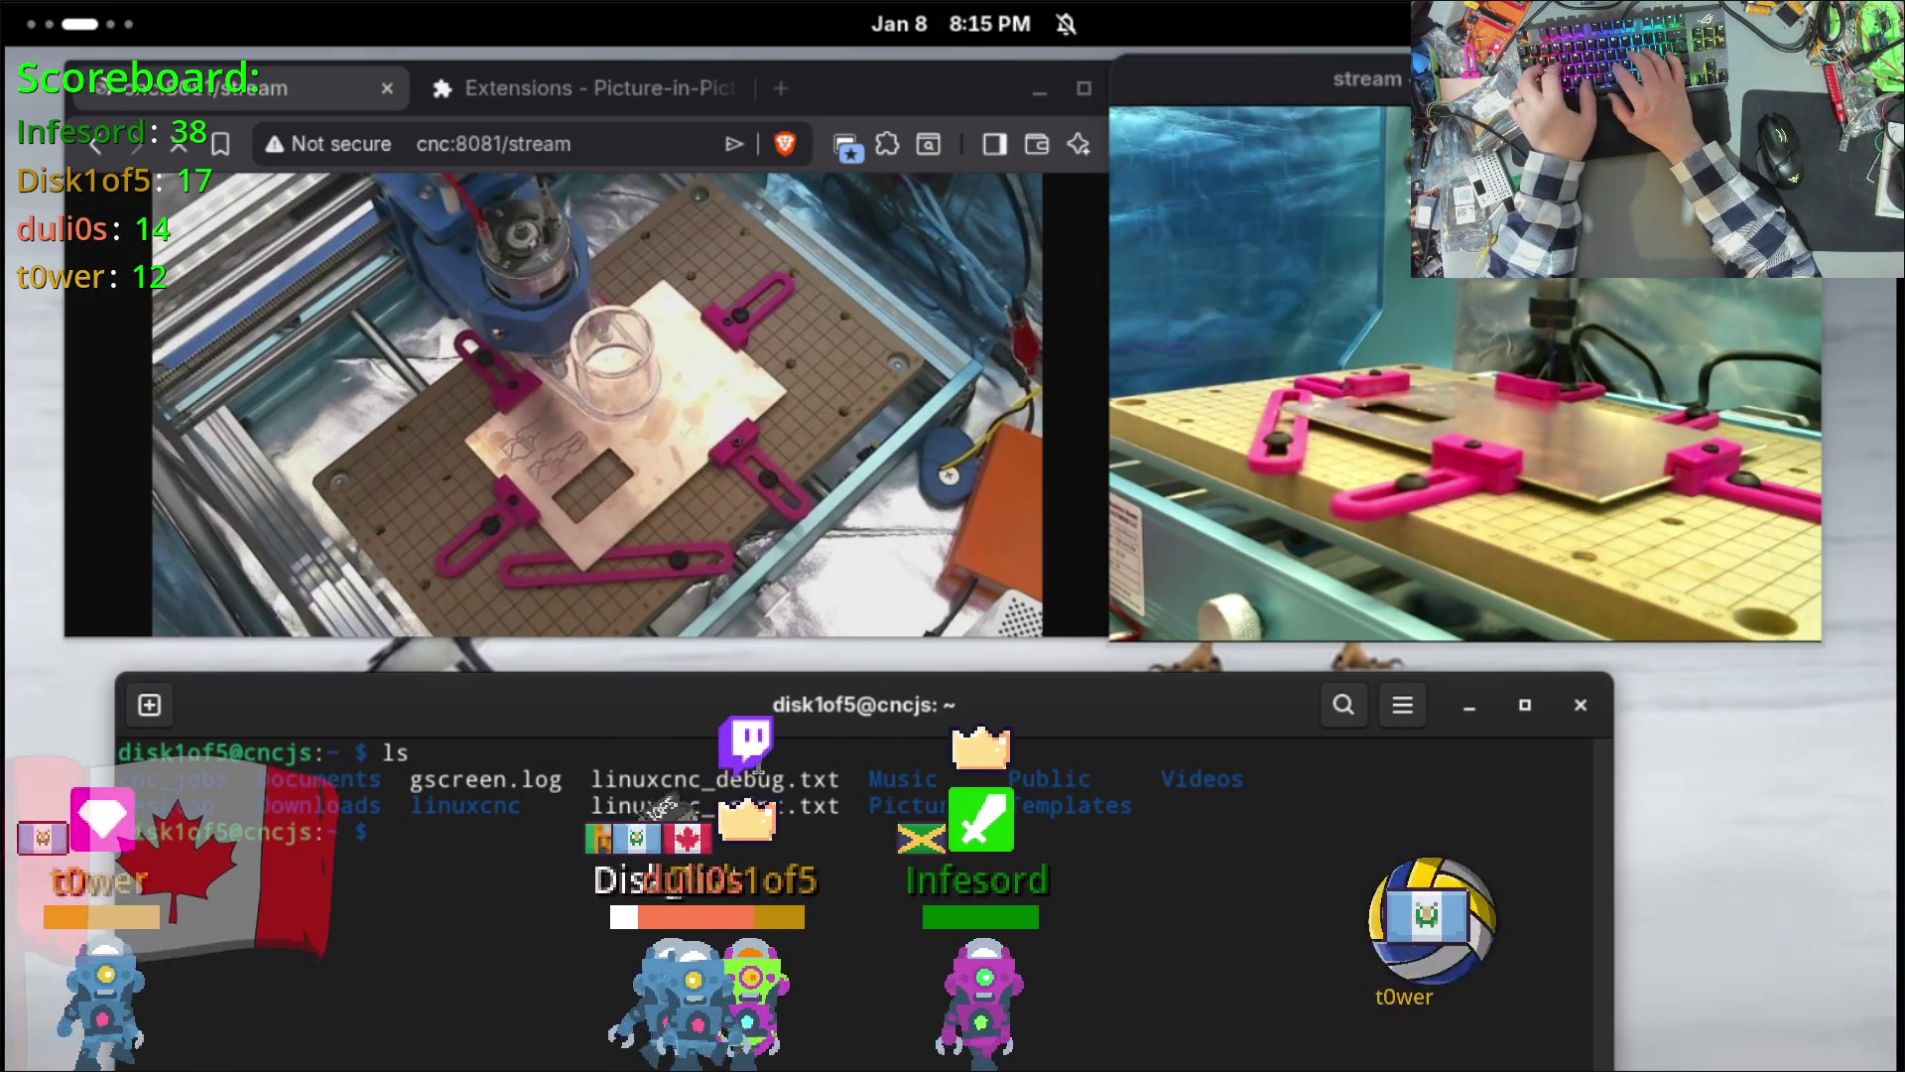
Step: Launch VLC media player from a new terminal tab
left_click(154, 706)
type("c")
key("Return")
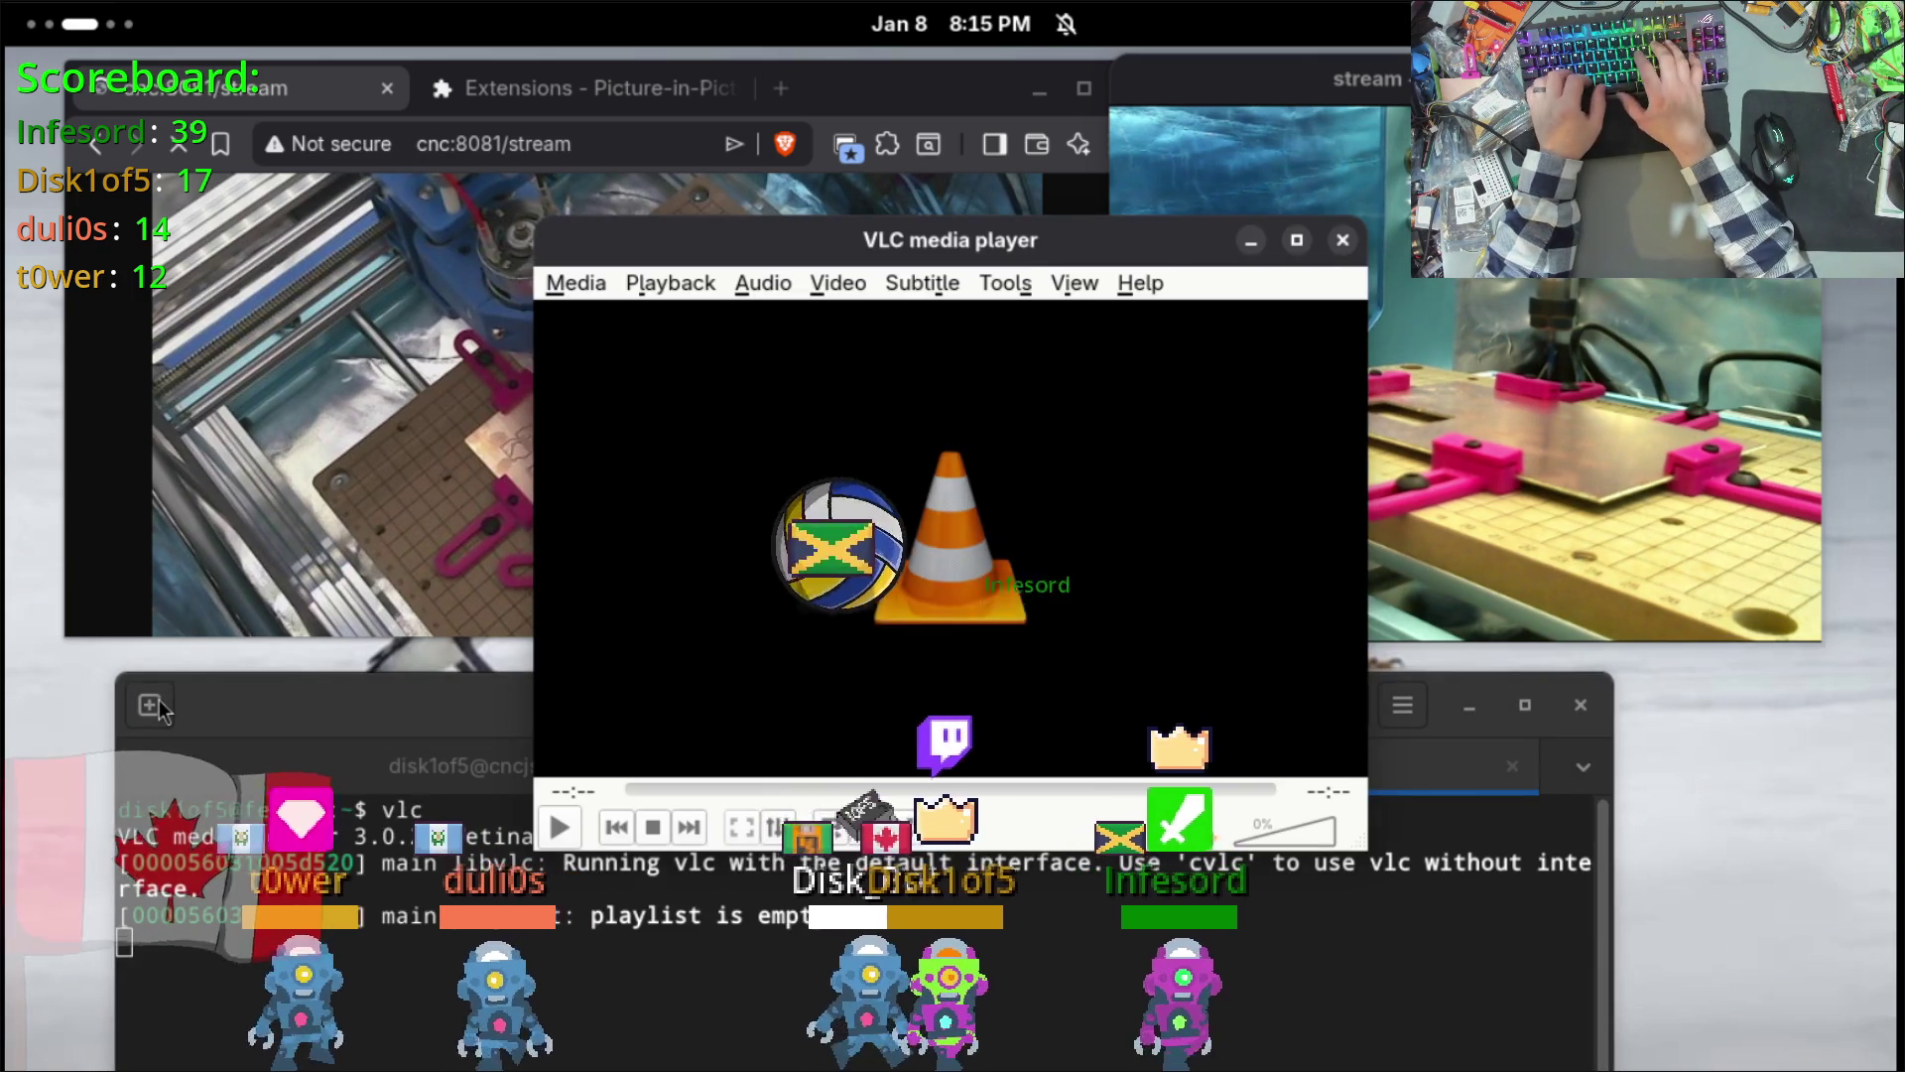
Step: Close Brave's cnc:8081/stream tab without closing all tabs, then return to the VLC and terminal workspace
left_click(685, 188)
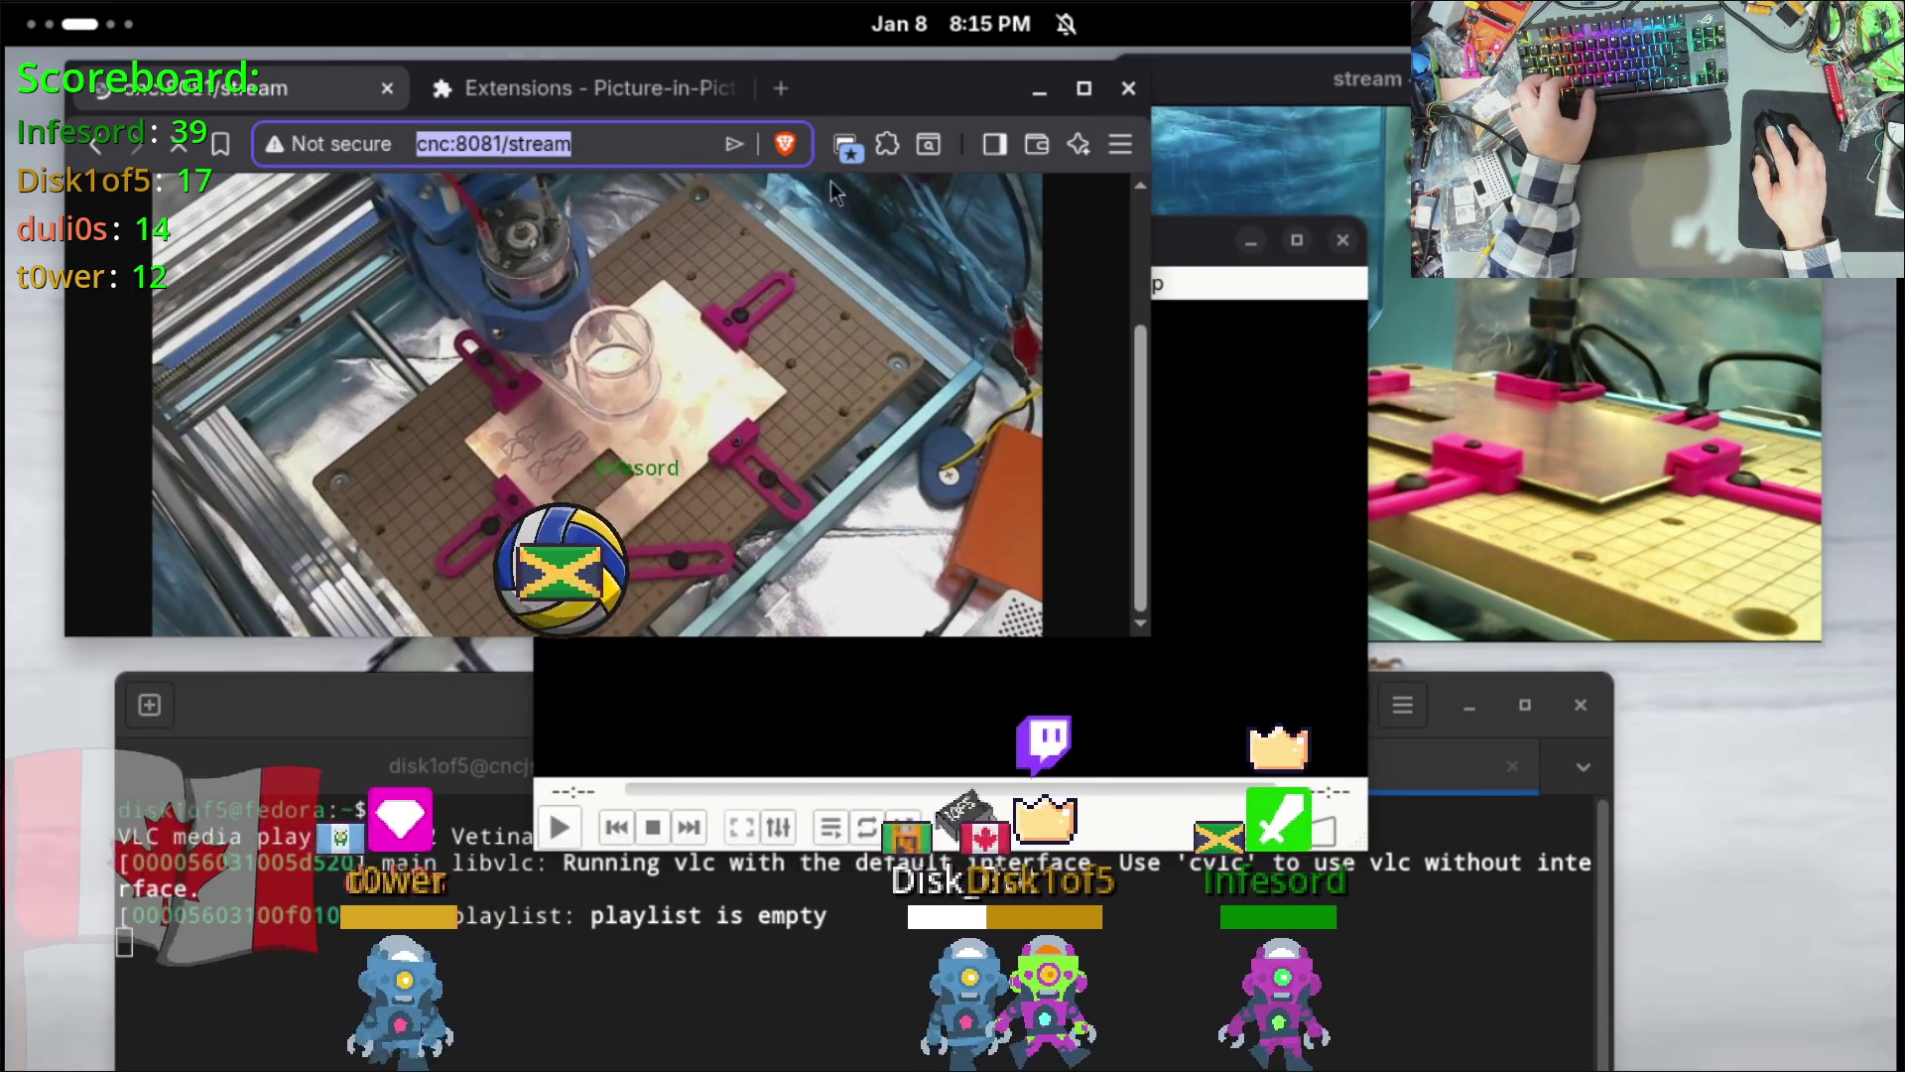
left_click(1128, 87)
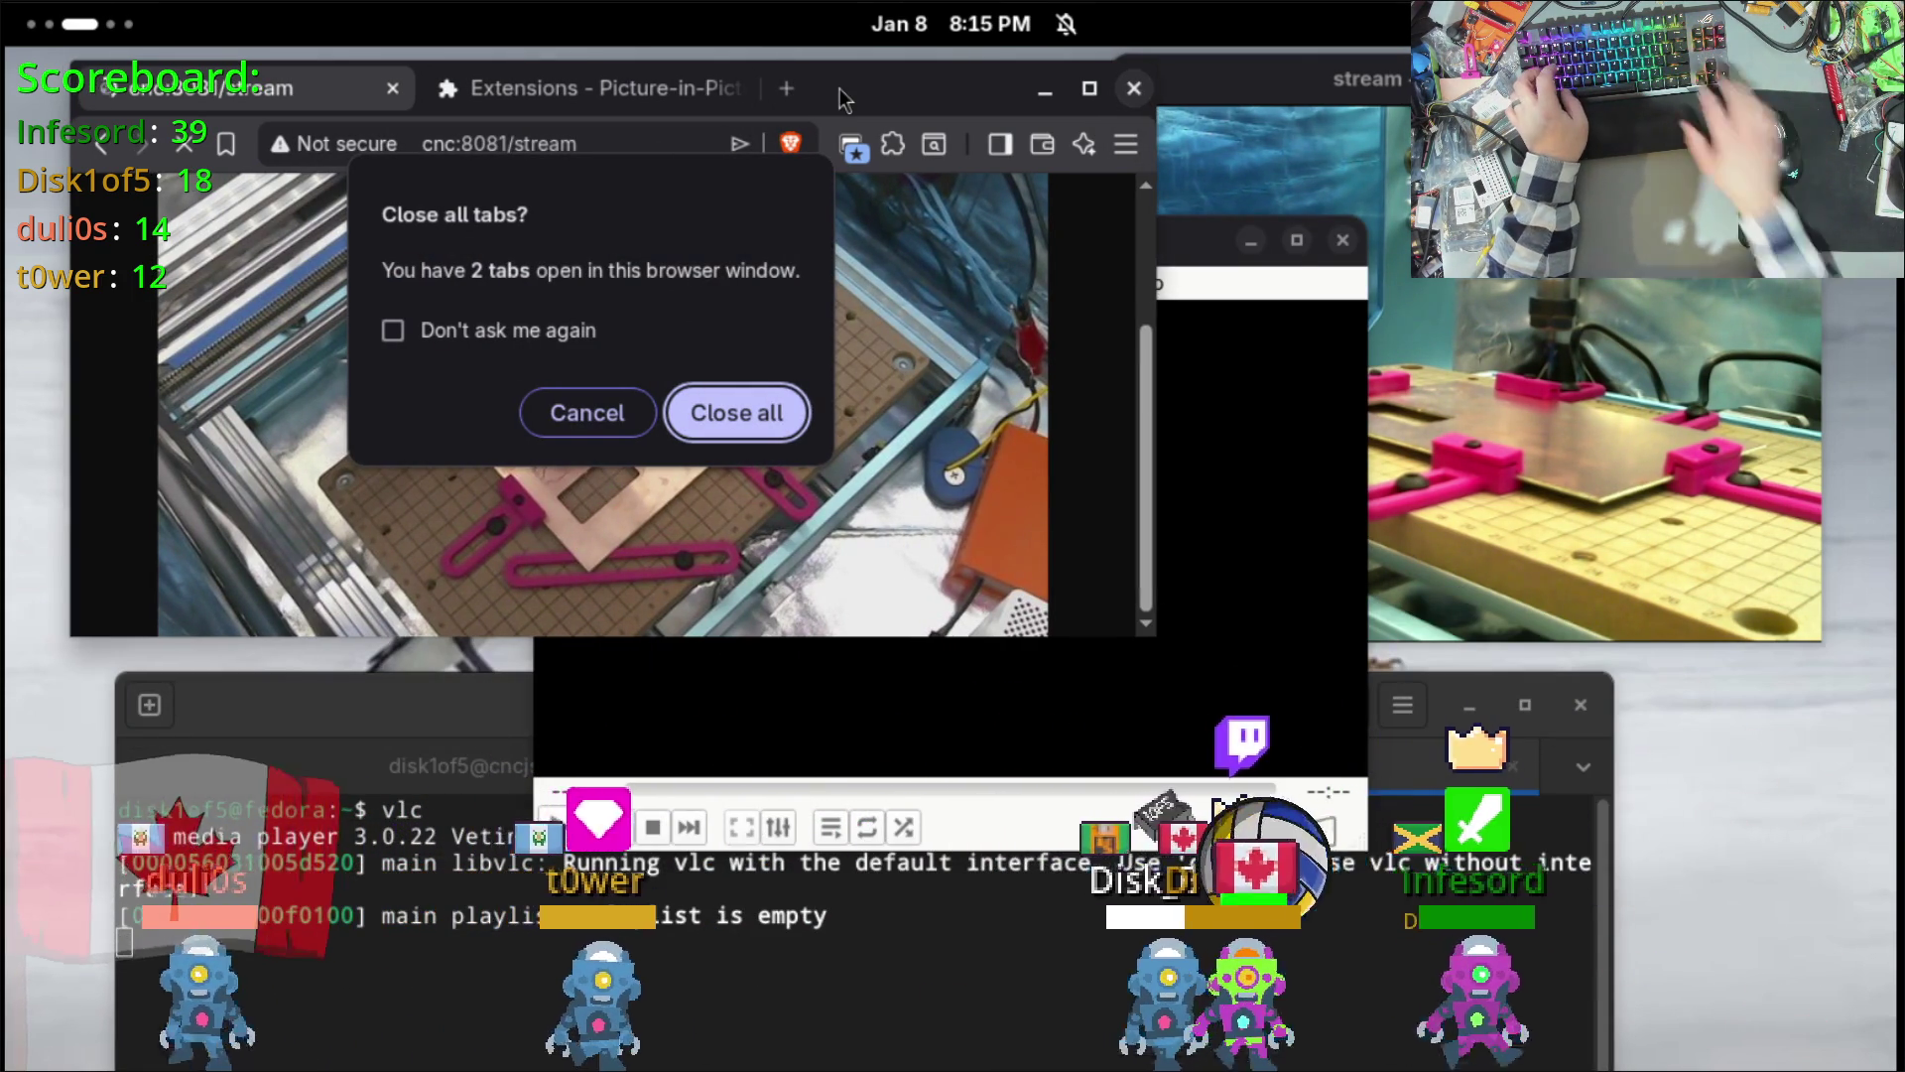
key("super+shift+End")
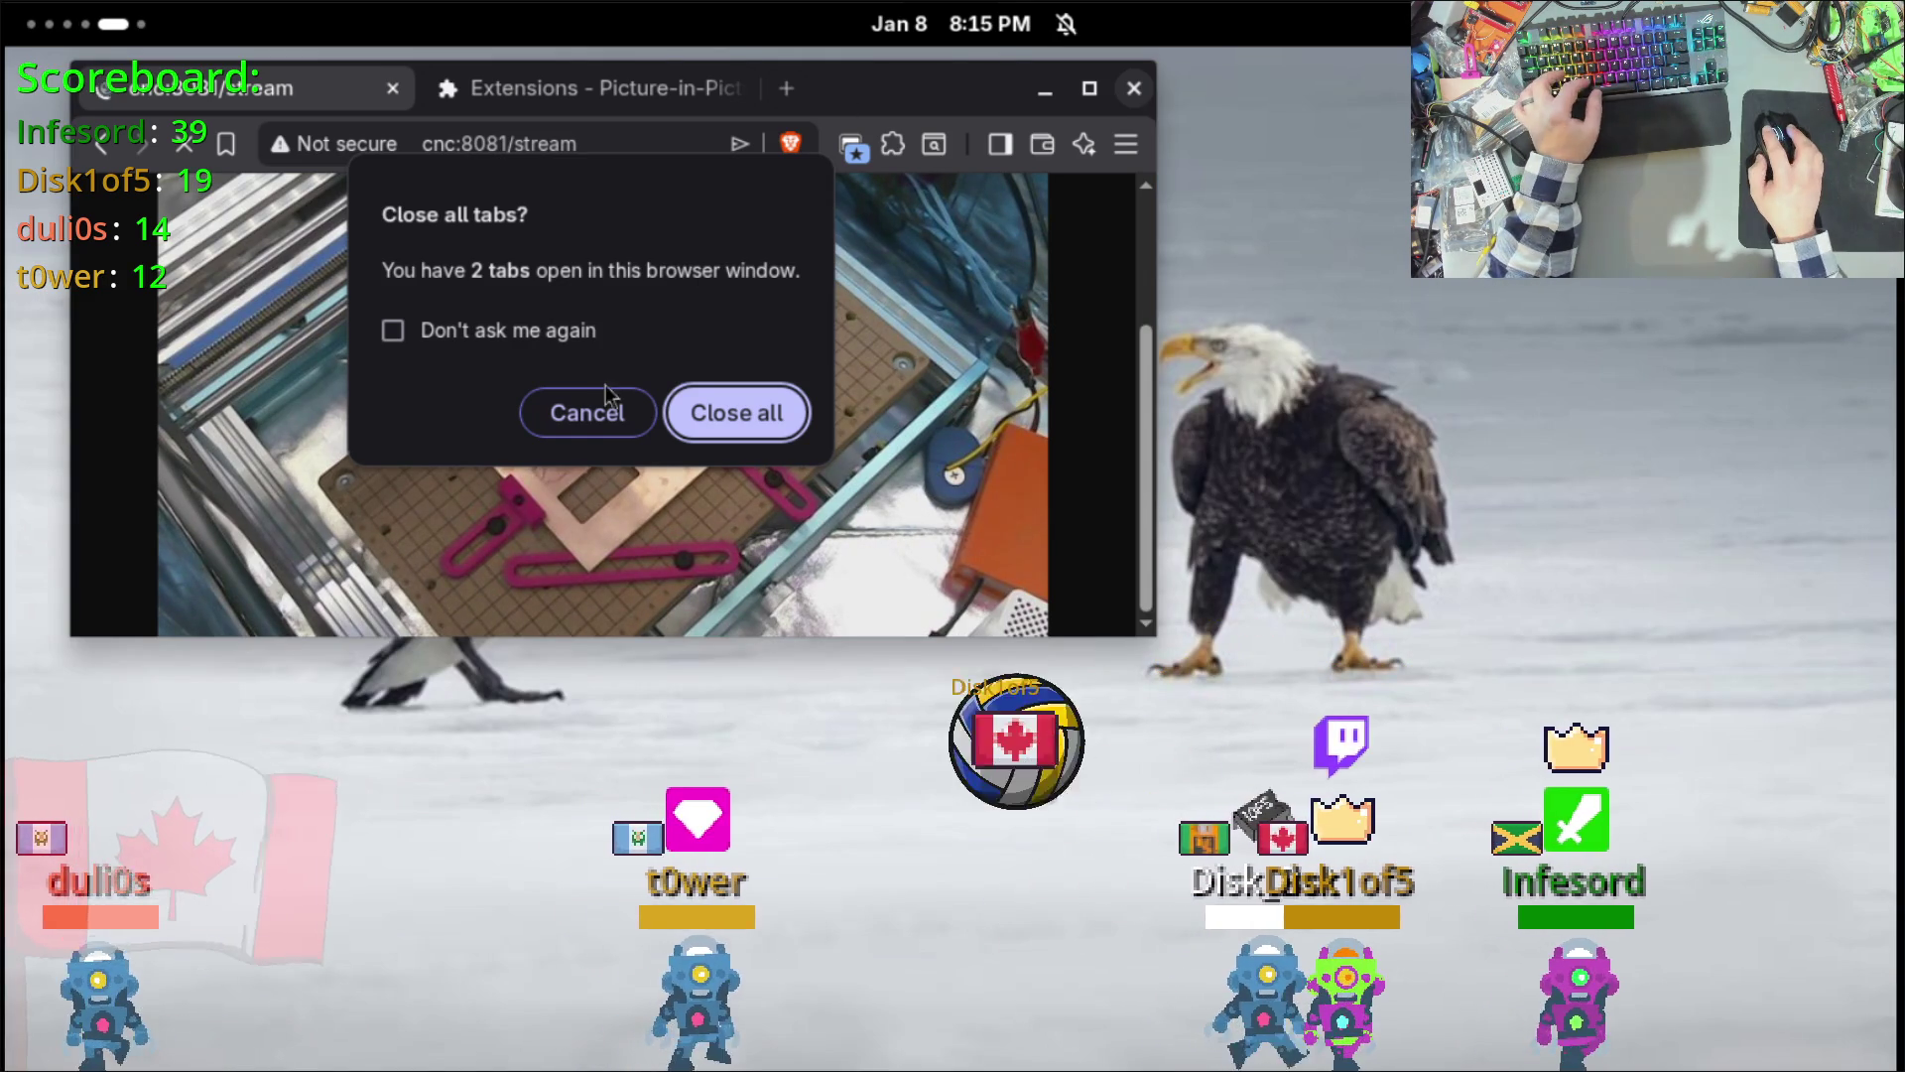
left_click(601, 411)
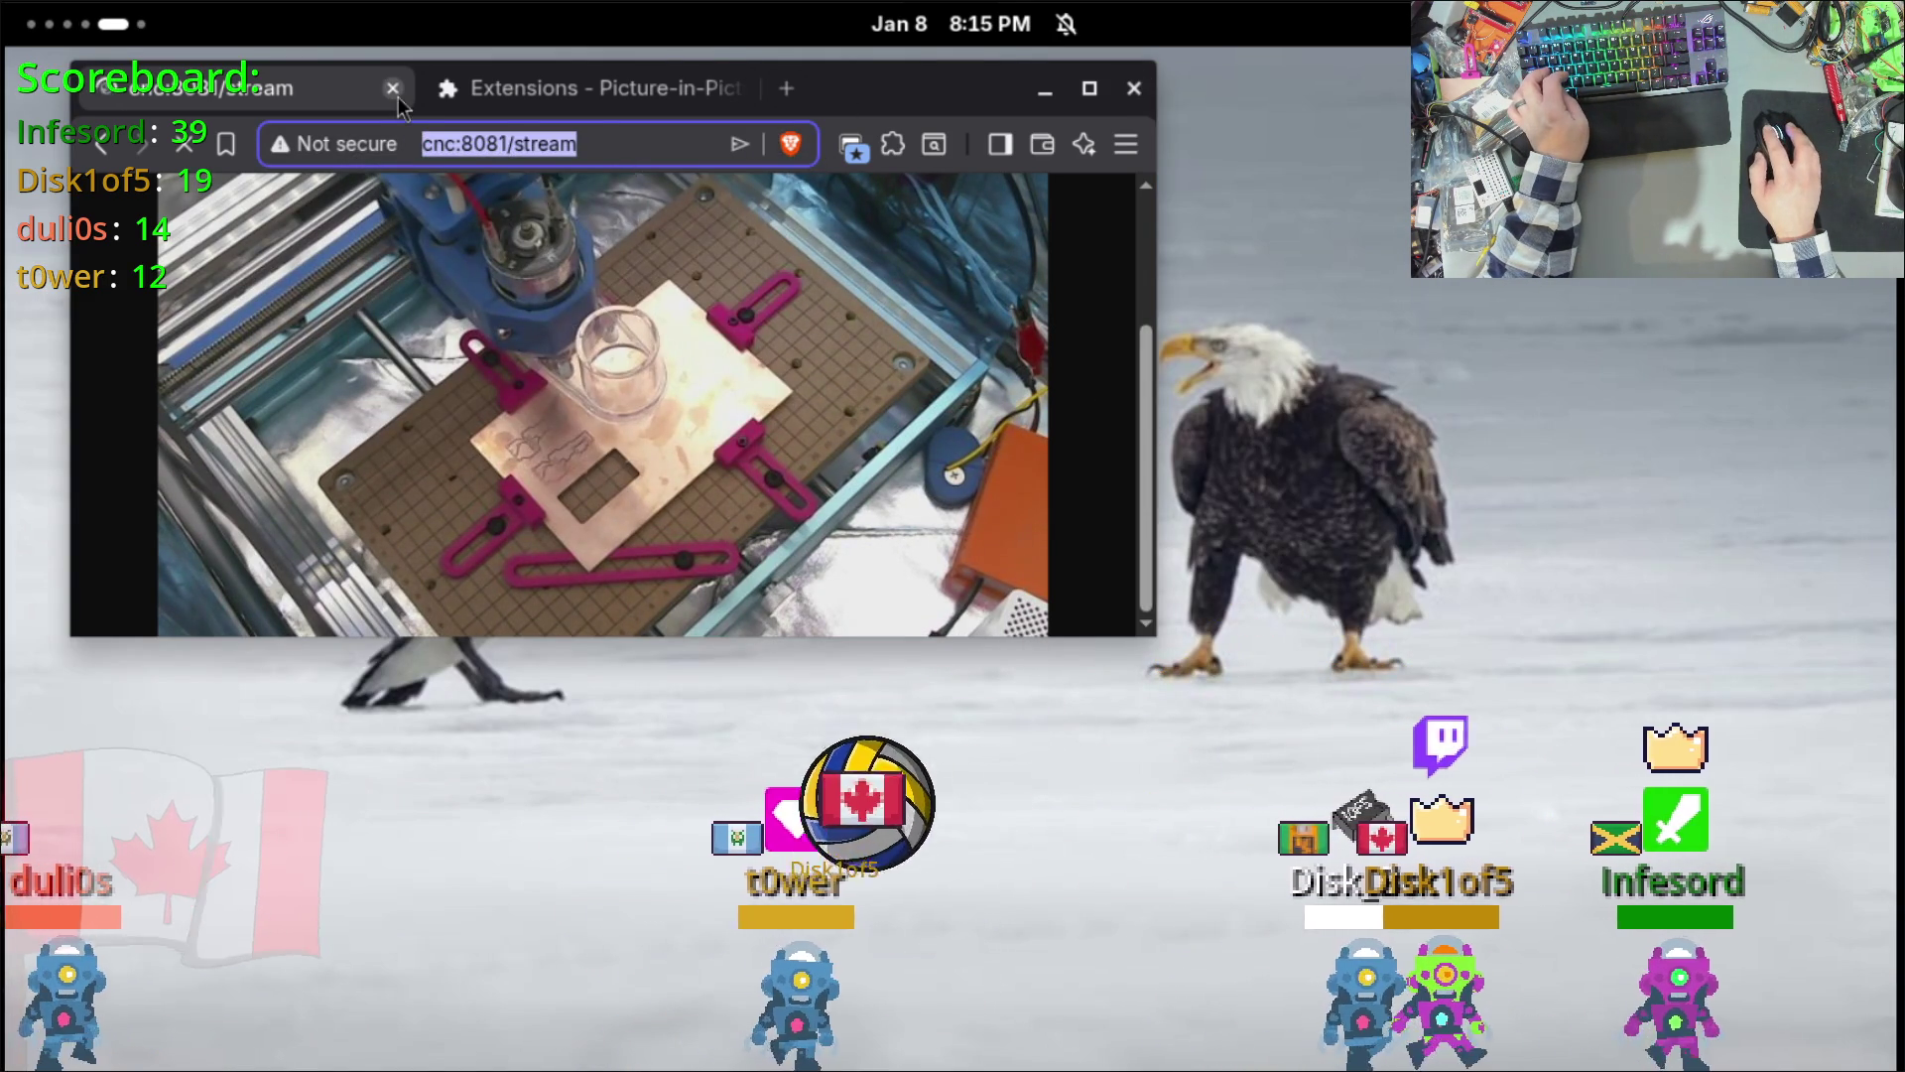
left_click(395, 91)
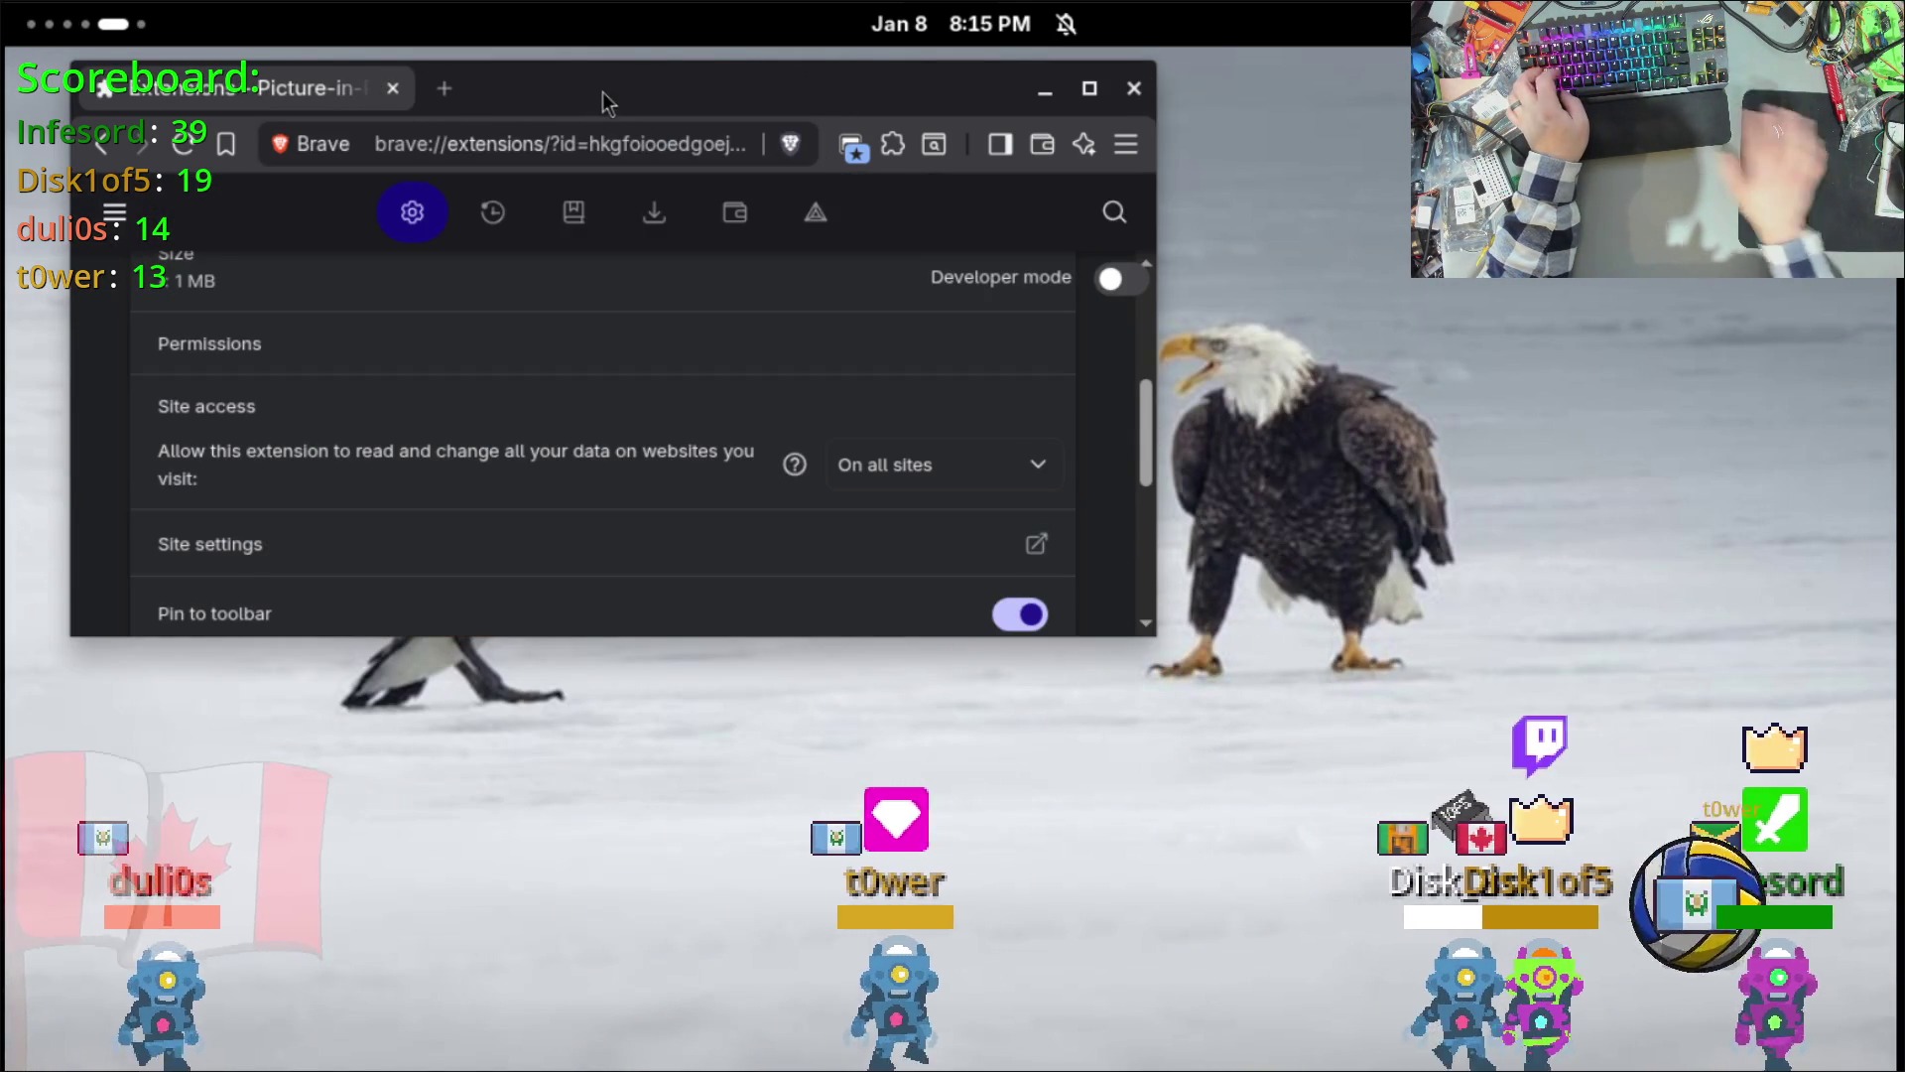
key("super+Page_Up")
key("super+Page_Up")
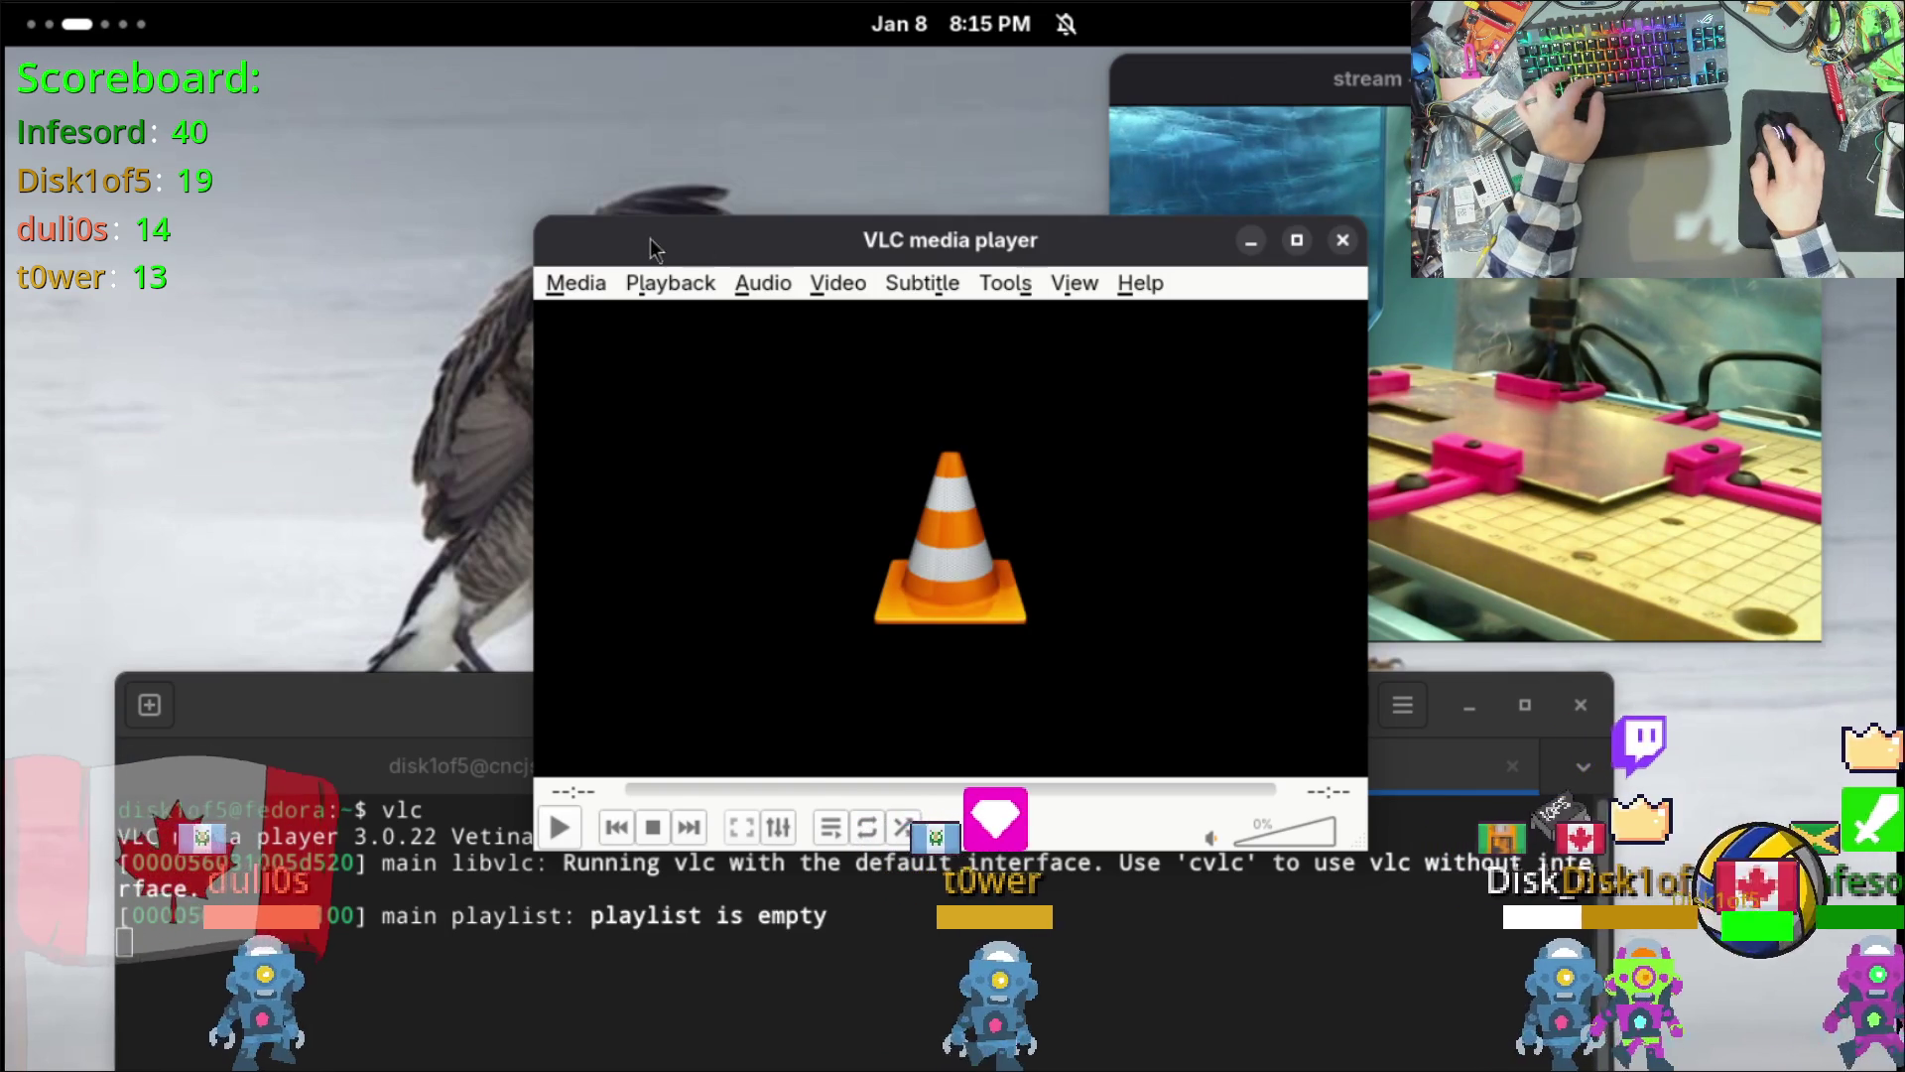
Step: Try opening network stream cnc:8081 in VLC and dismiss the can't-open error
left_click(571, 281)
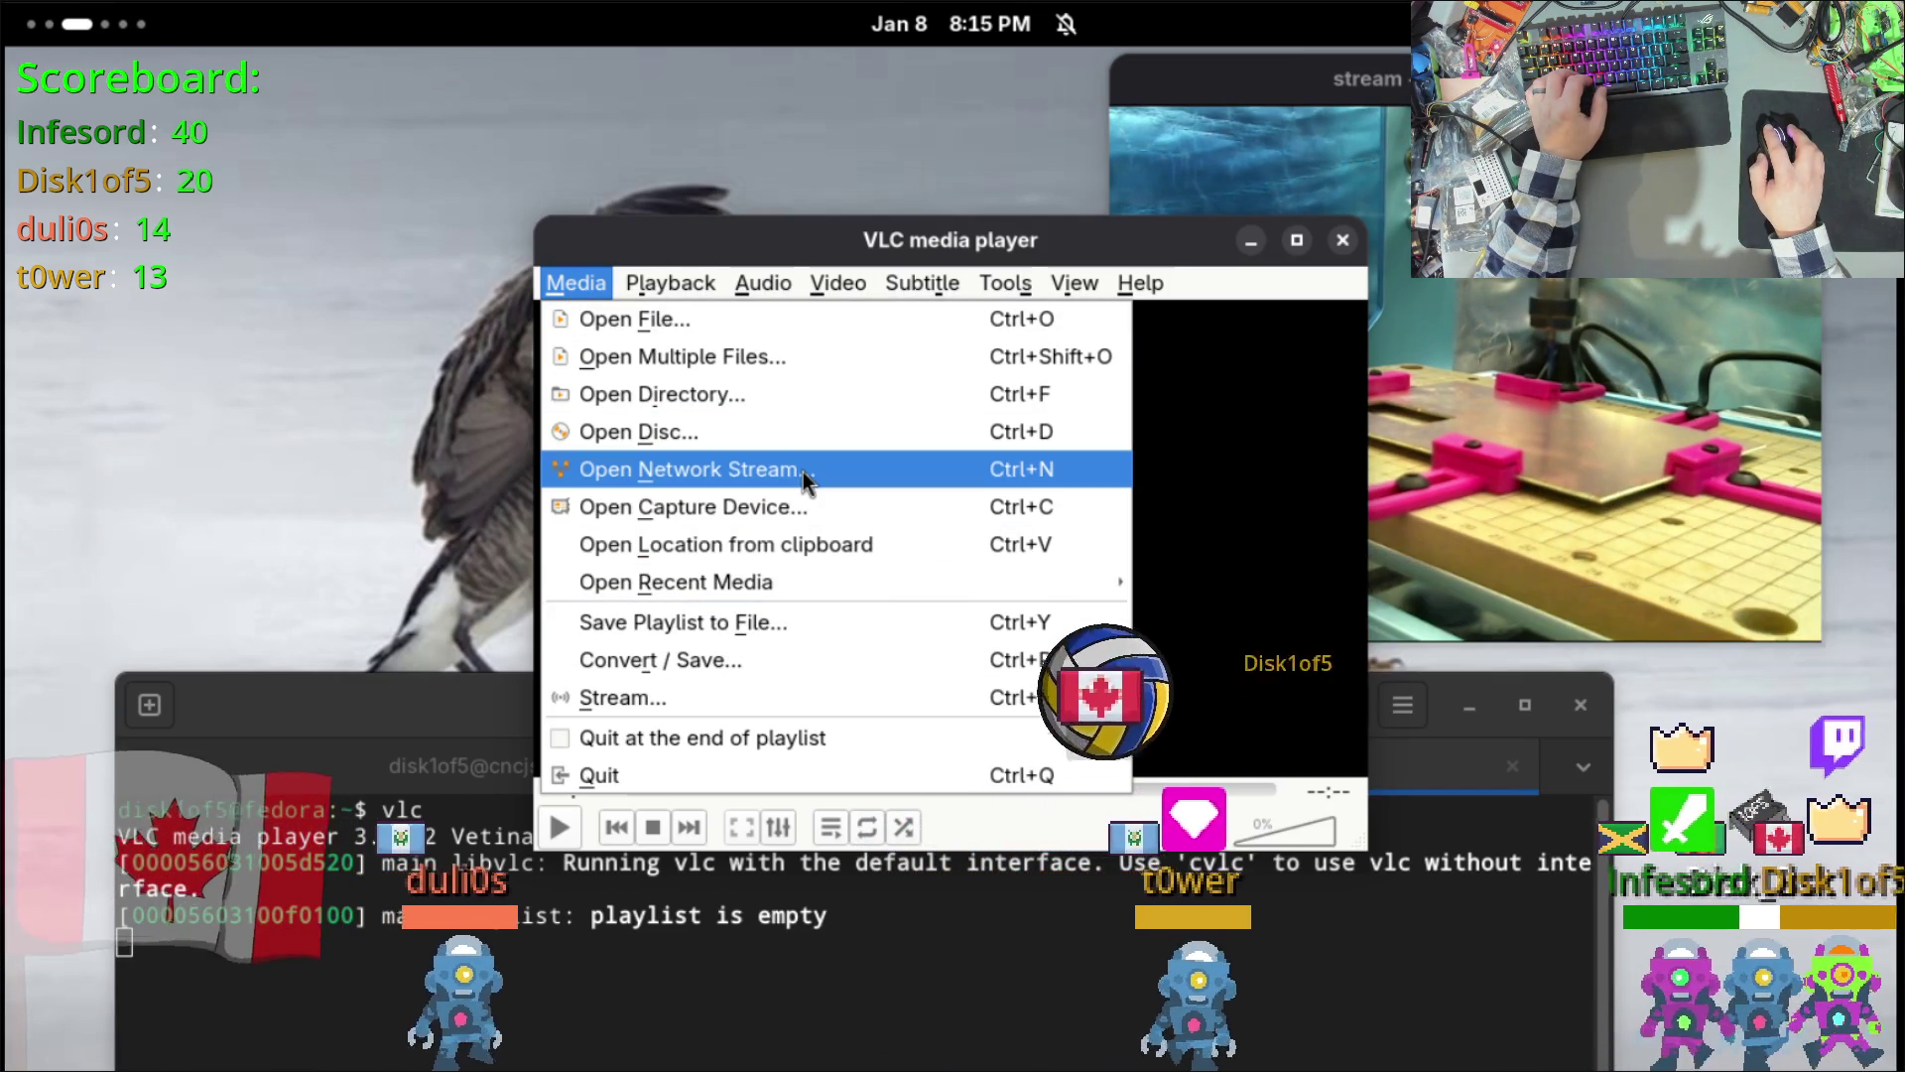
left_click(801, 472)
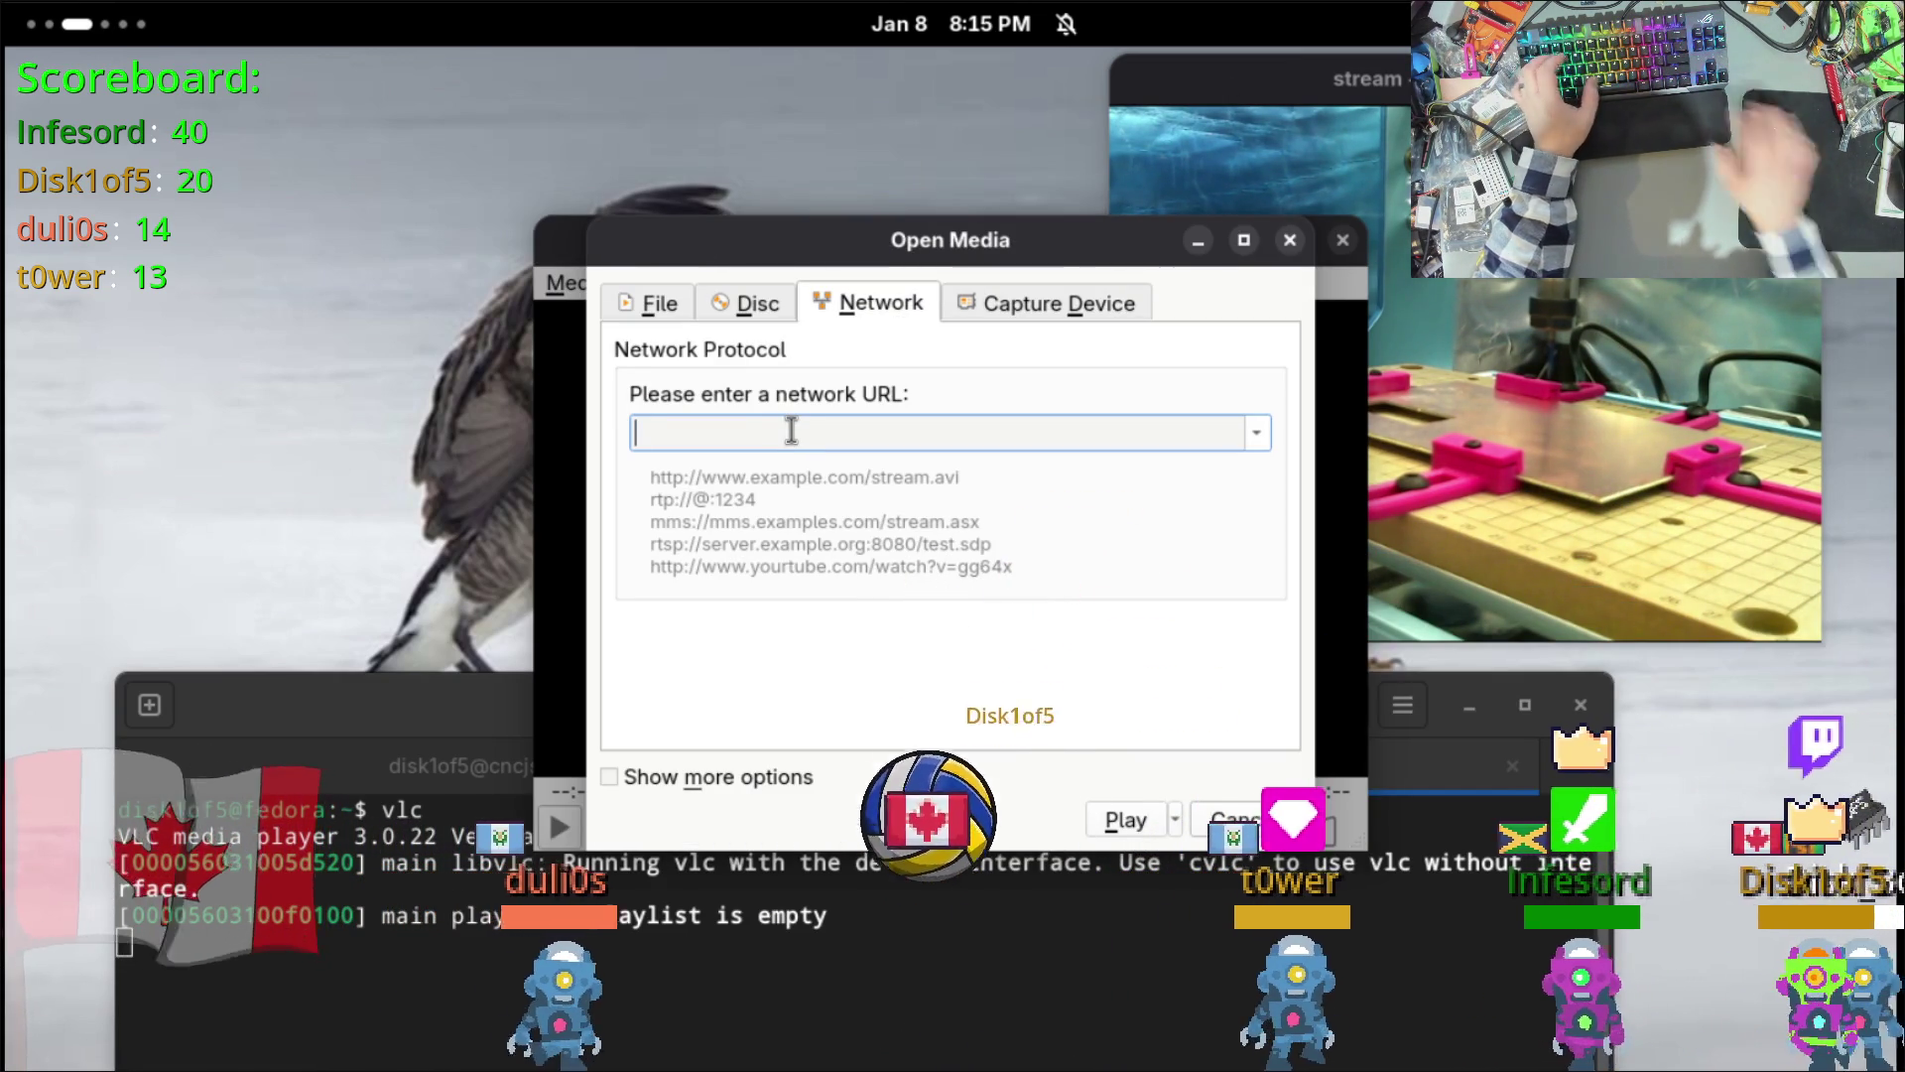
type("cnc:8081")
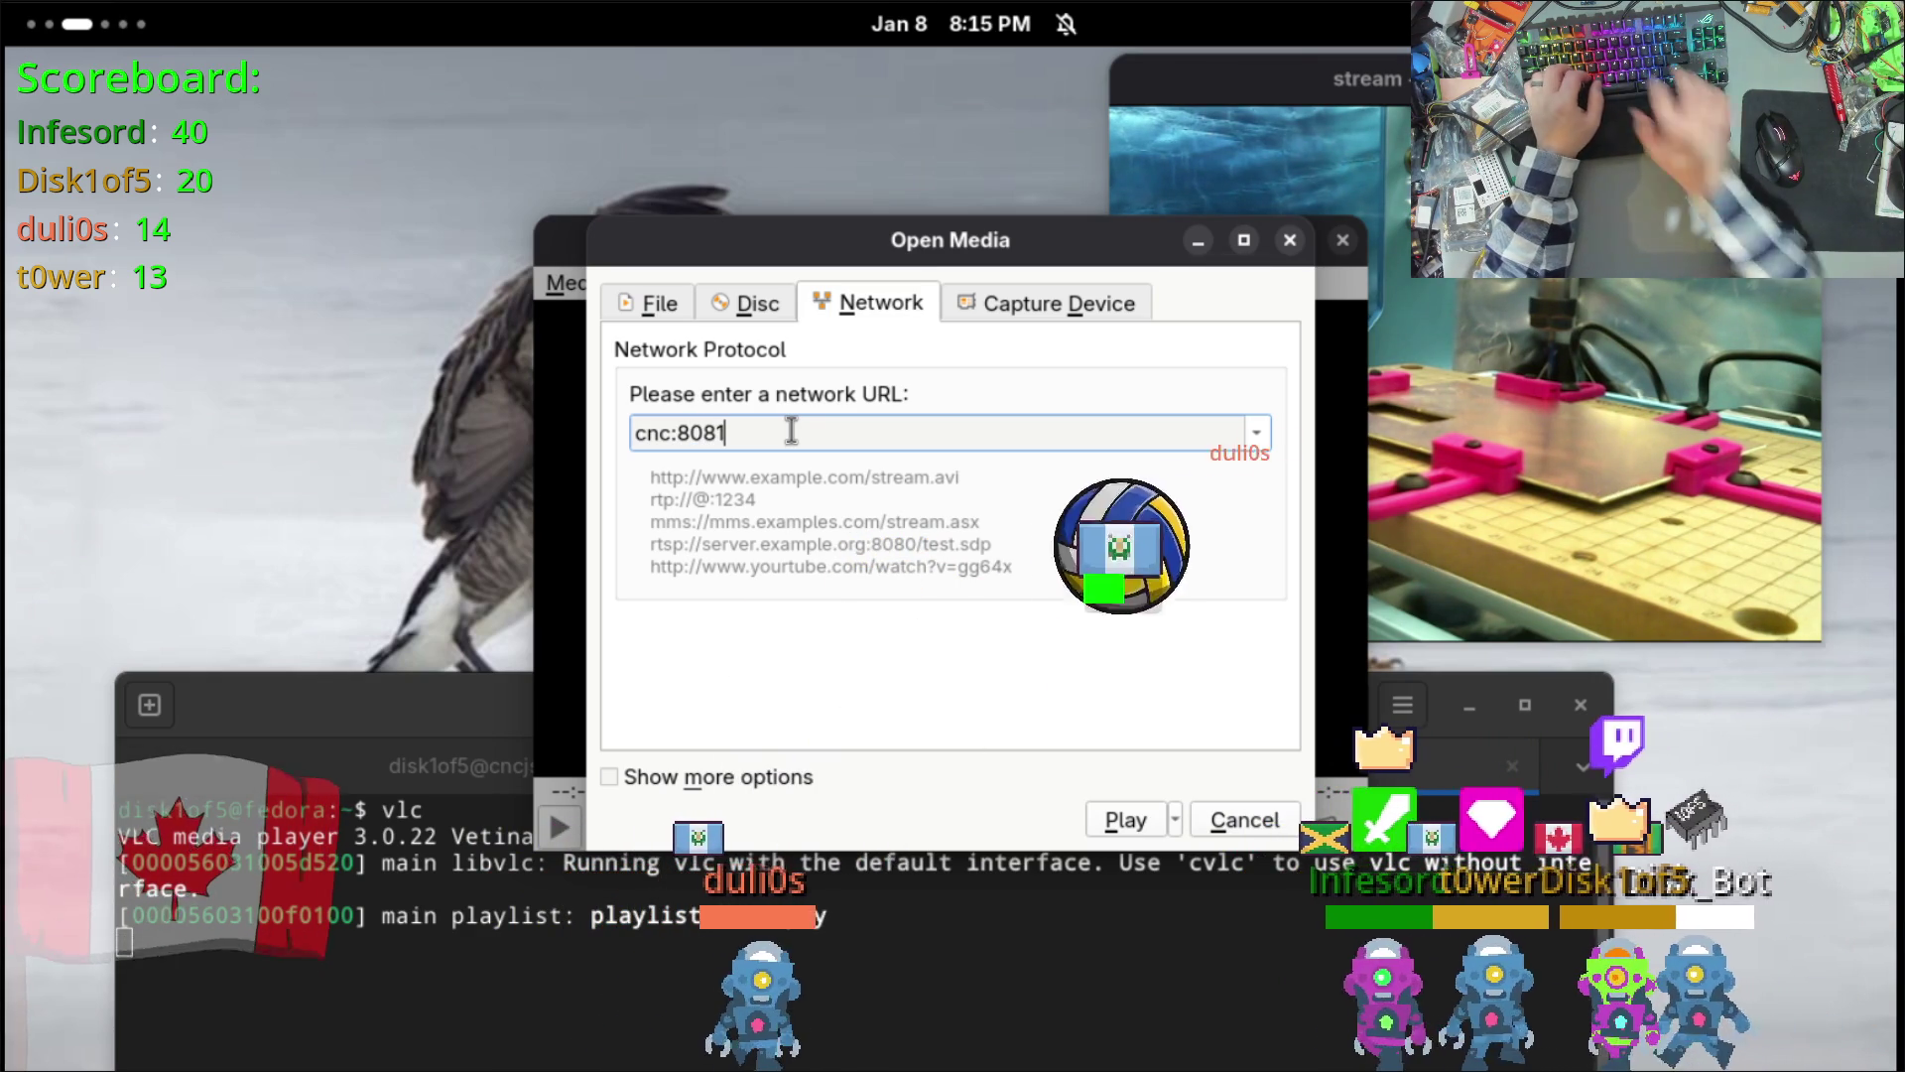
left_click(1151, 824)
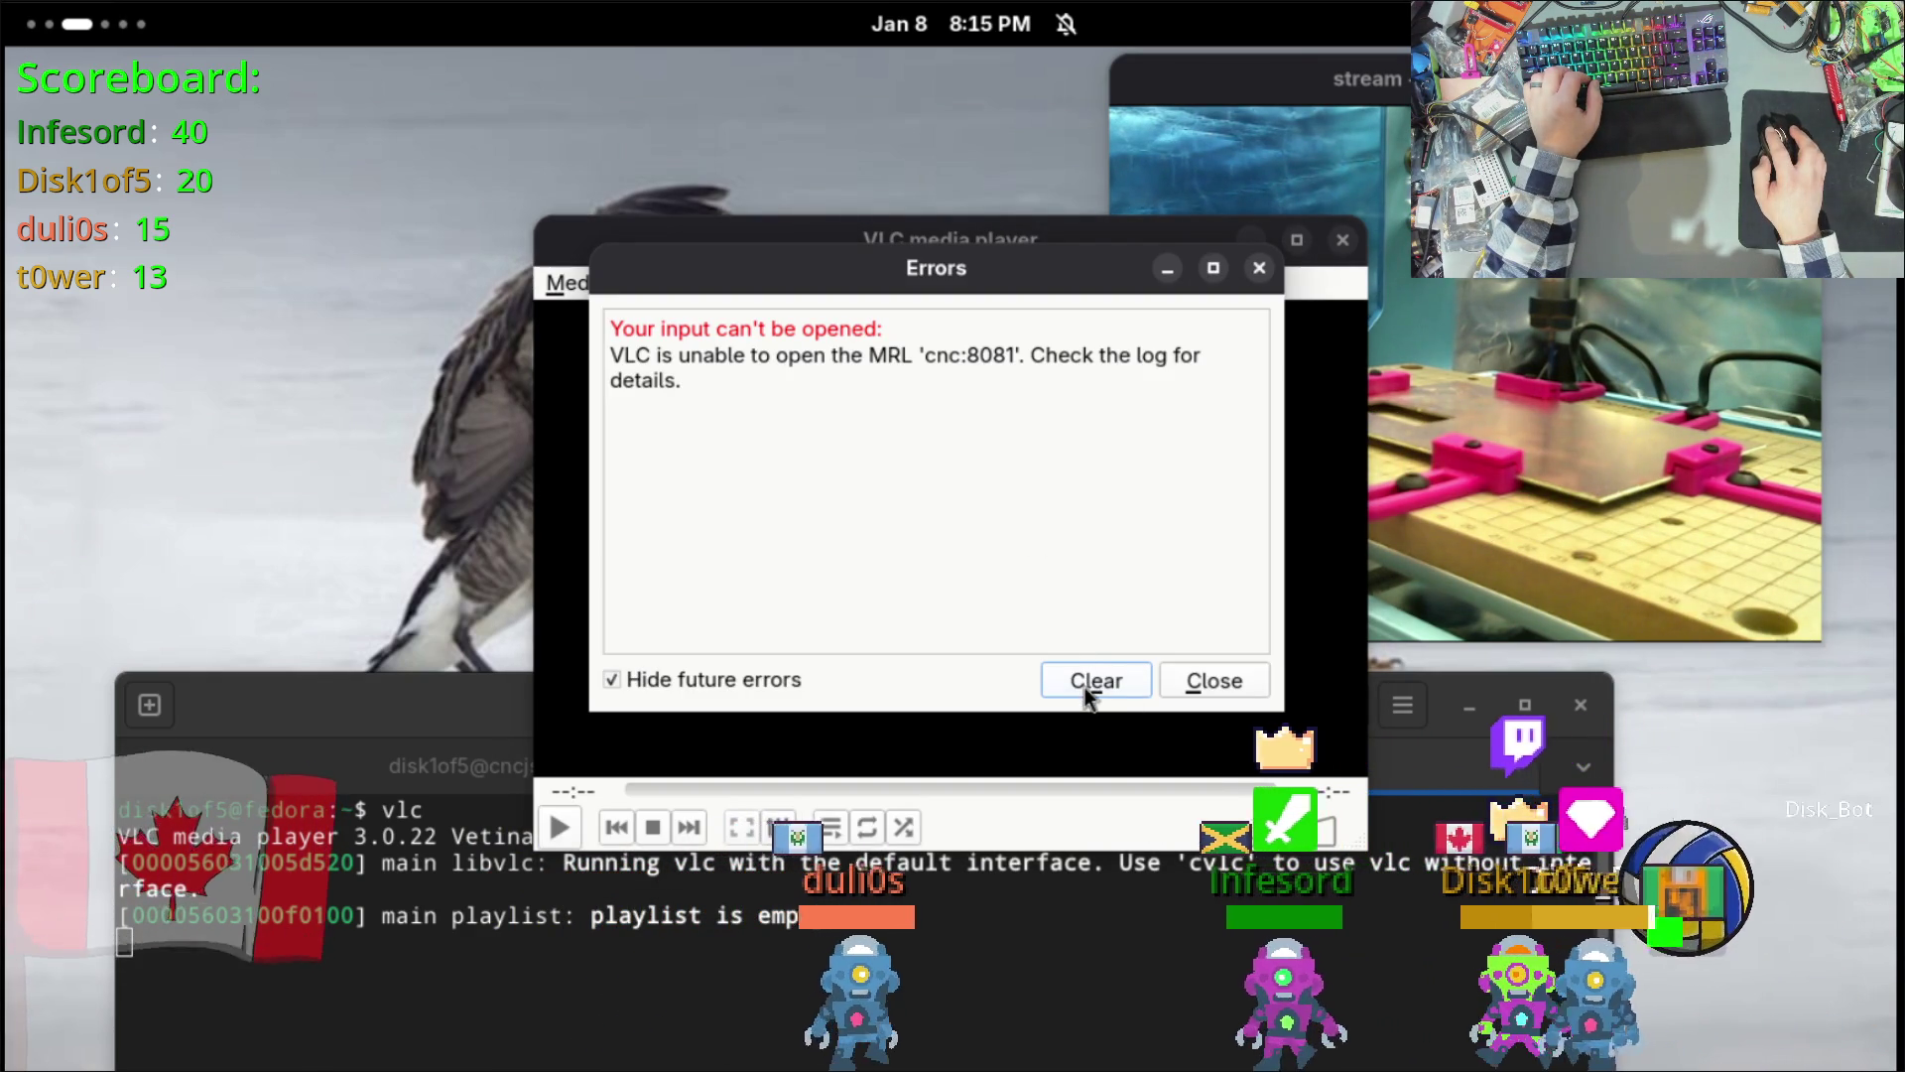
left_click(1235, 692)
Step: Retry the network stream as cnc:8081/stream/ and dismiss the error
left_click(585, 284)
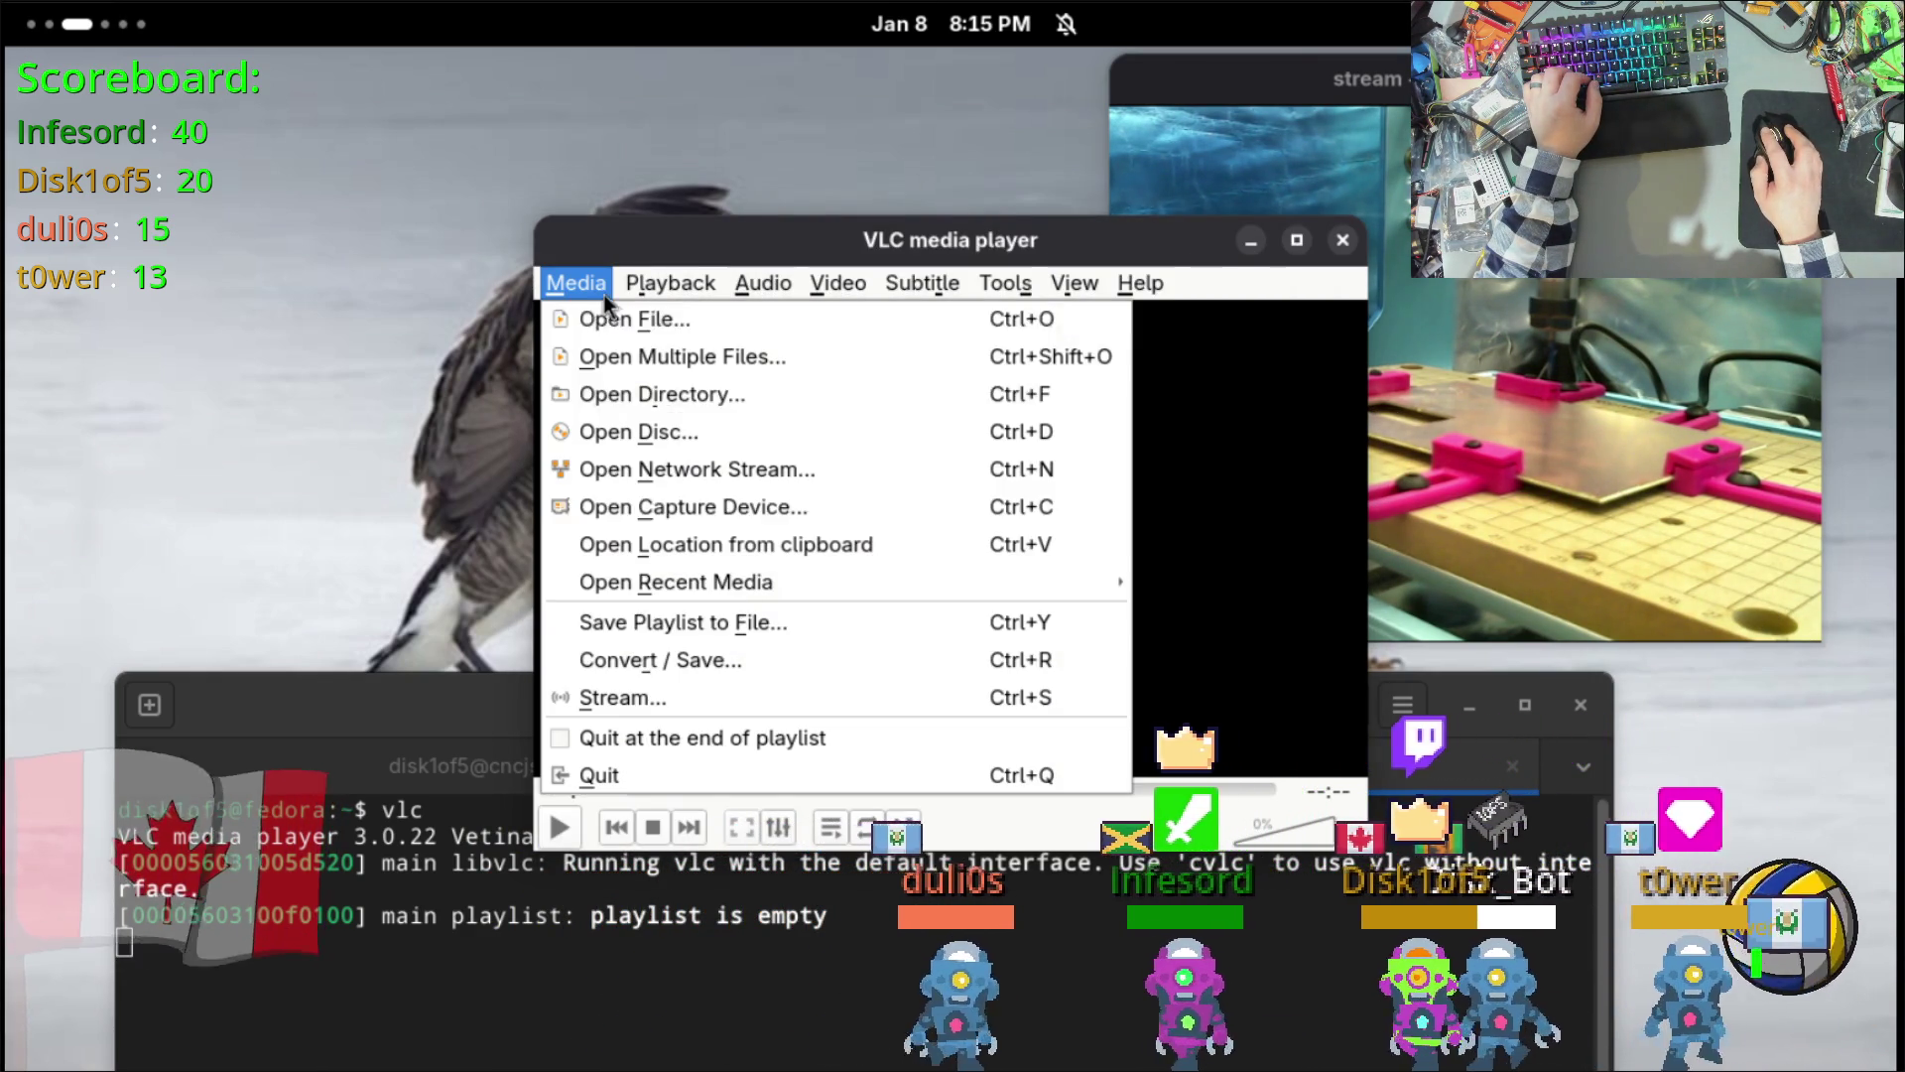
left_click(709, 468)
type("/st")
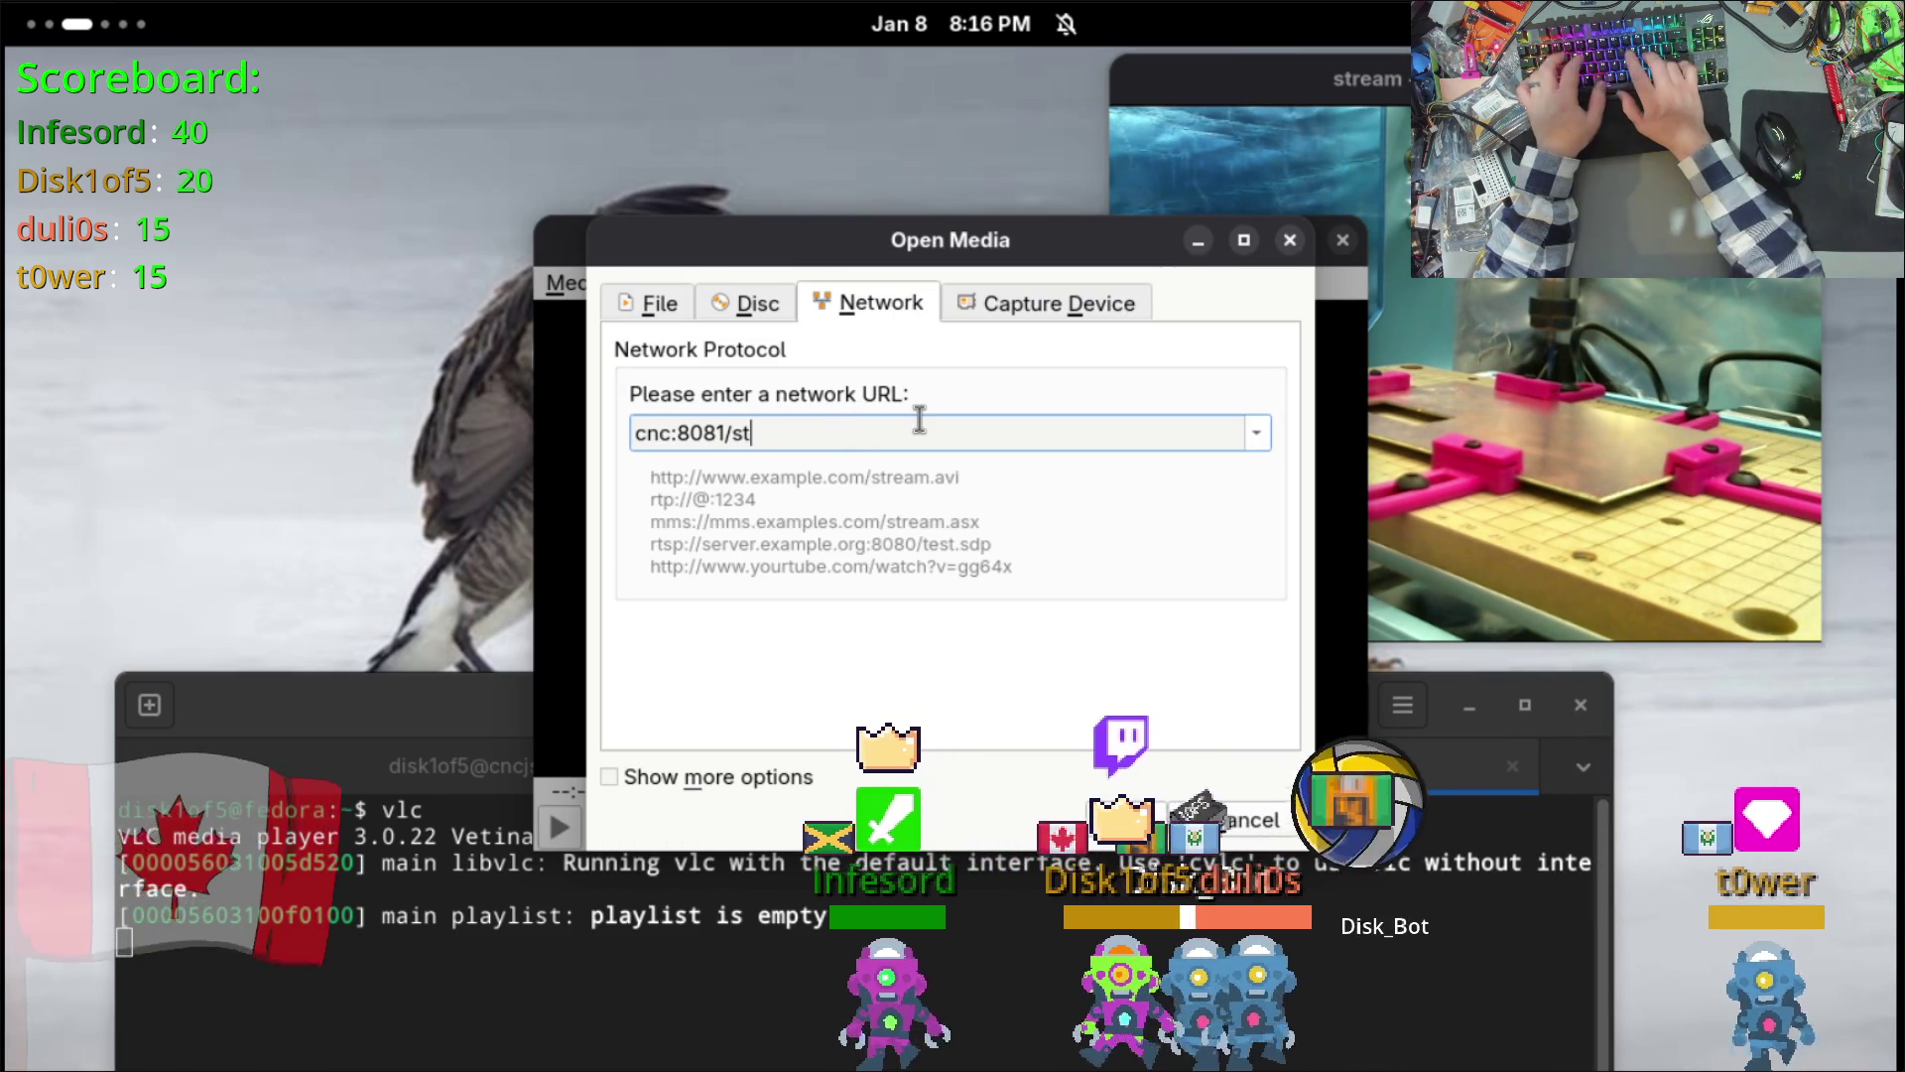
type("ream/")
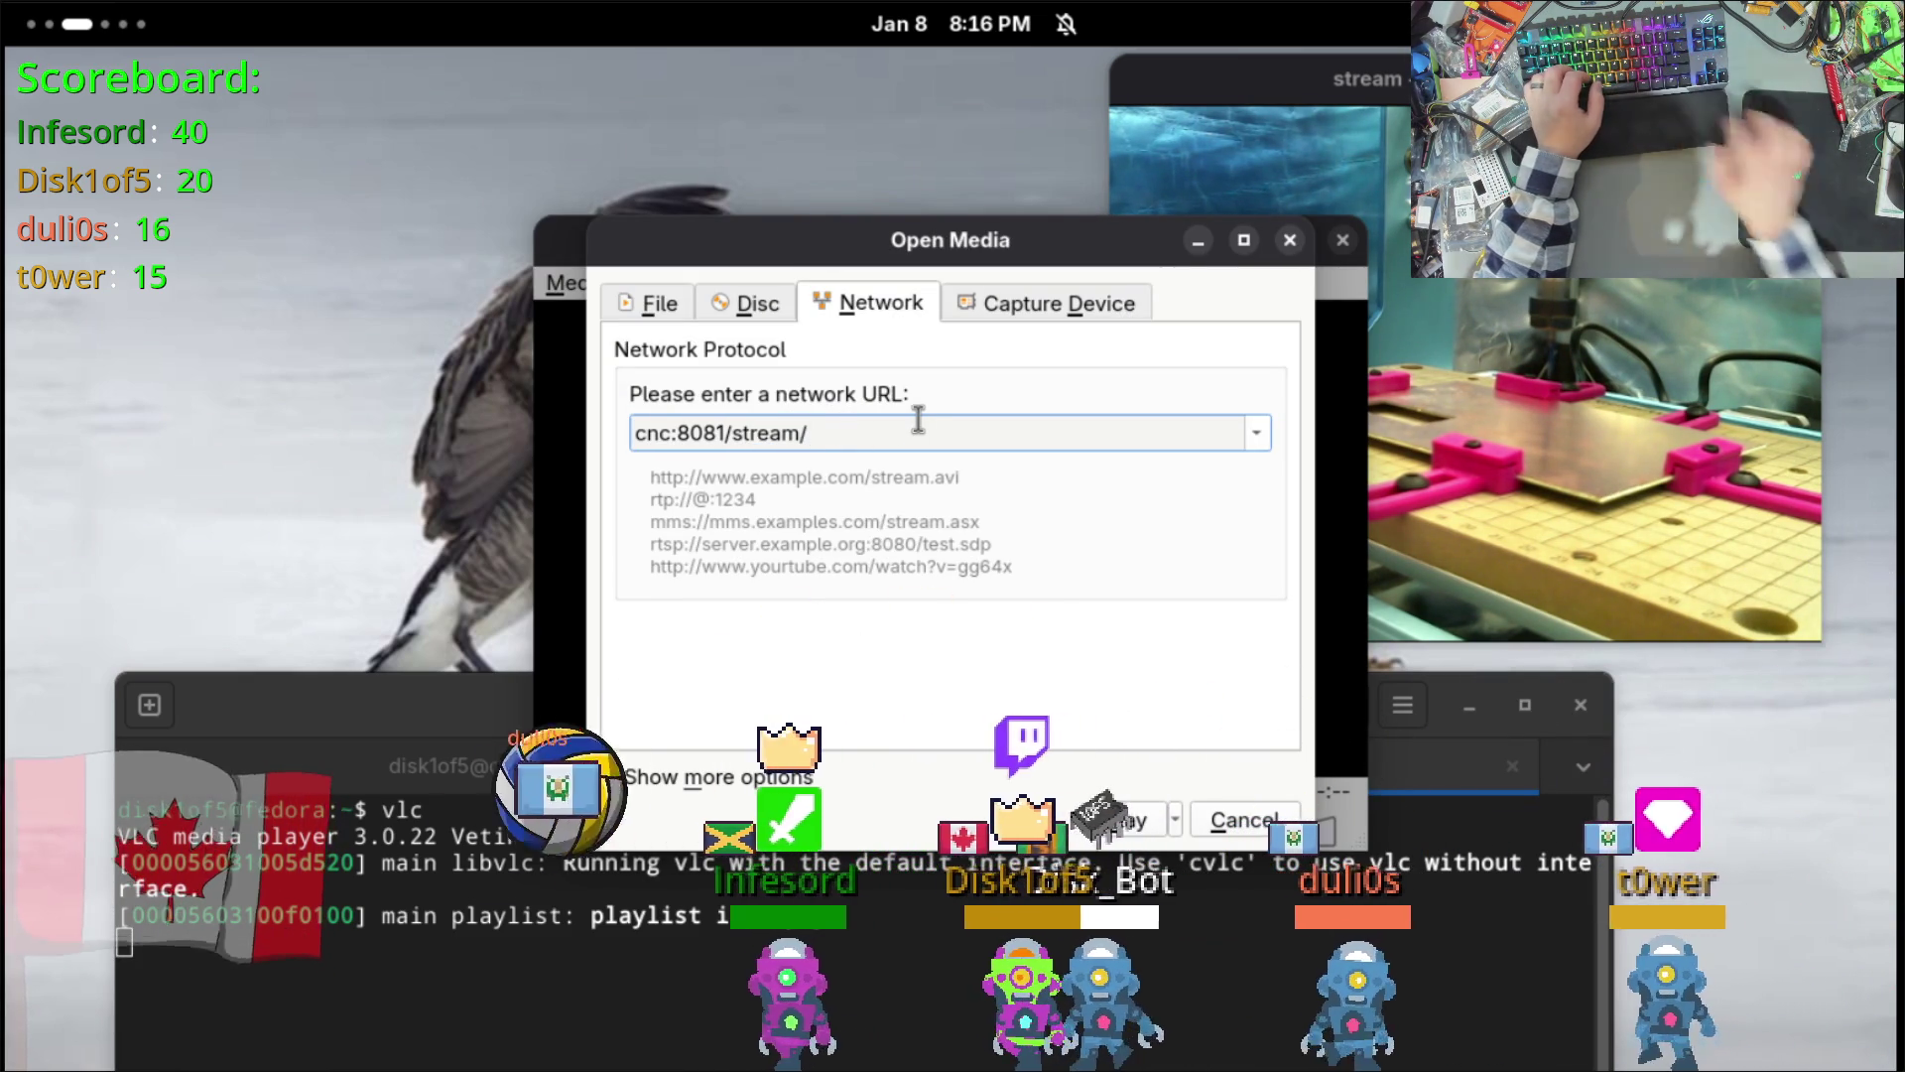
left_click(1113, 826)
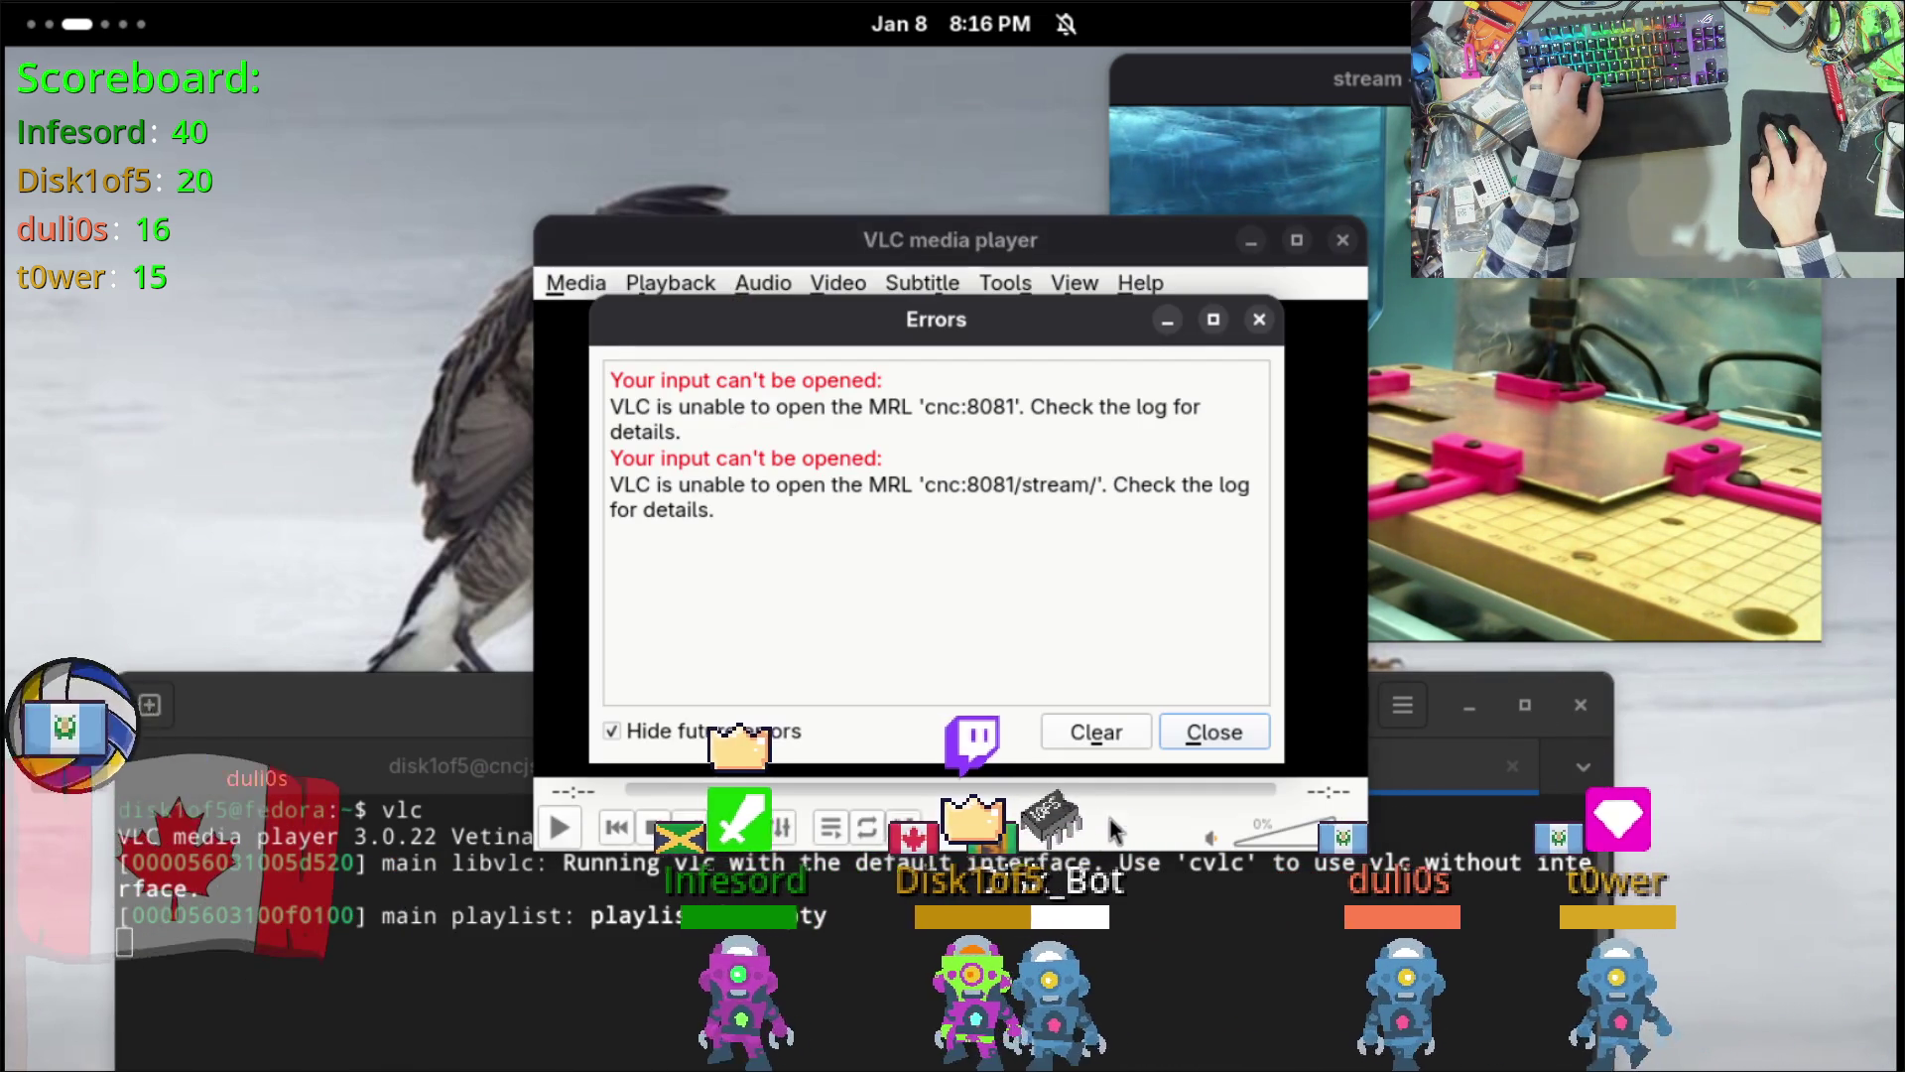
left_click(1191, 734)
left_click(574, 282)
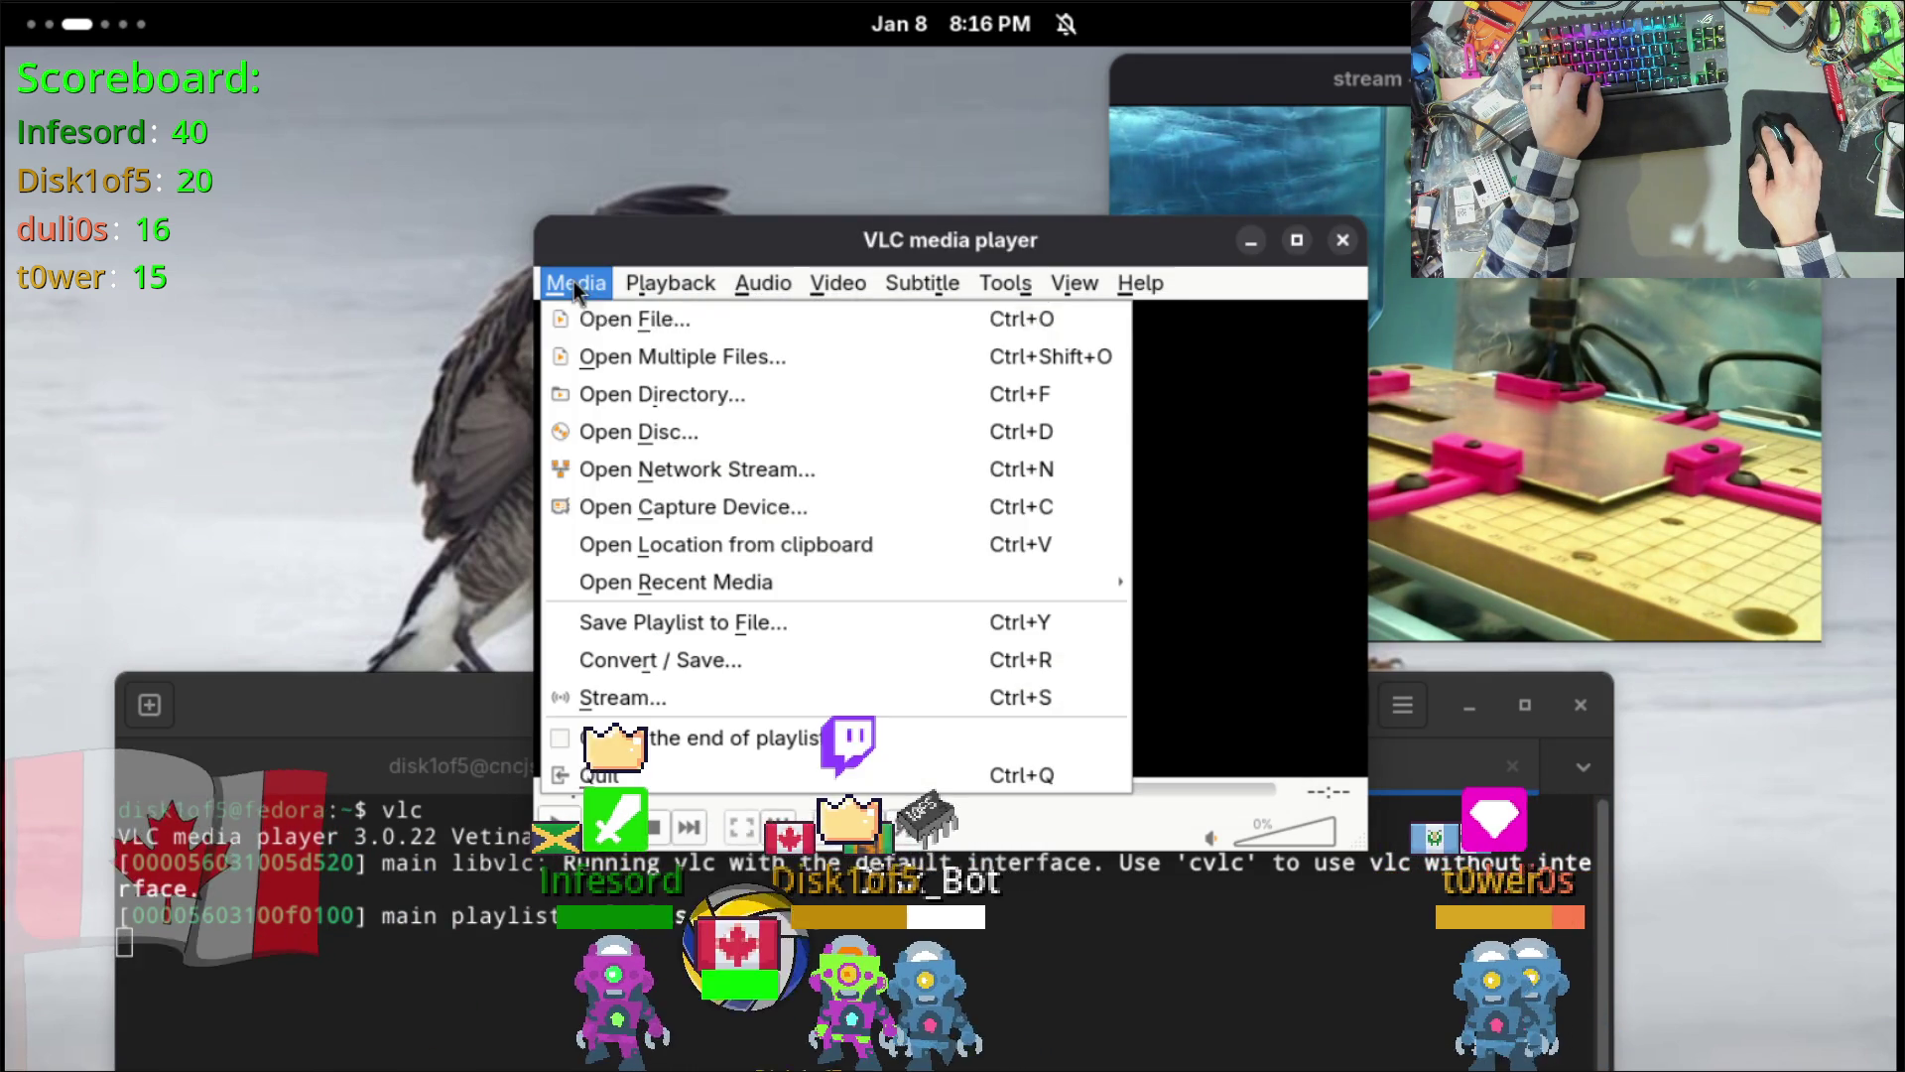
left_click(699, 473)
left_click(1259, 434)
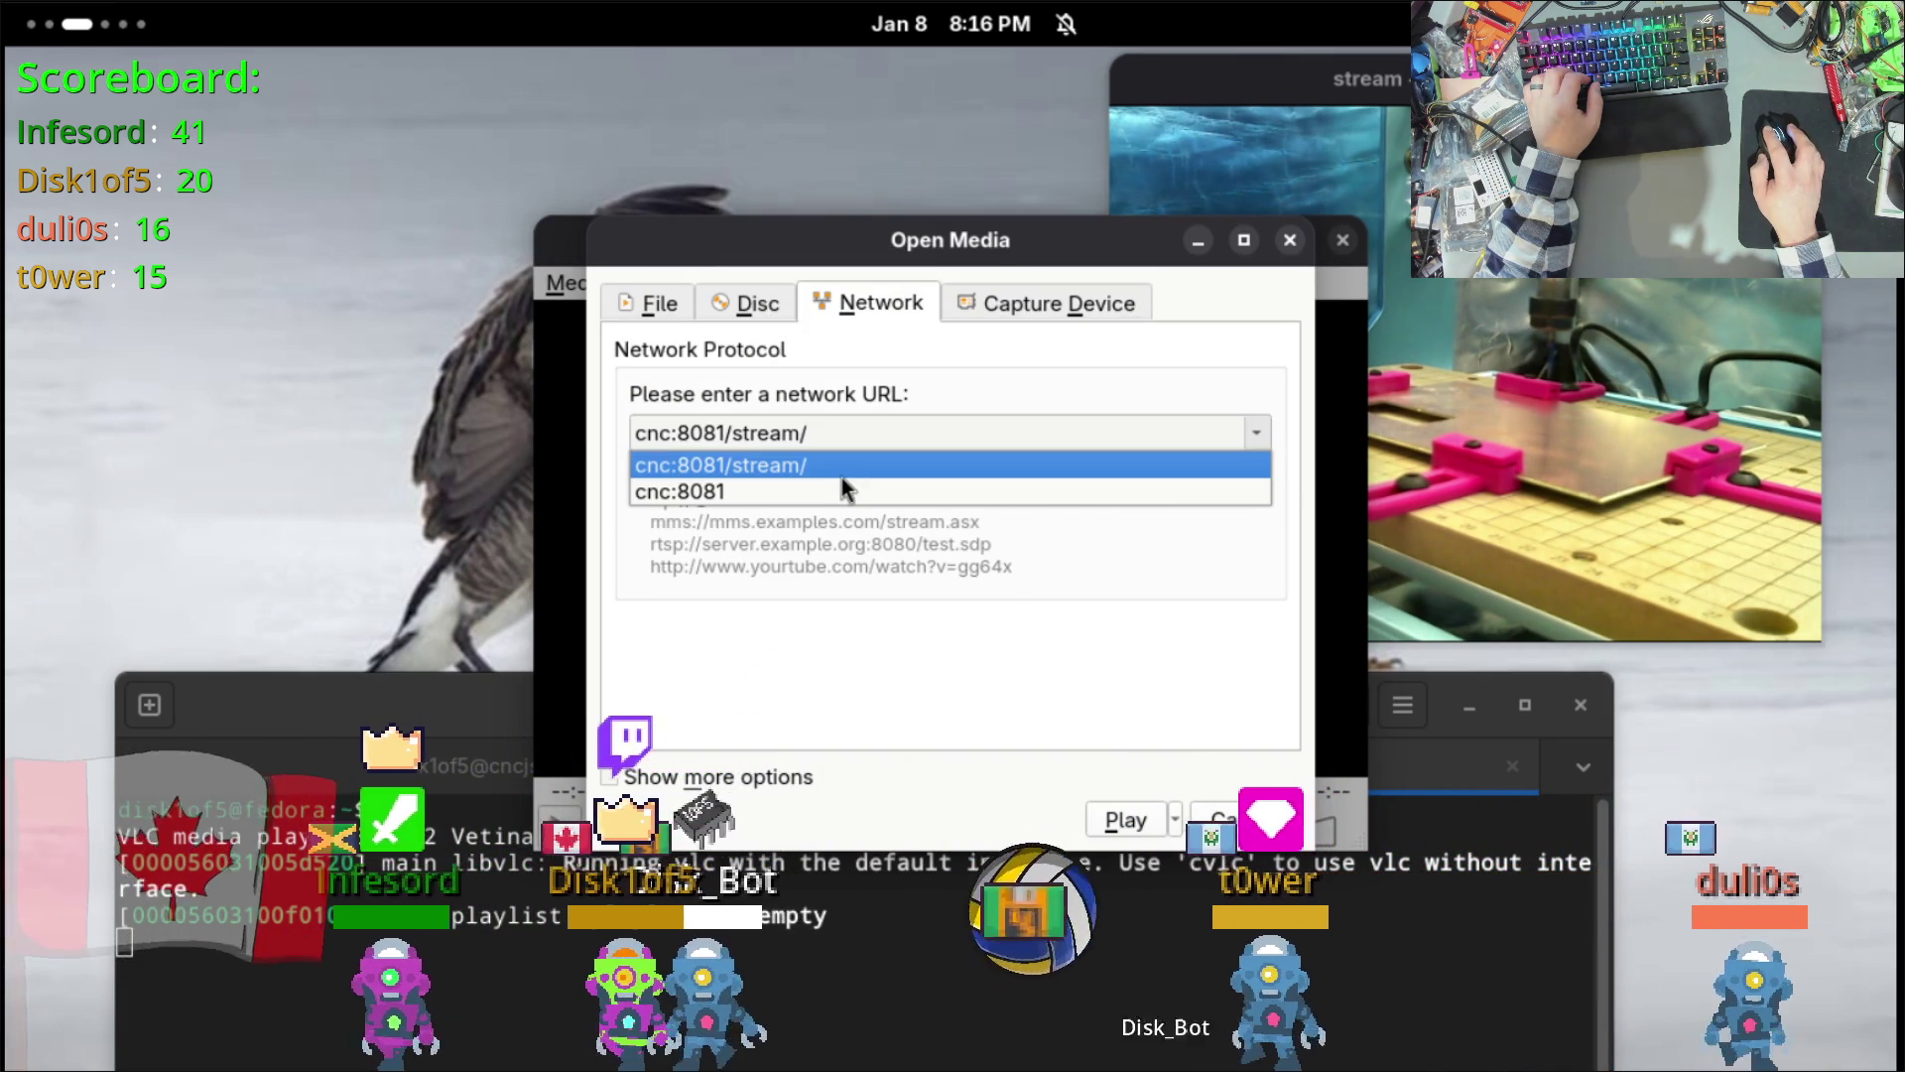
left_click(581, 423)
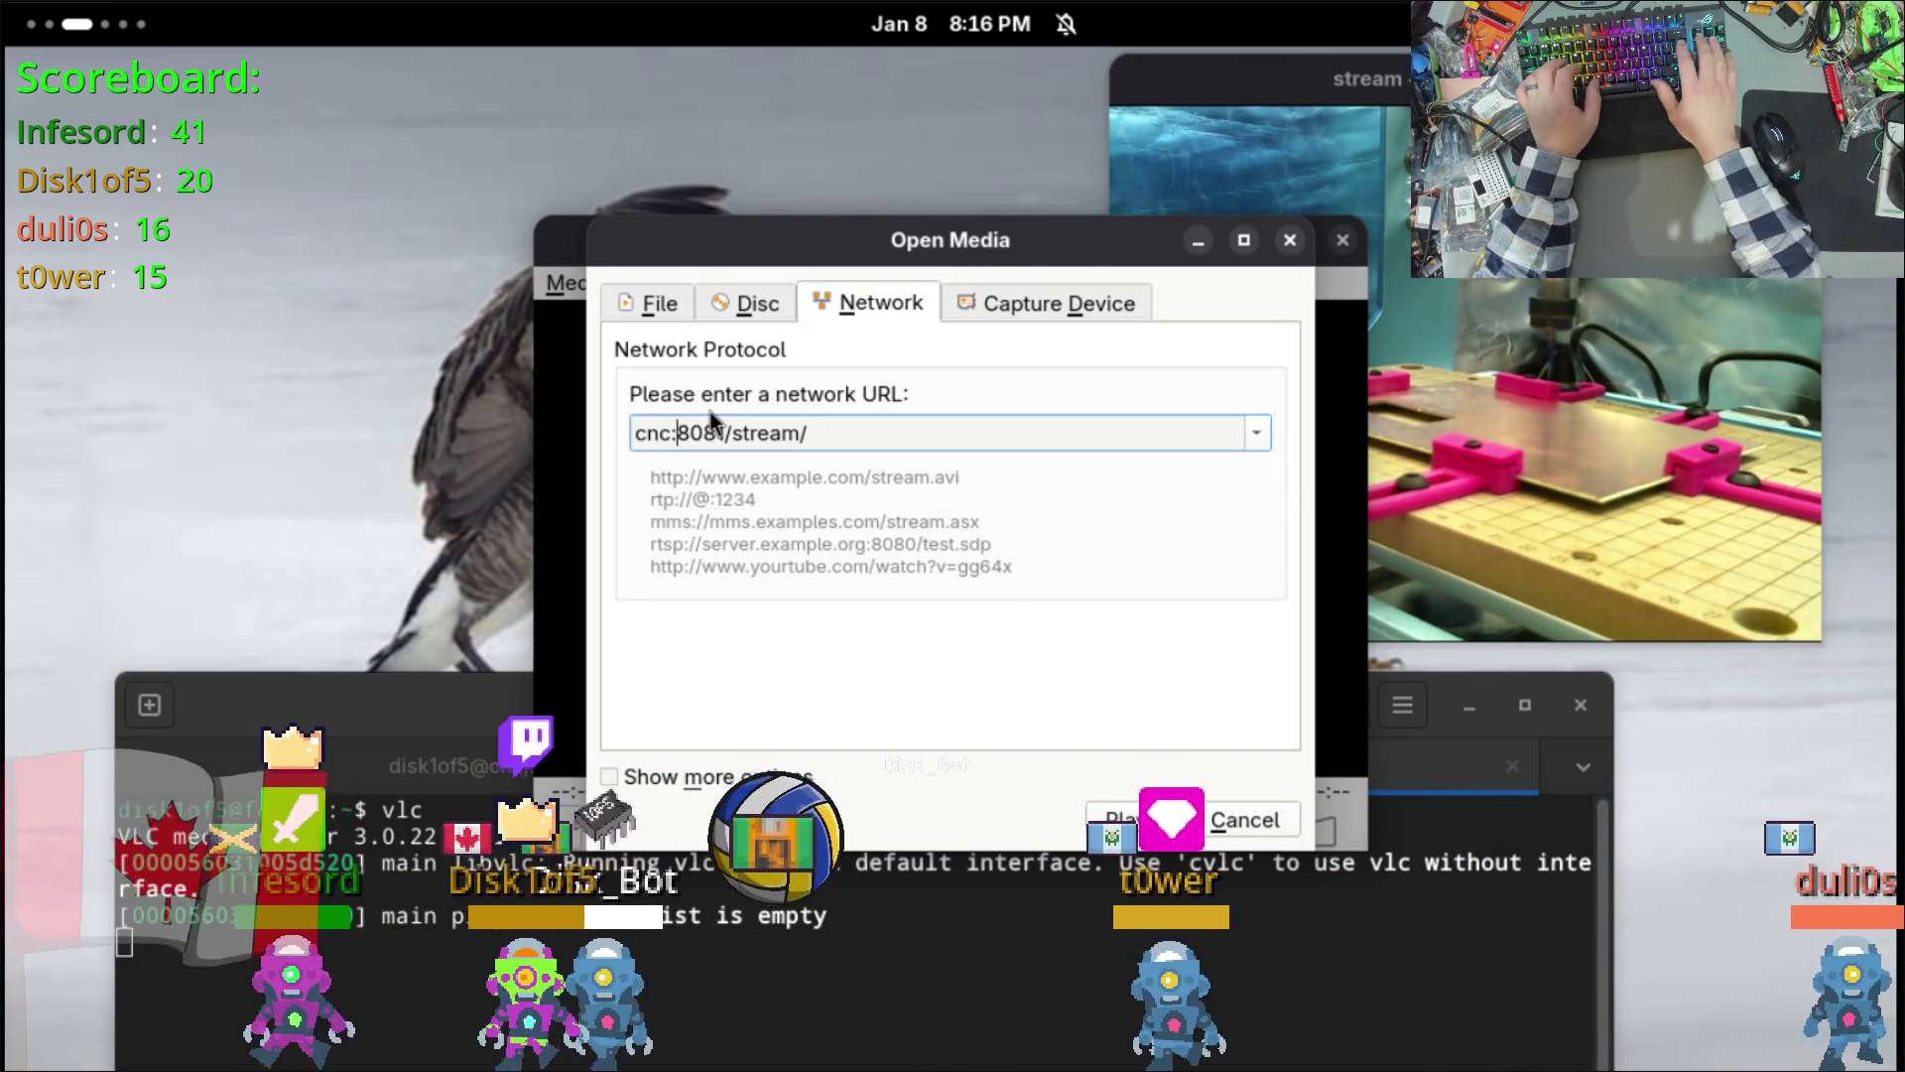
key("Home")
type("http://")
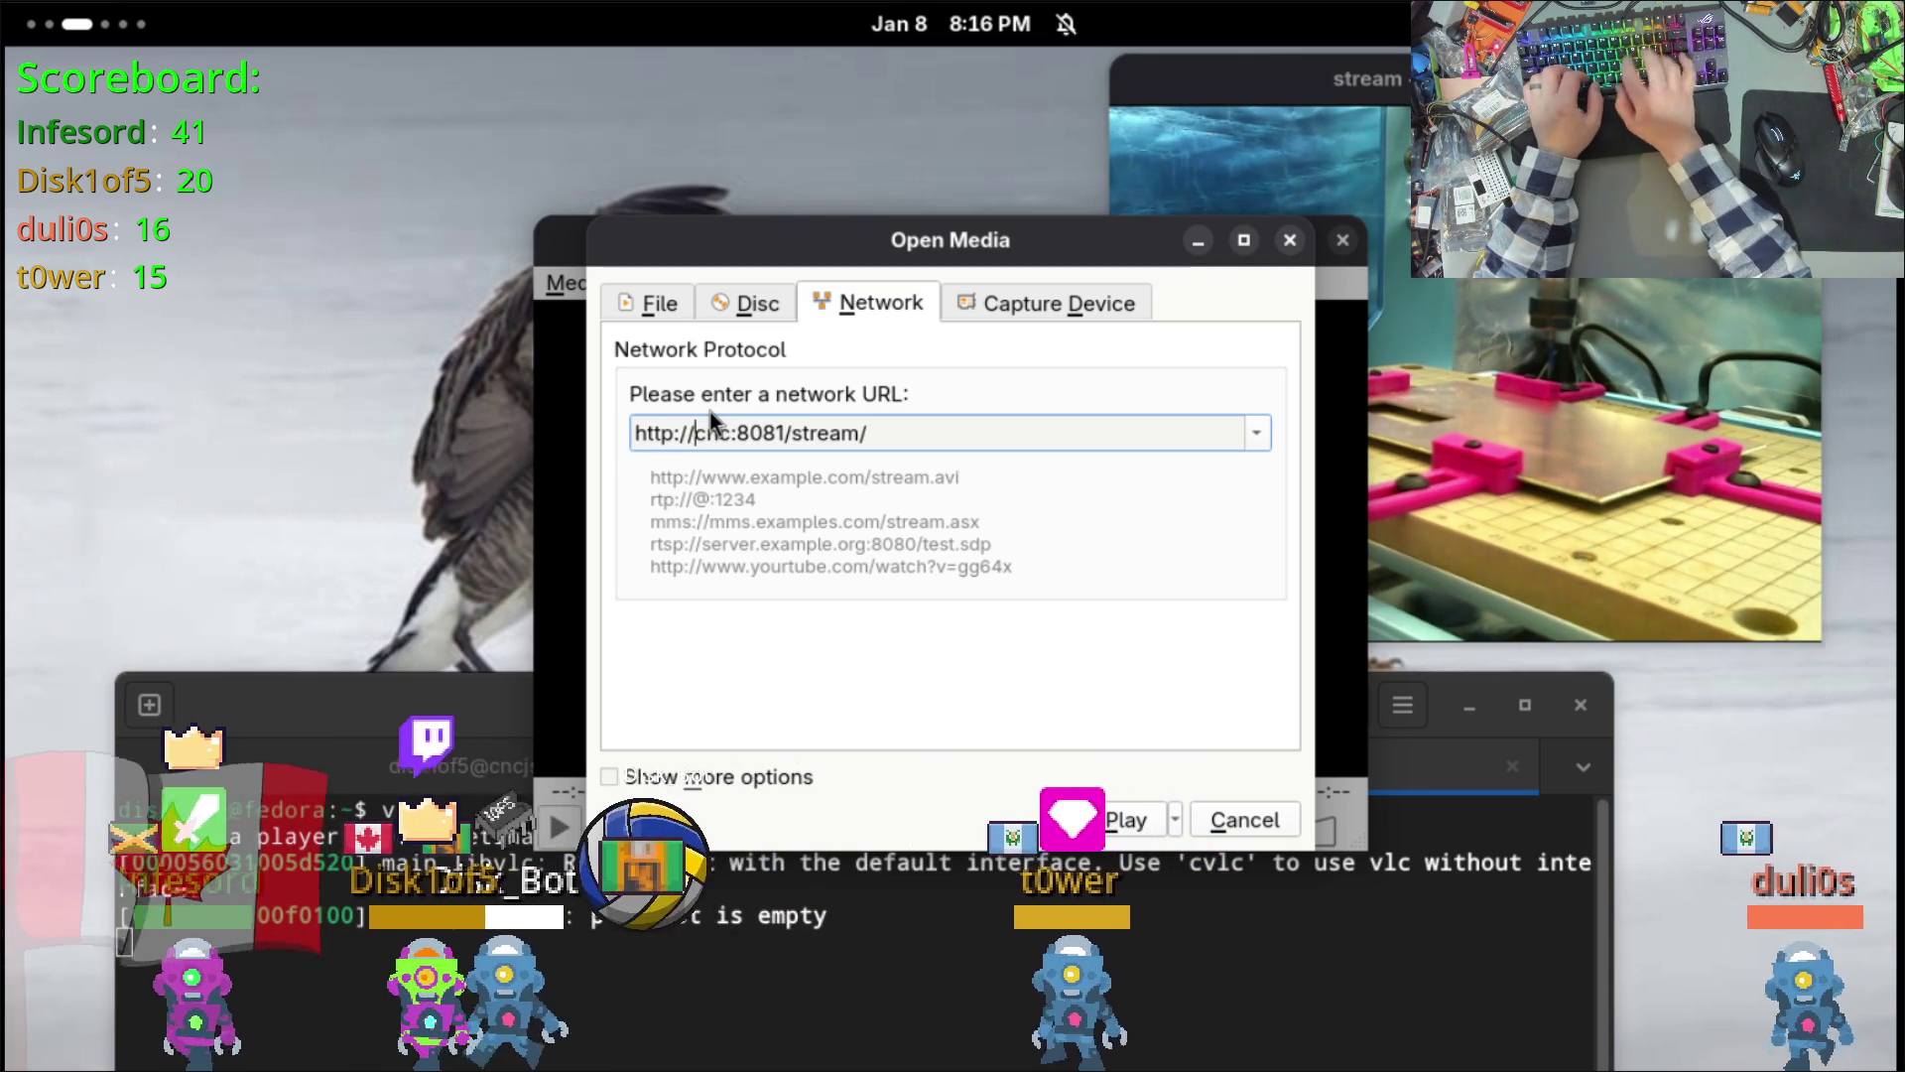
left_click(1122, 820)
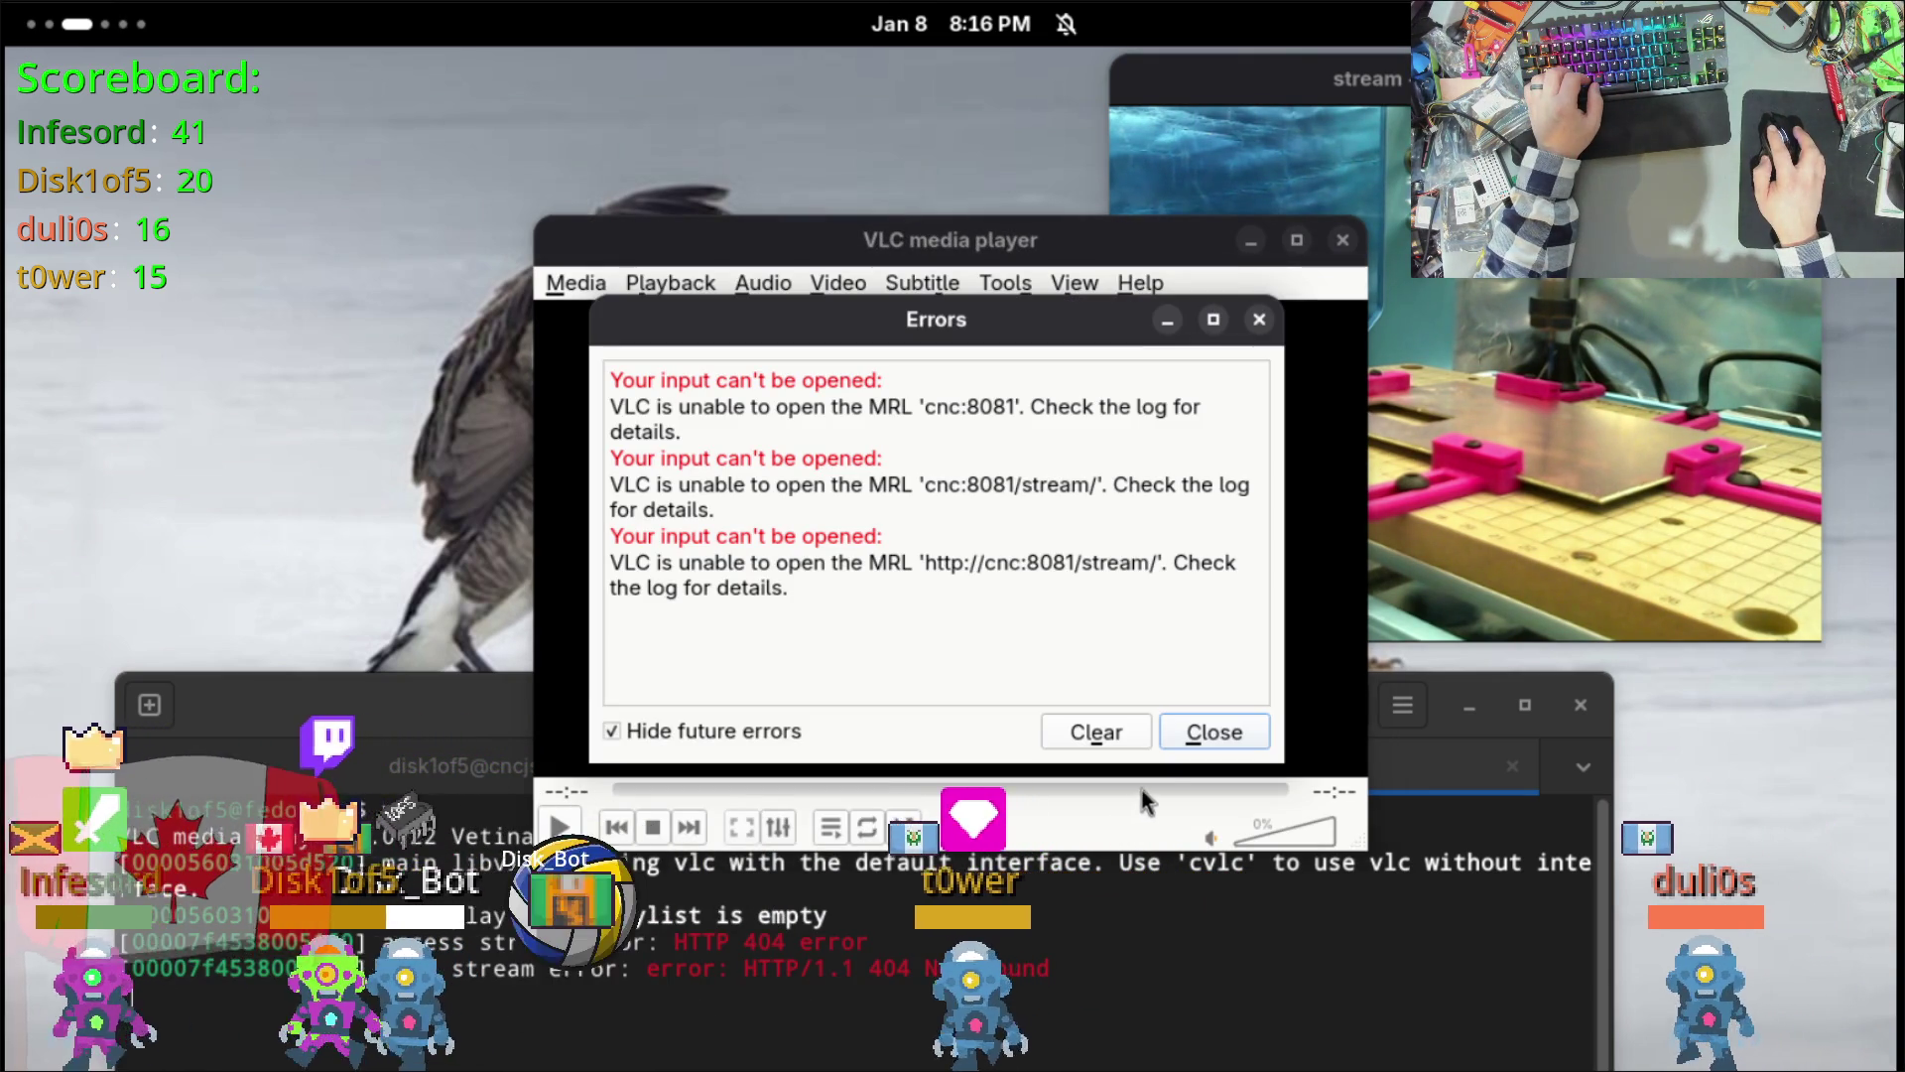
left_click(1210, 734)
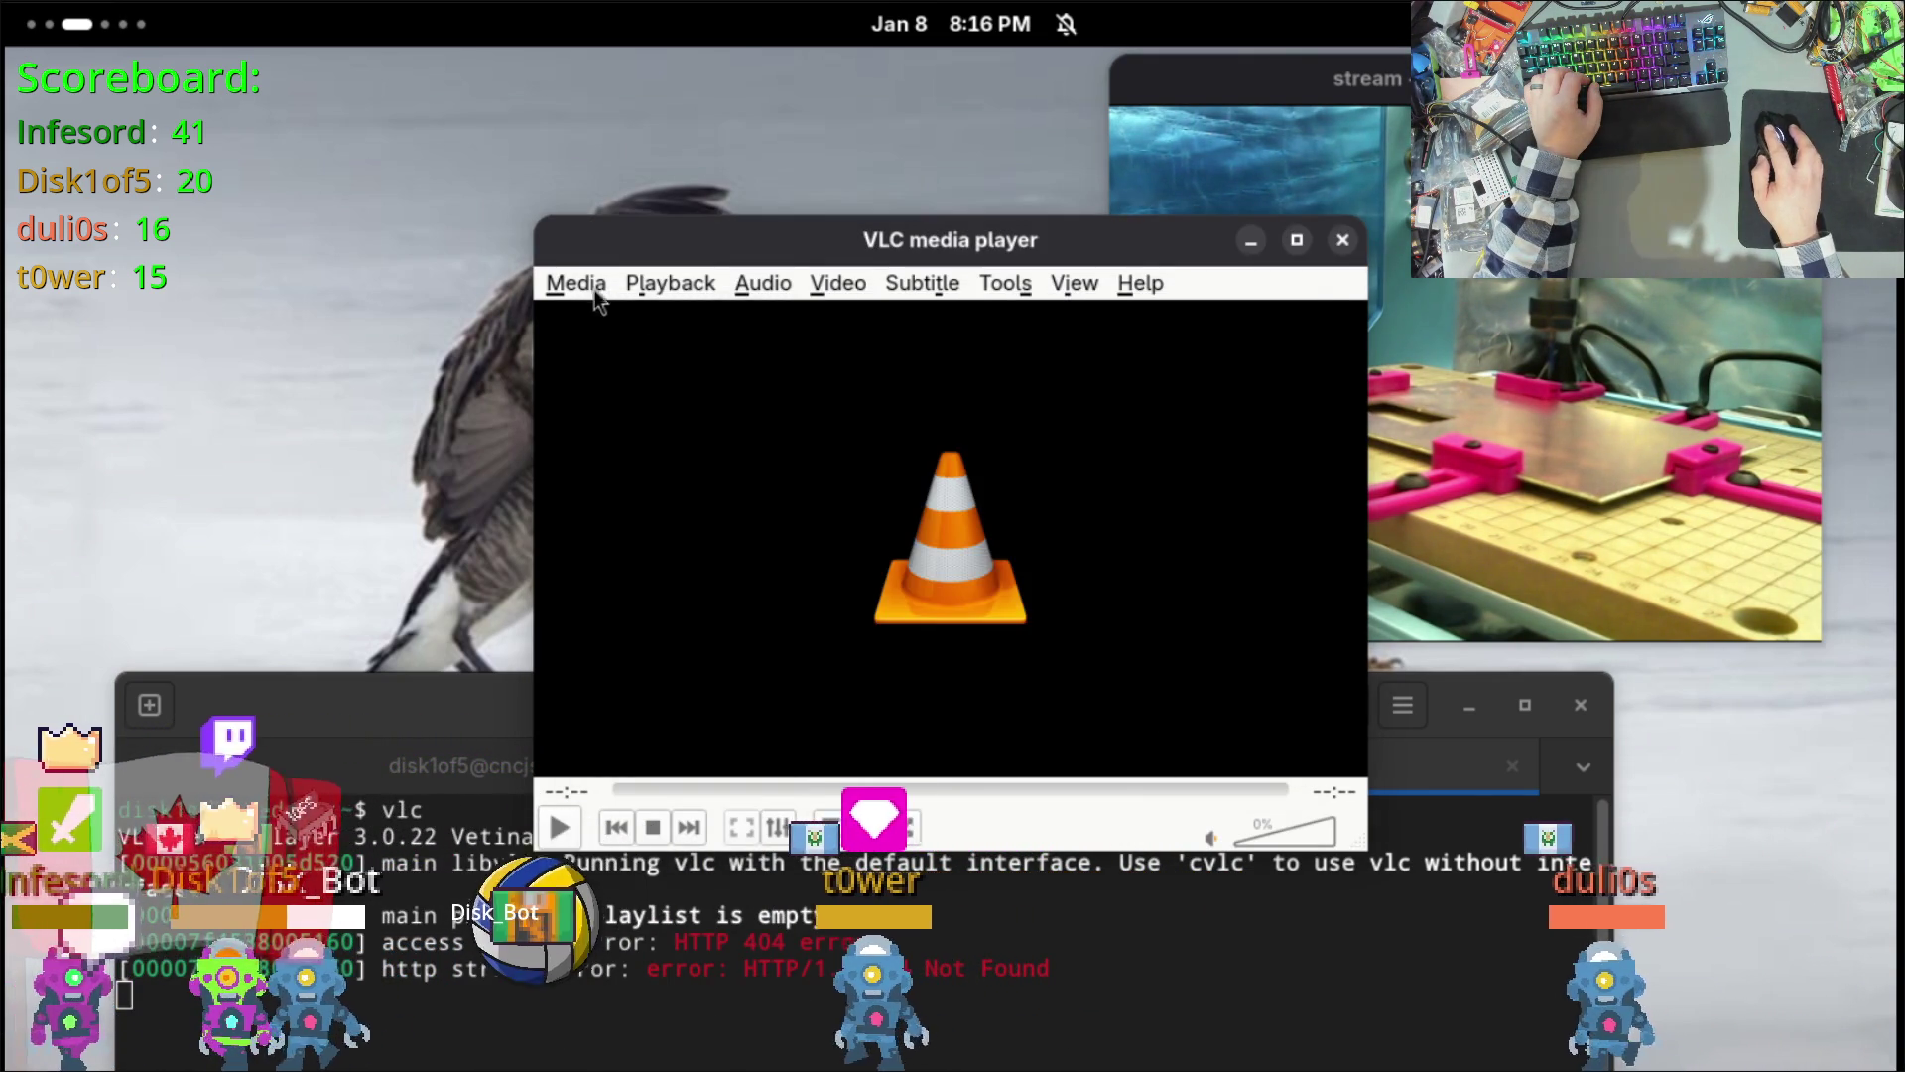
left_click(575, 283)
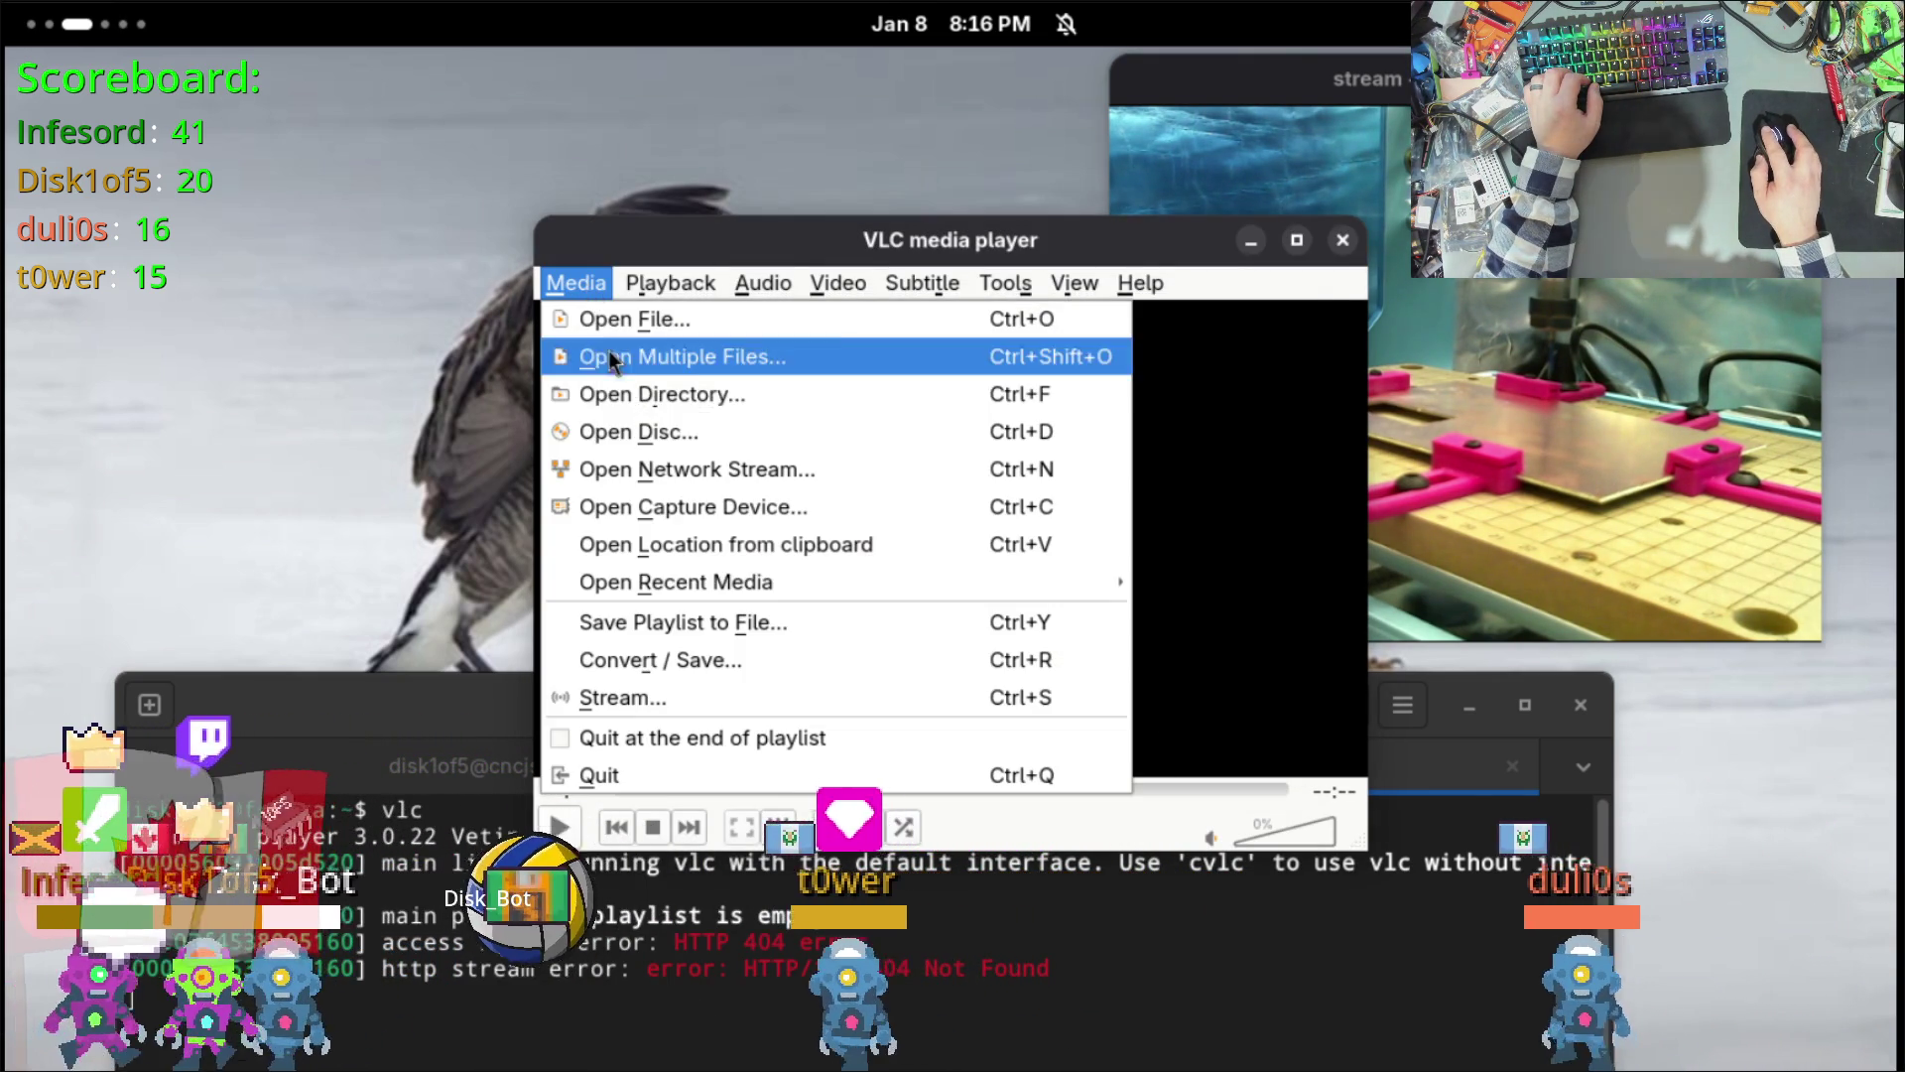
left_click(640, 469)
key("BackSpace")
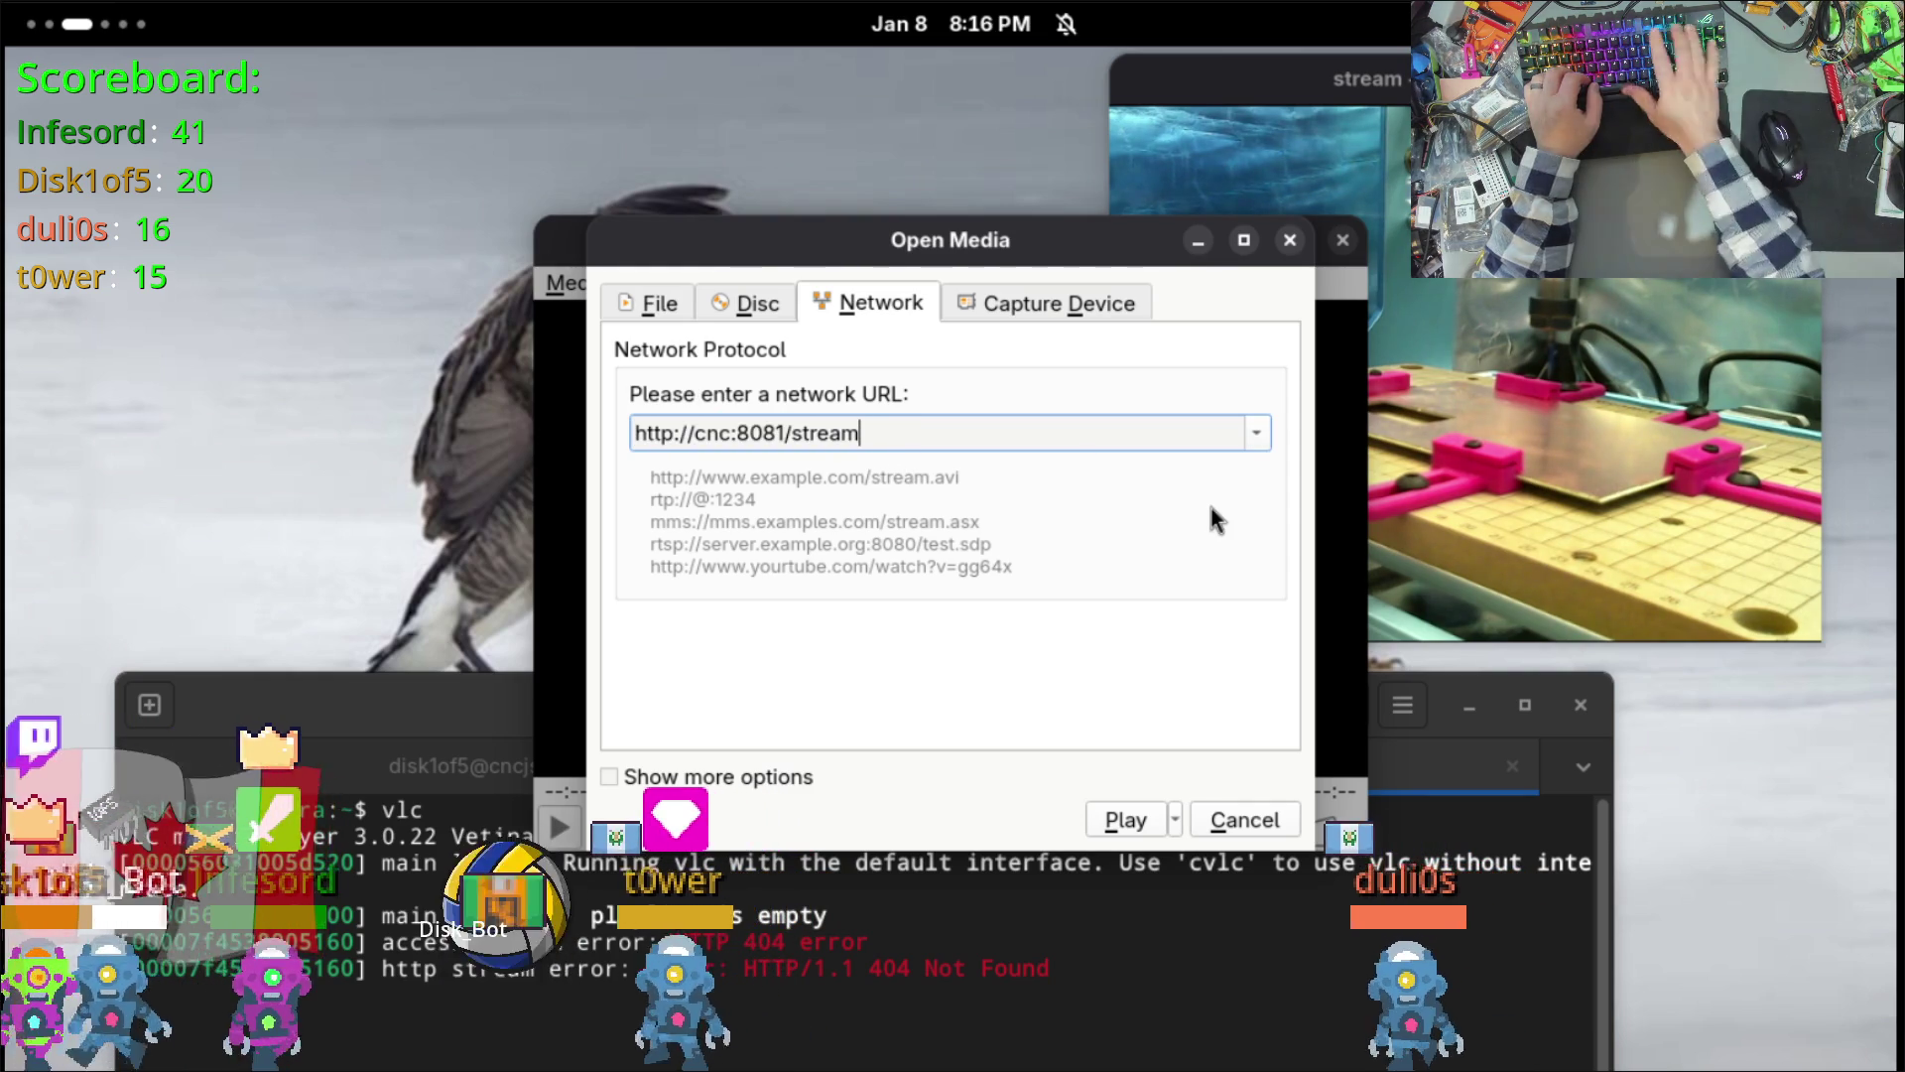
left_click(1129, 824)
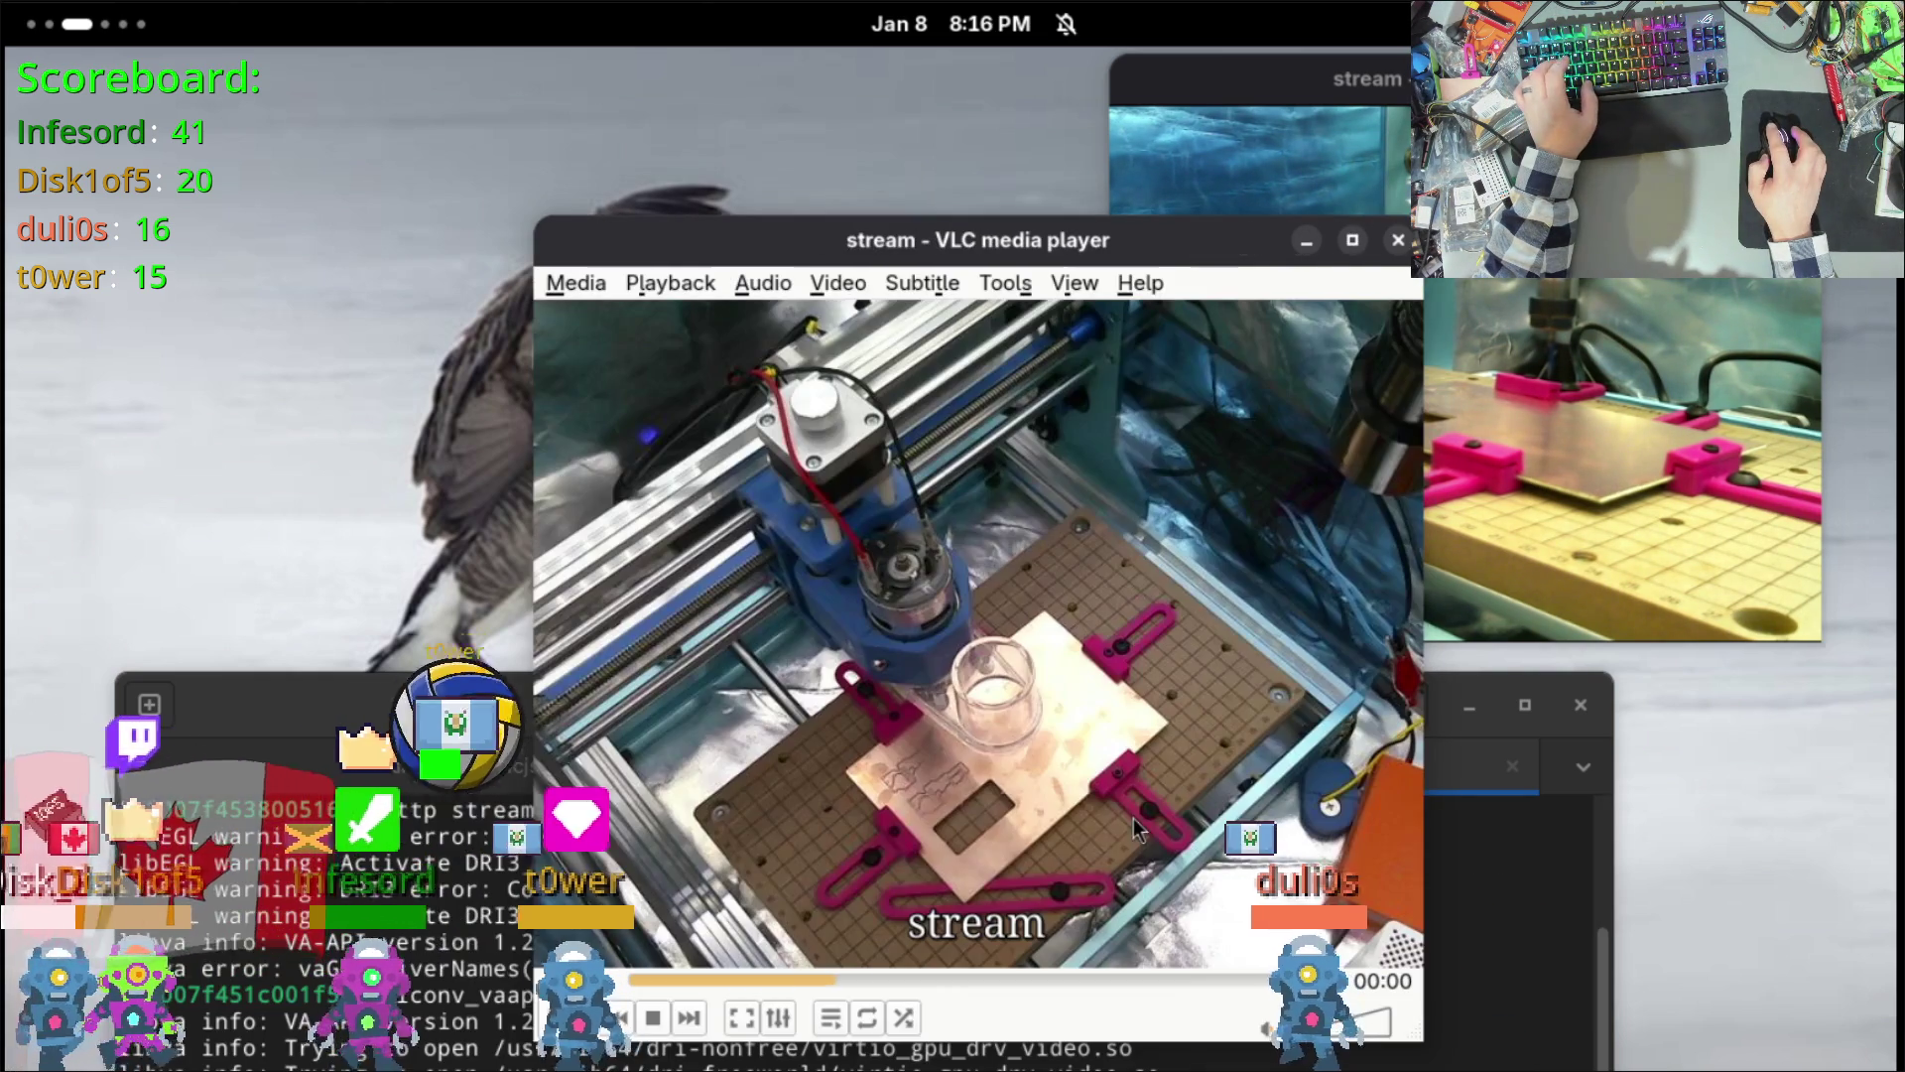
left_click_drag(1030, 229, 709, 66)
key("ctrl+h")
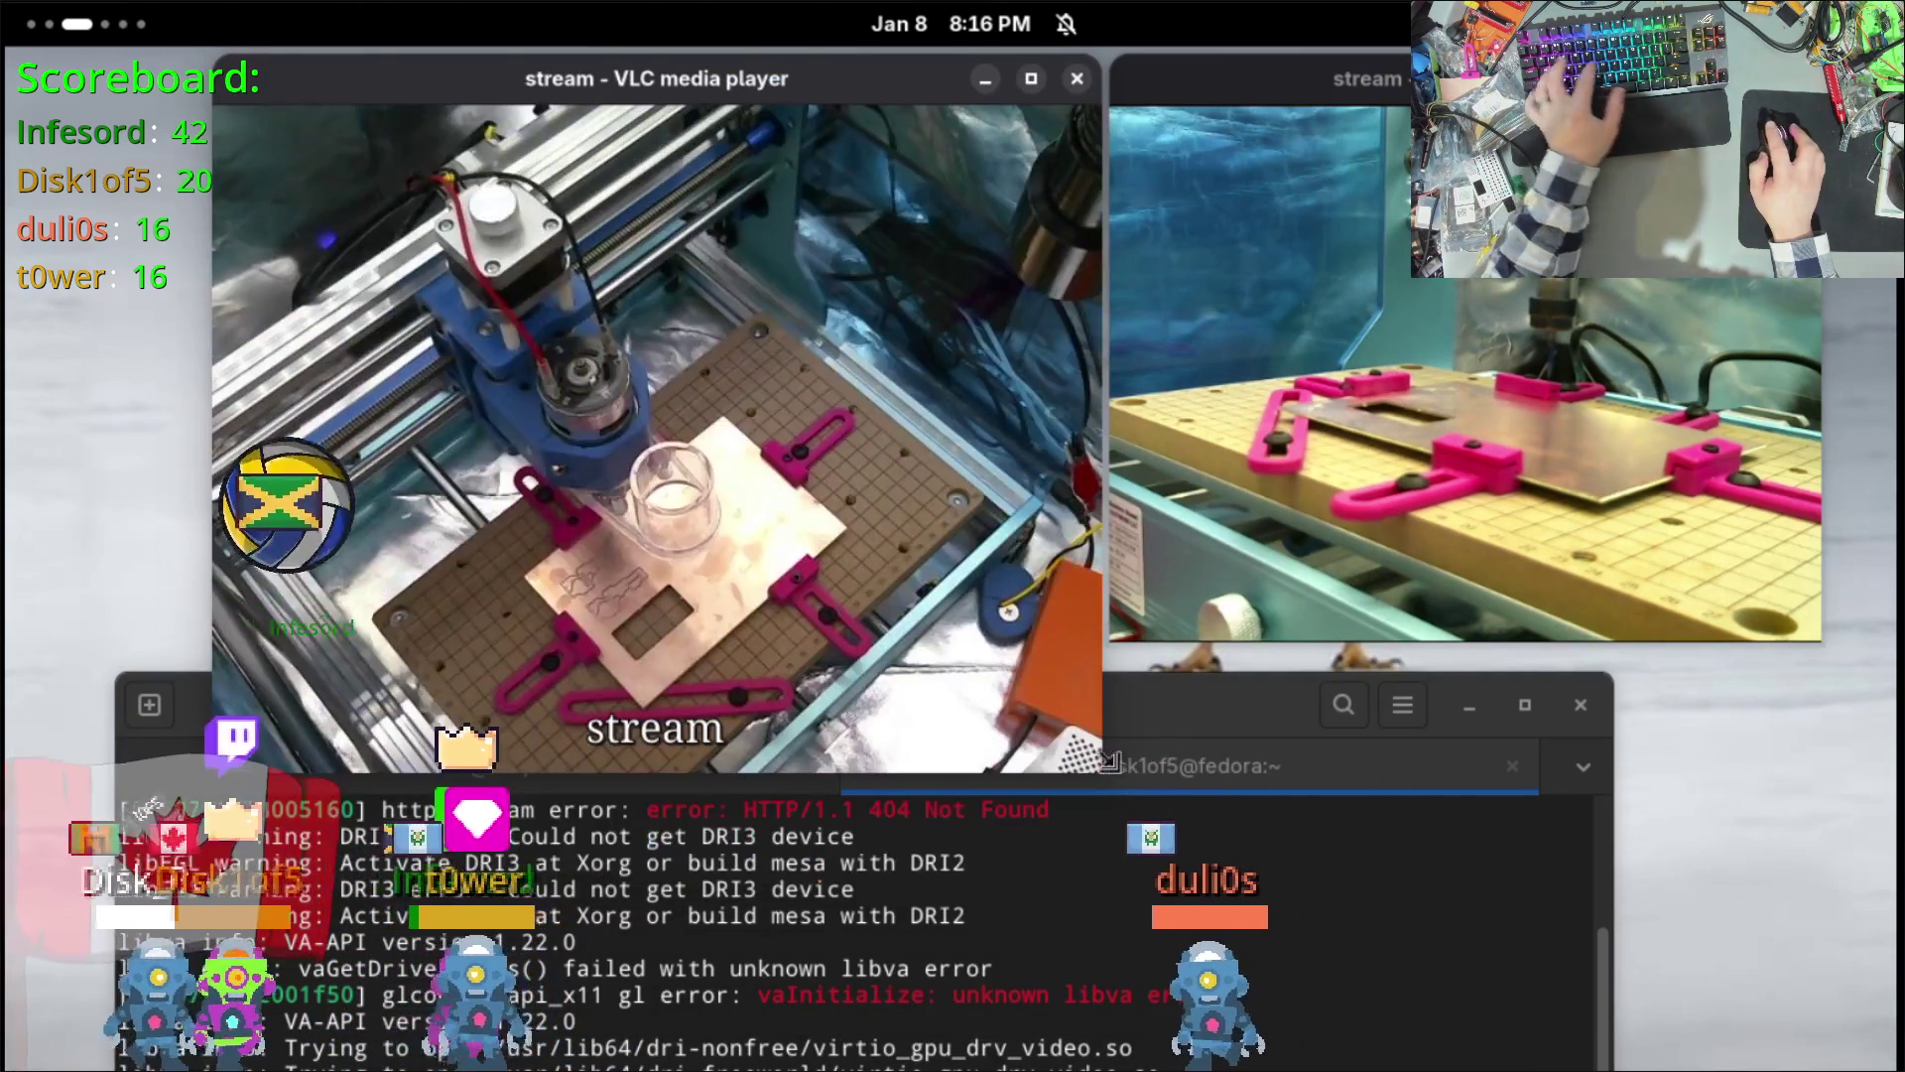
mouse_move(1096, 777)
left_mouse_down()
mouse_move(914, 595)
mouse_move(1014, 596)
left_mouse_up()
left_click_drag(722, 87, 539, 89)
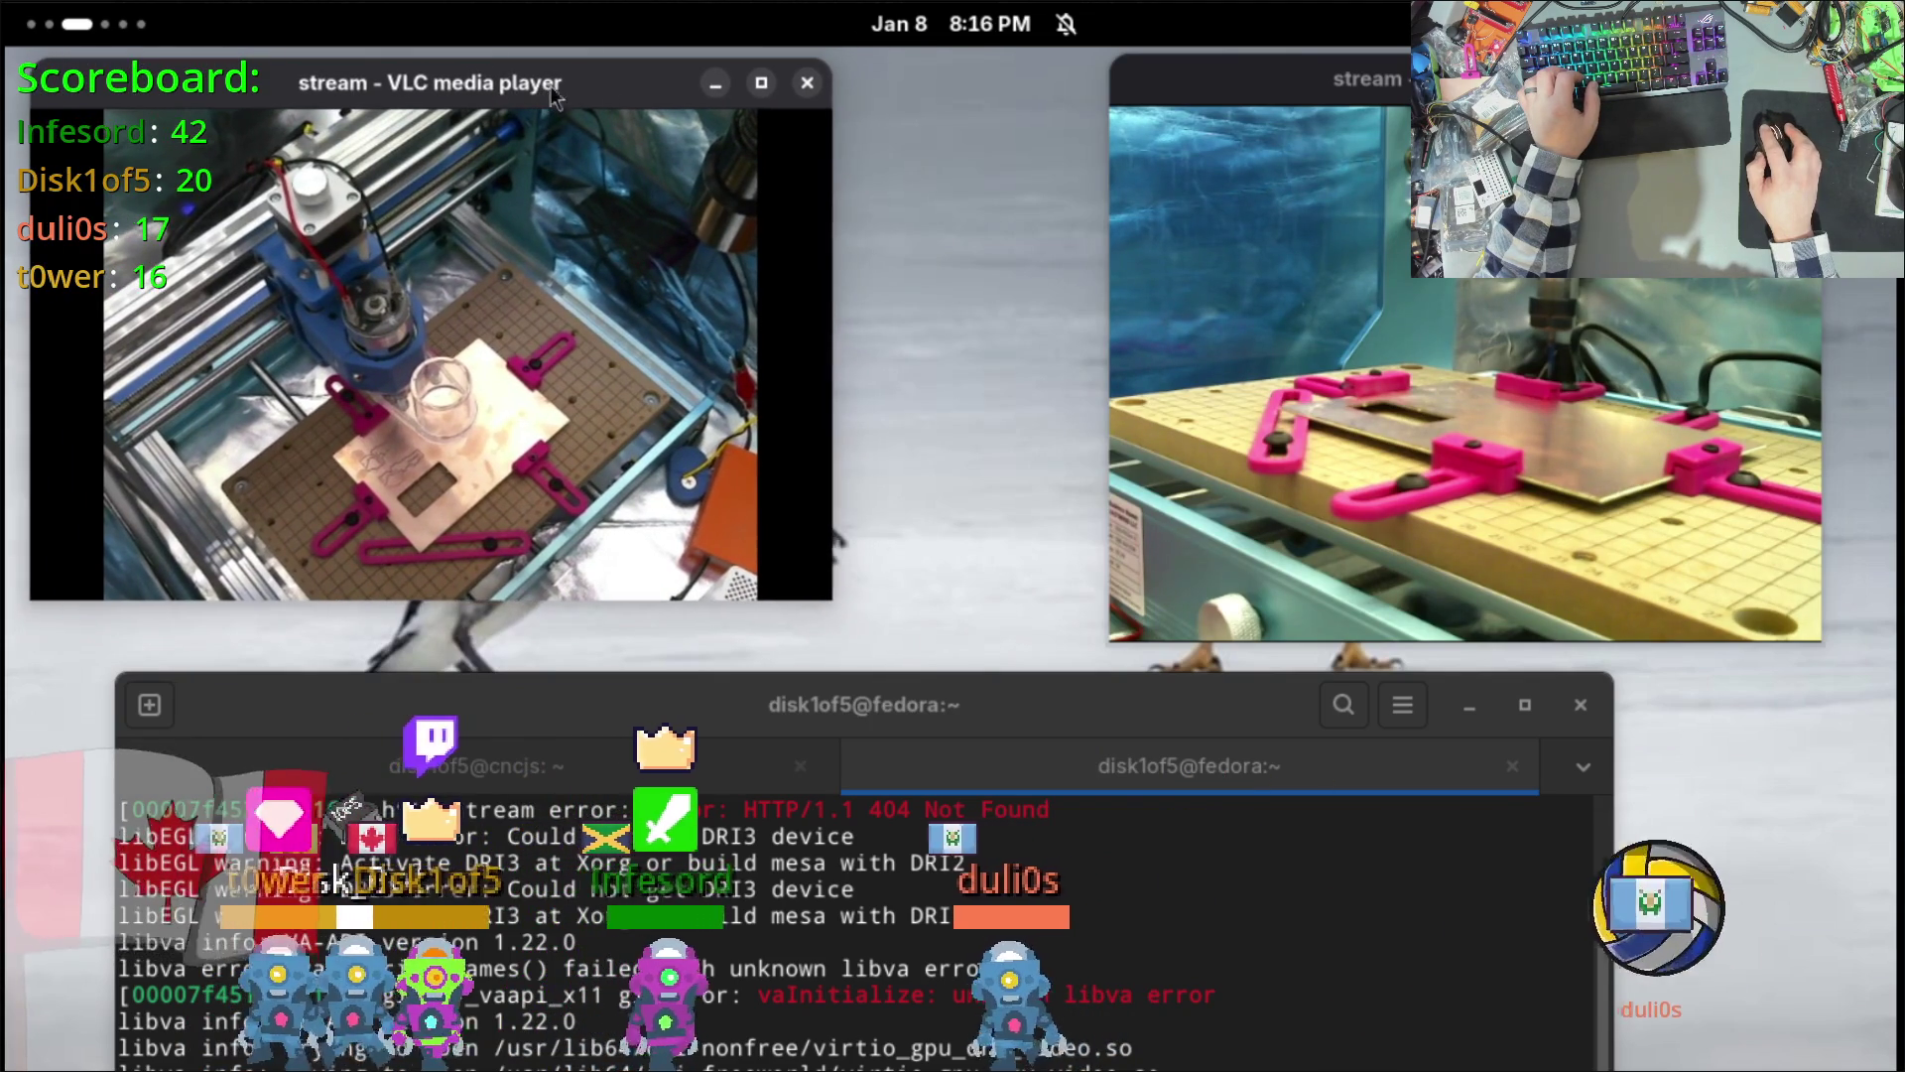
Step: Line up the overhead and side-camera streams side by side at the top, then show the cnc desktop
left_click_drag(1145, 88, 978, 79)
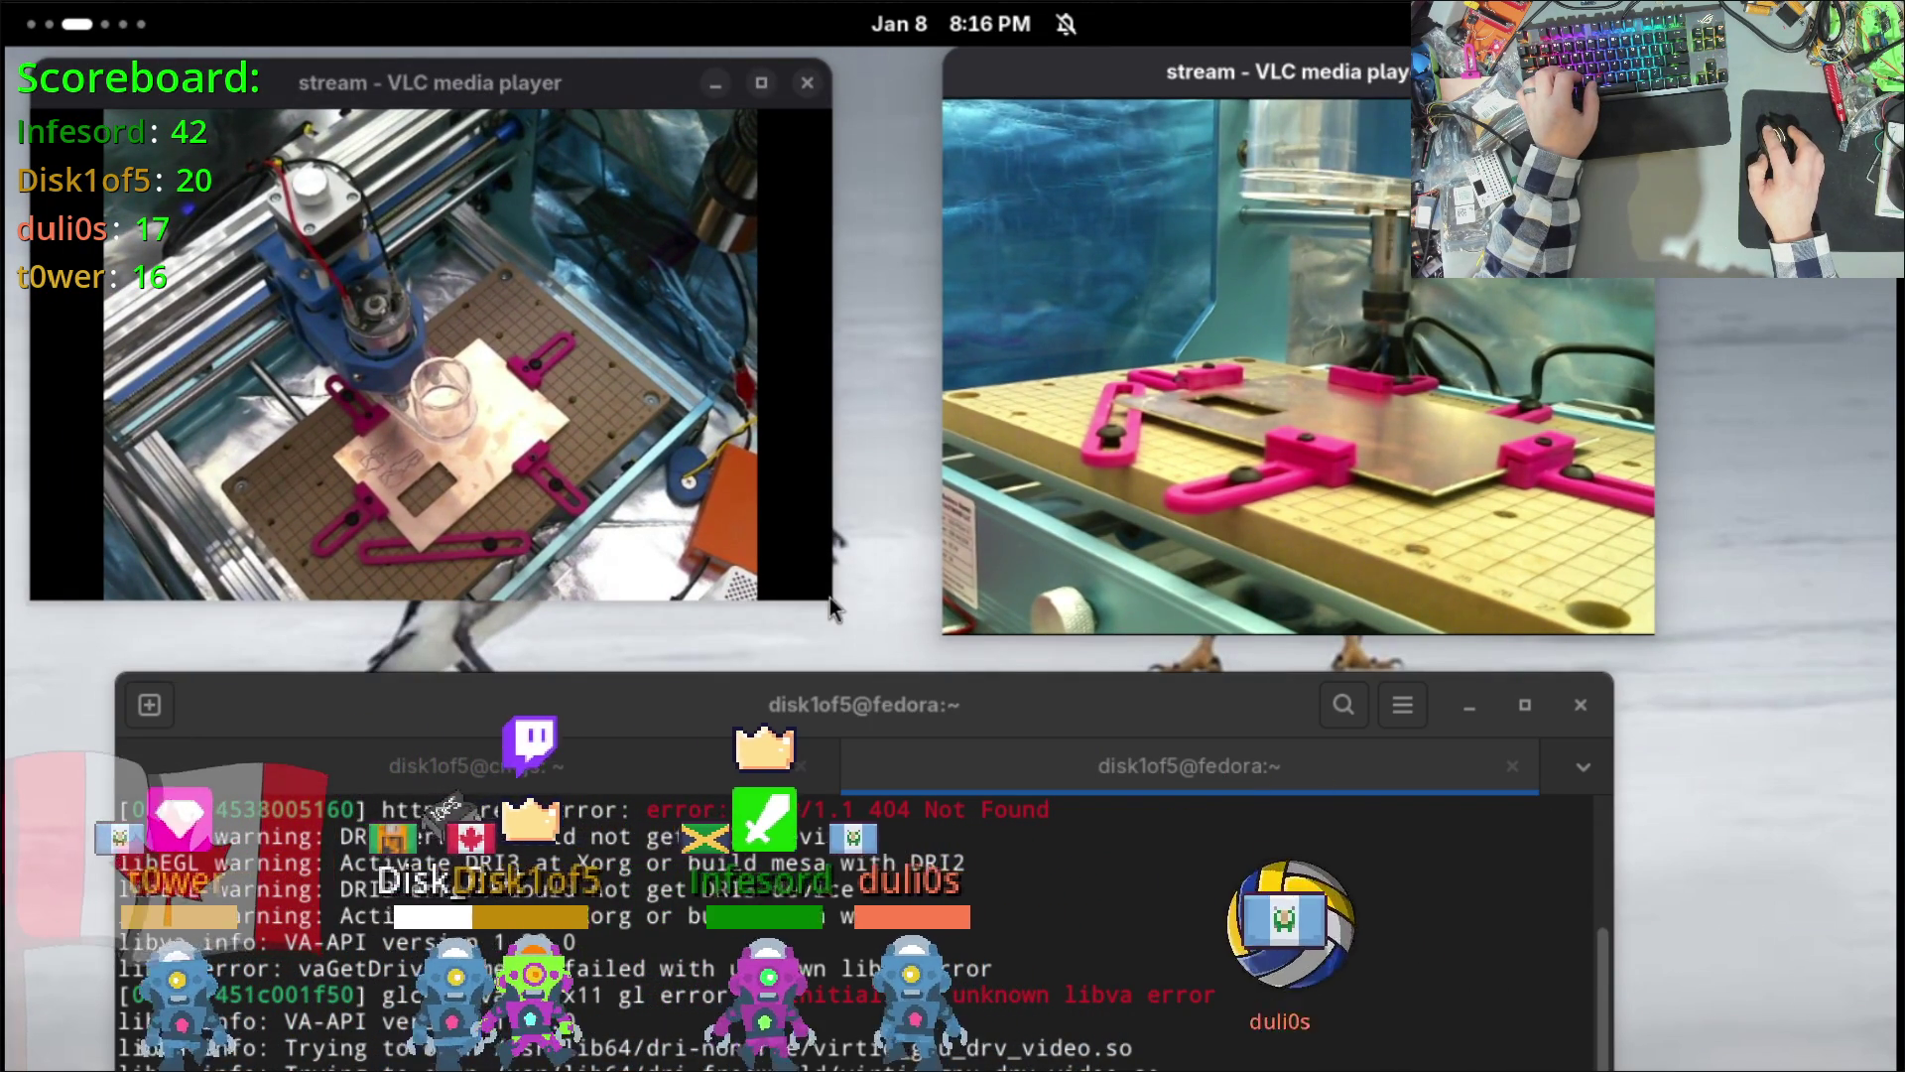
mouse_move(833, 595)
left_mouse_down()
mouse_move(717, 635)
mouse_move(705, 615)
left_mouse_up()
left_click_drag(1224, 73, 1010, 78)
left_click_drag(443, 70, 450, 58)
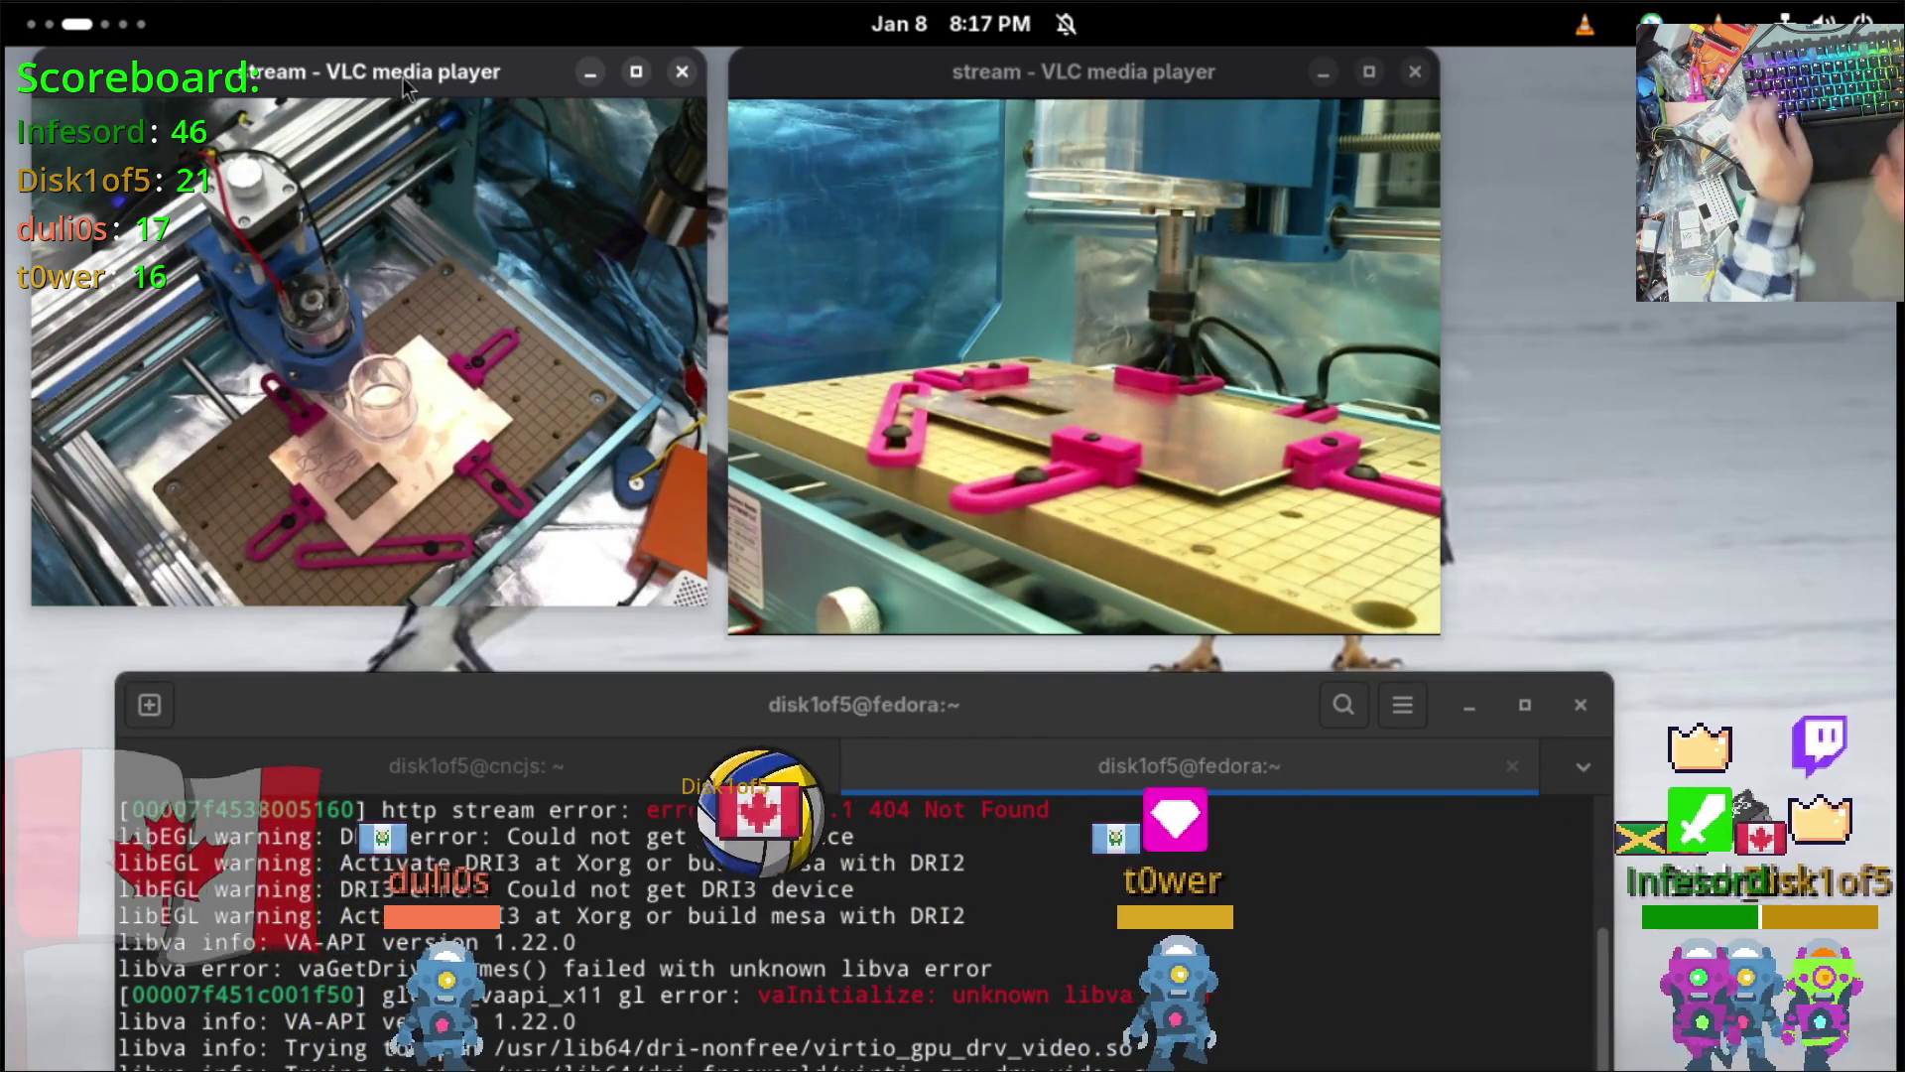
key("super+Page_Down")
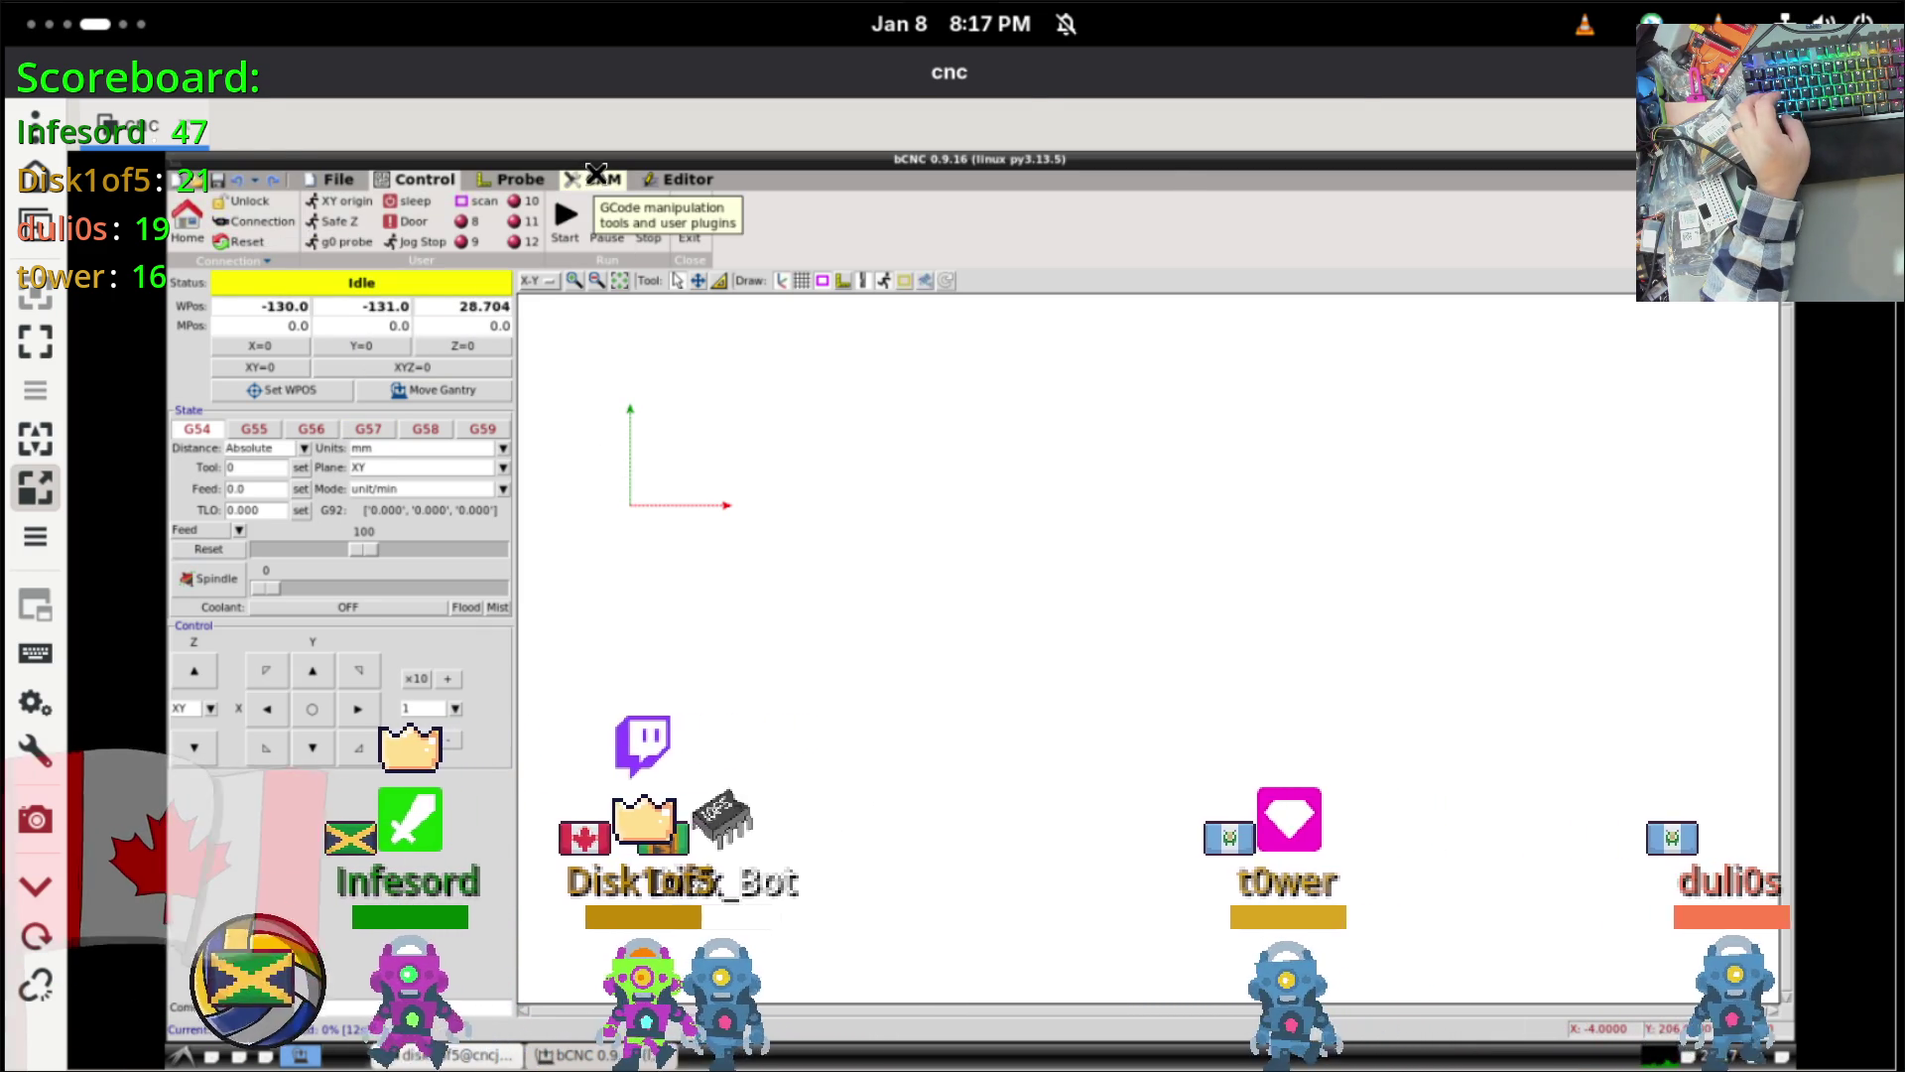
Step: Move the side-camera stream window to the bCNC workspace and make it Always on Top
key("super+Page_Up")
left_click(998, 88)
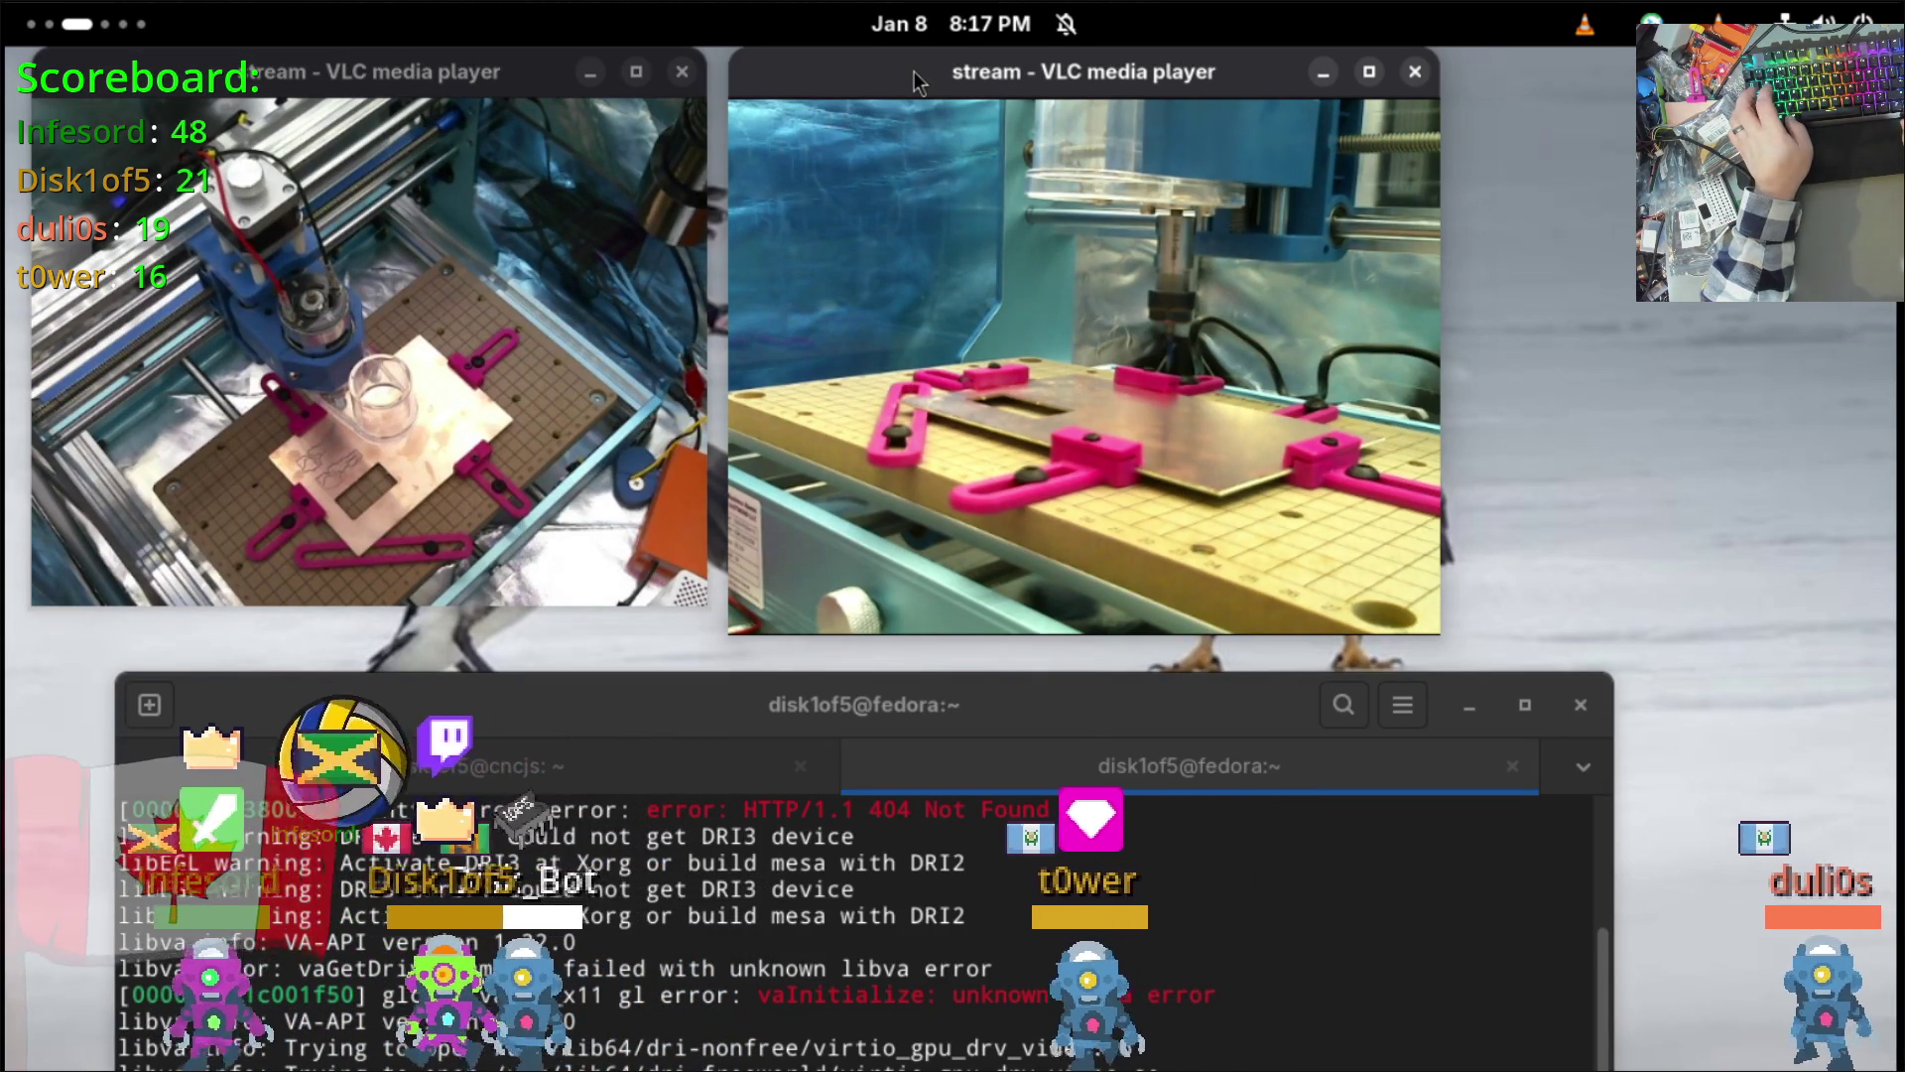
key("super+shift+Page_Down")
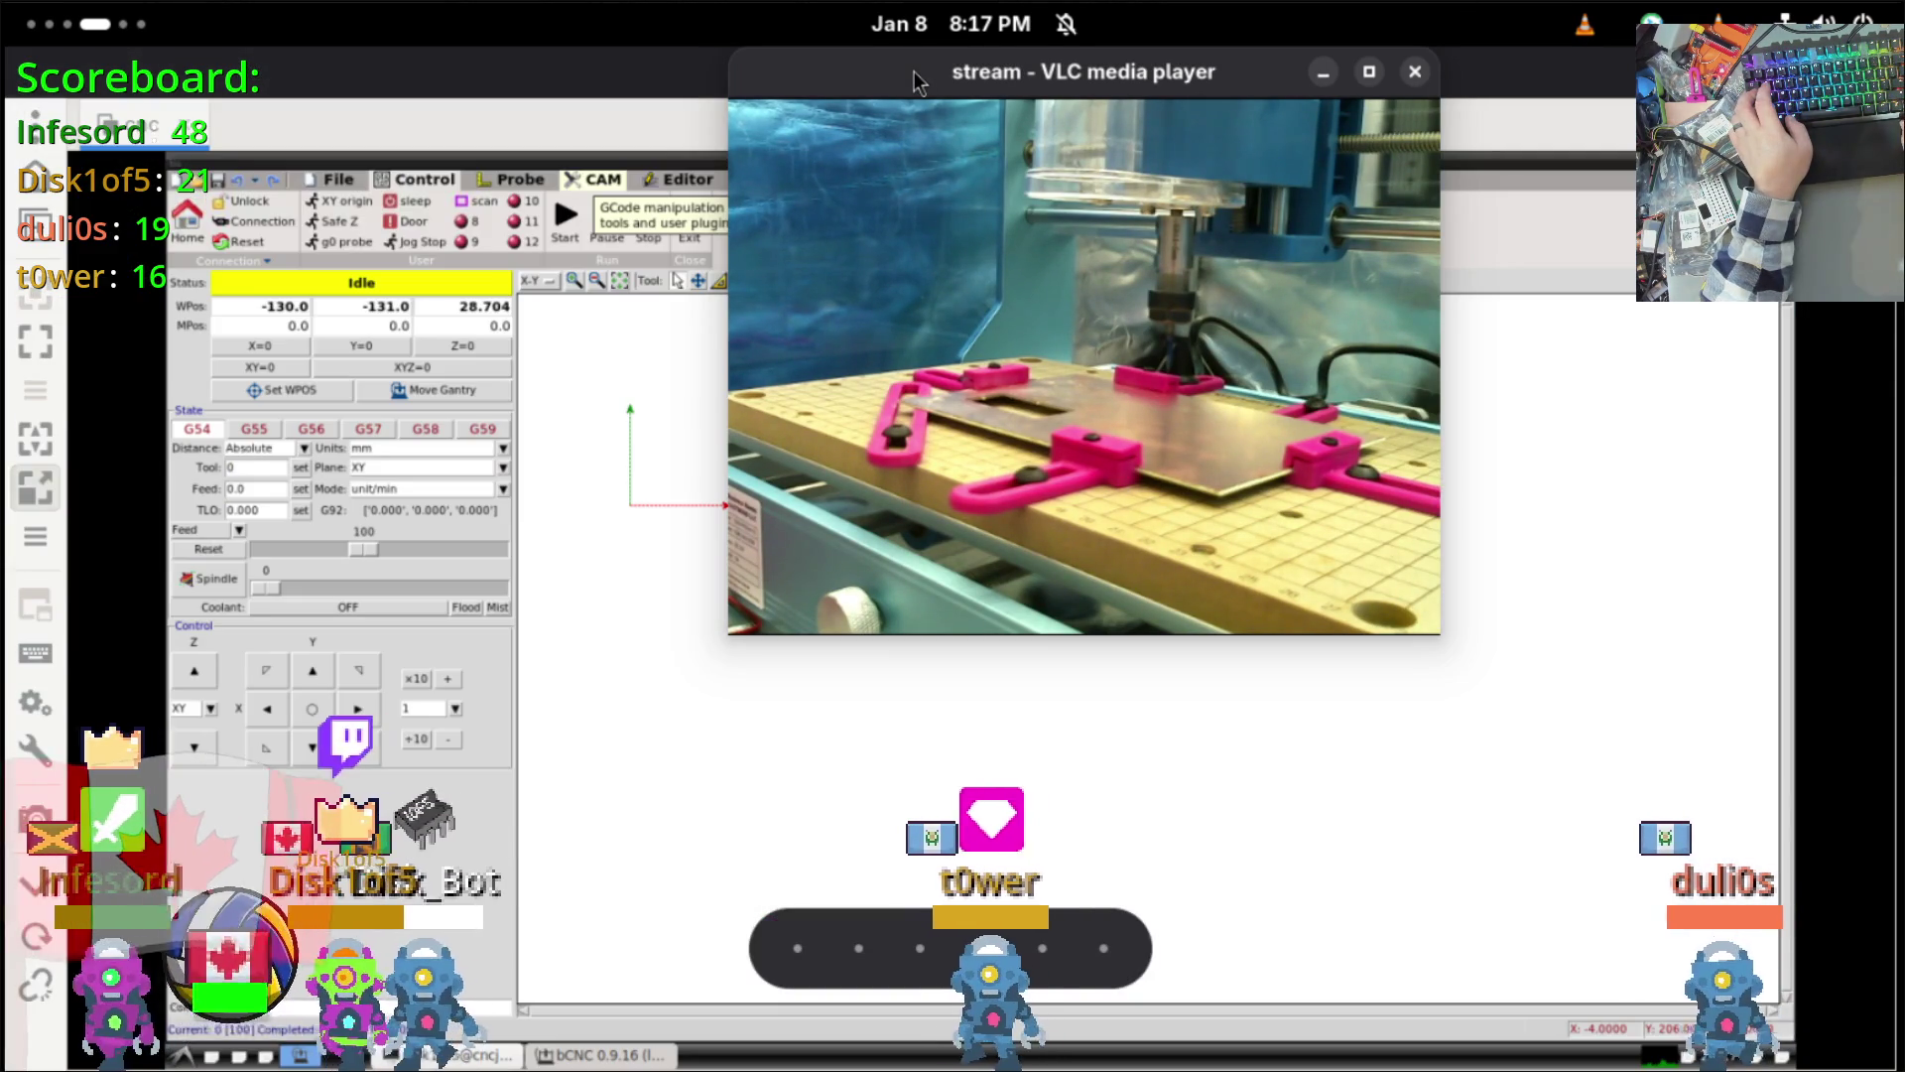
right_click(914, 82)
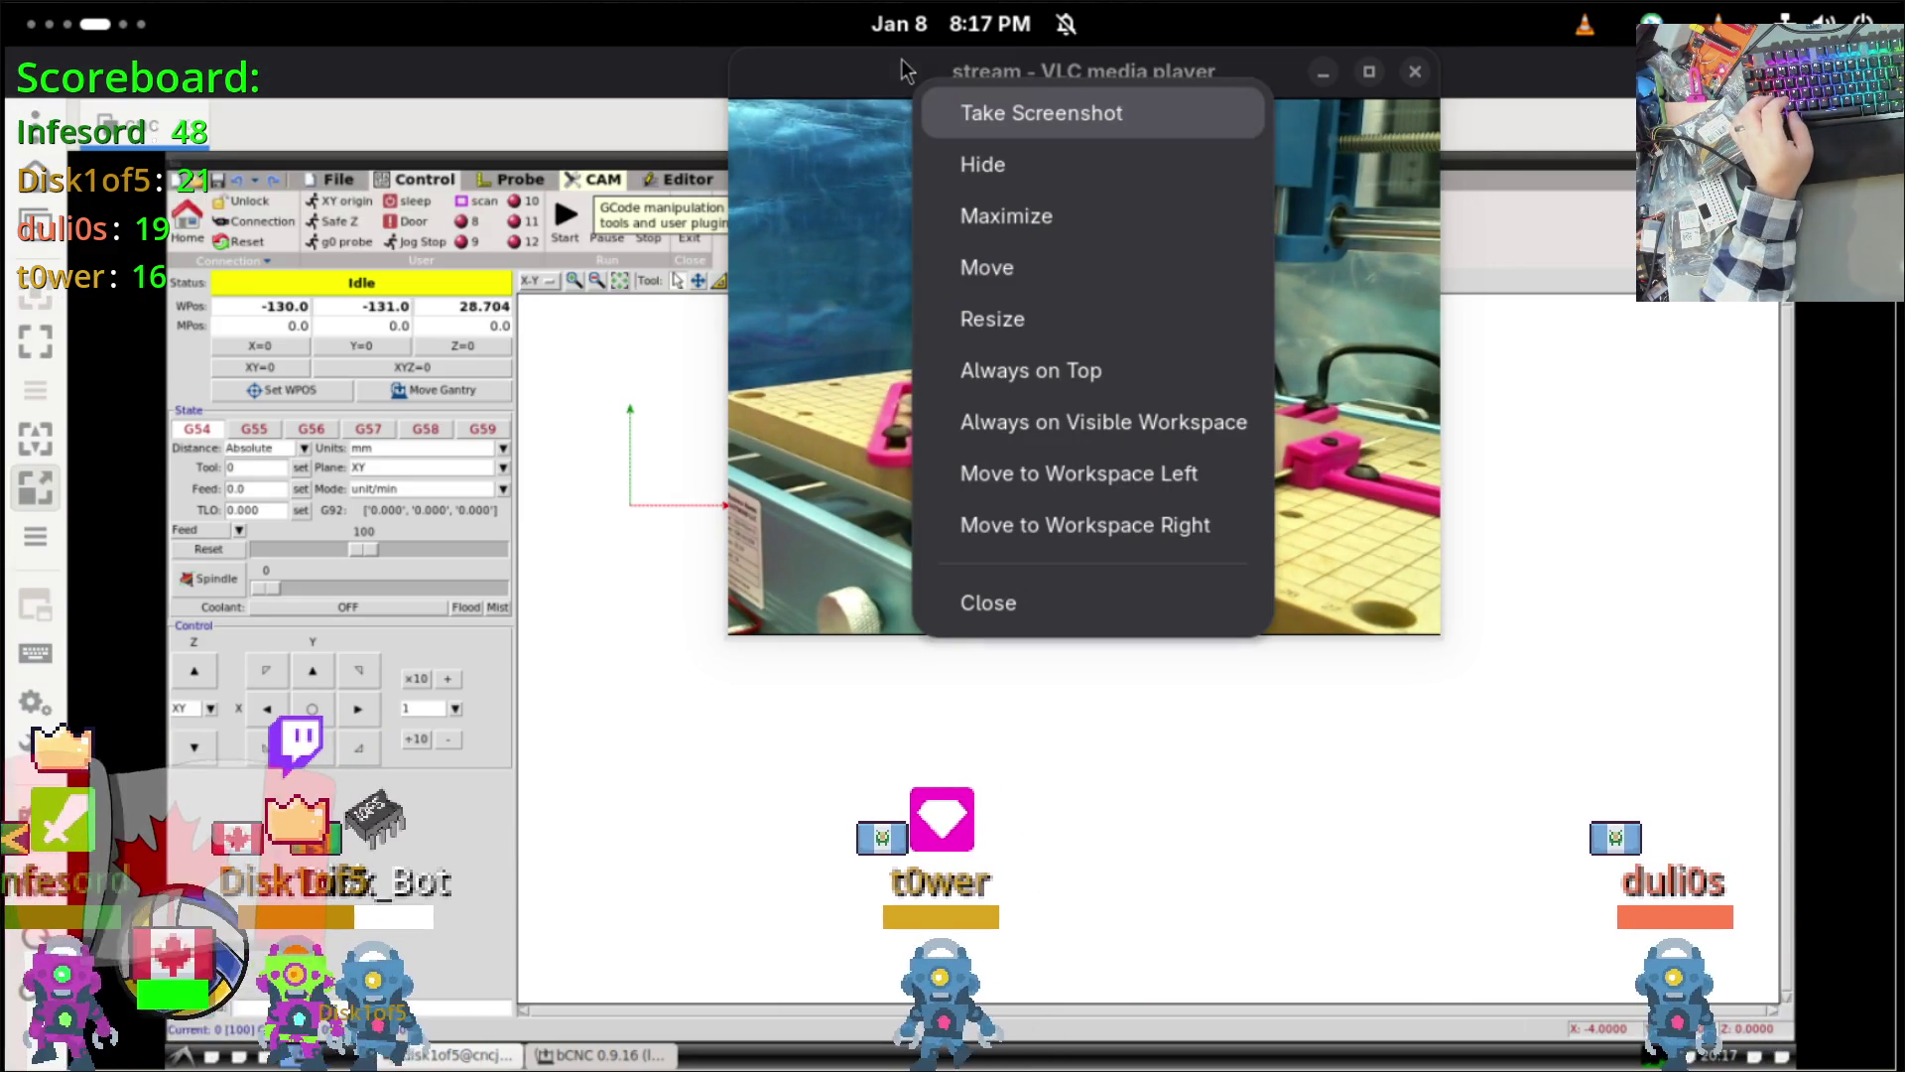
left_click(1084, 370)
Step: Position and shrink the side-camera stream over the bCNC canvas, then return to bCNC's workspace
mouse_move(1005, 74)
left_mouse_down()
mouse_move(1428, 158)
mouse_move(1389, 196)
left_mouse_up()
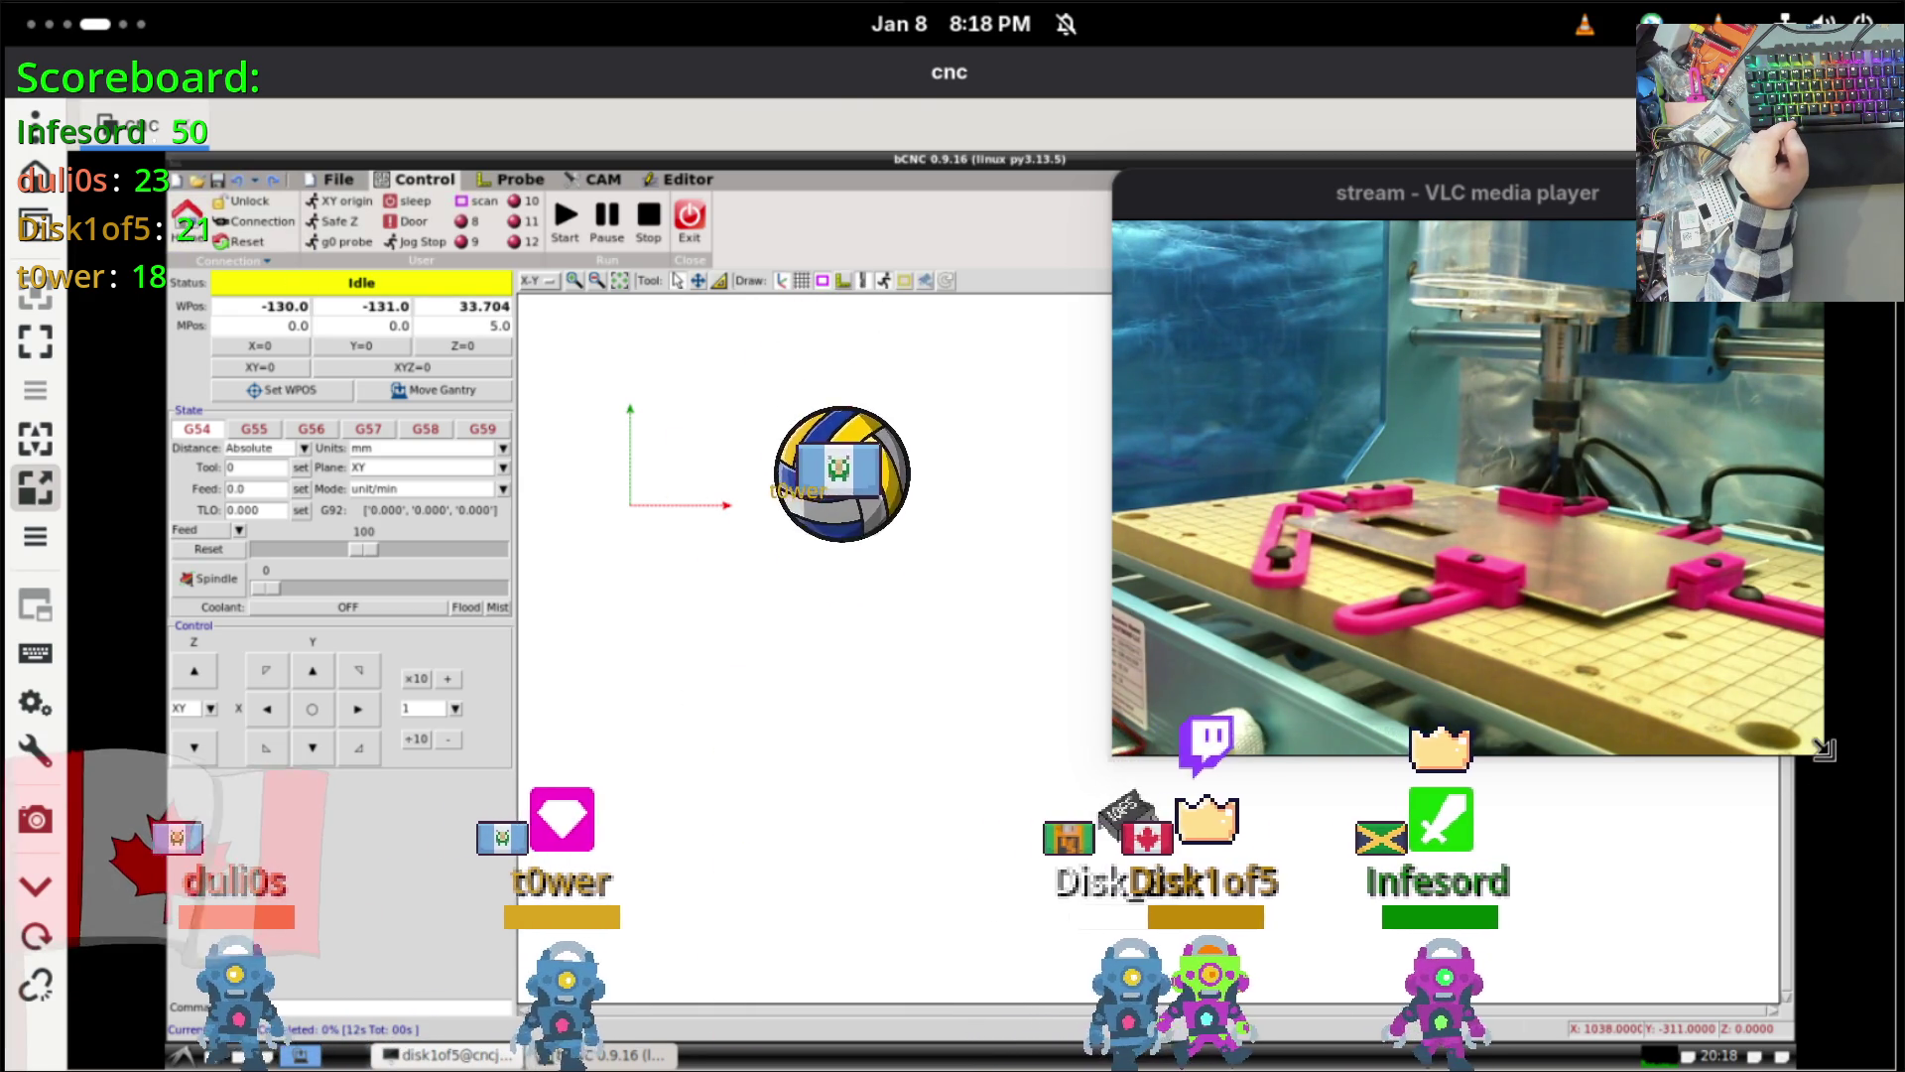
mouse_move(1817, 751)
left_mouse_down()
mouse_move(1746, 610)
mouse_move(1786, 676)
left_mouse_up()
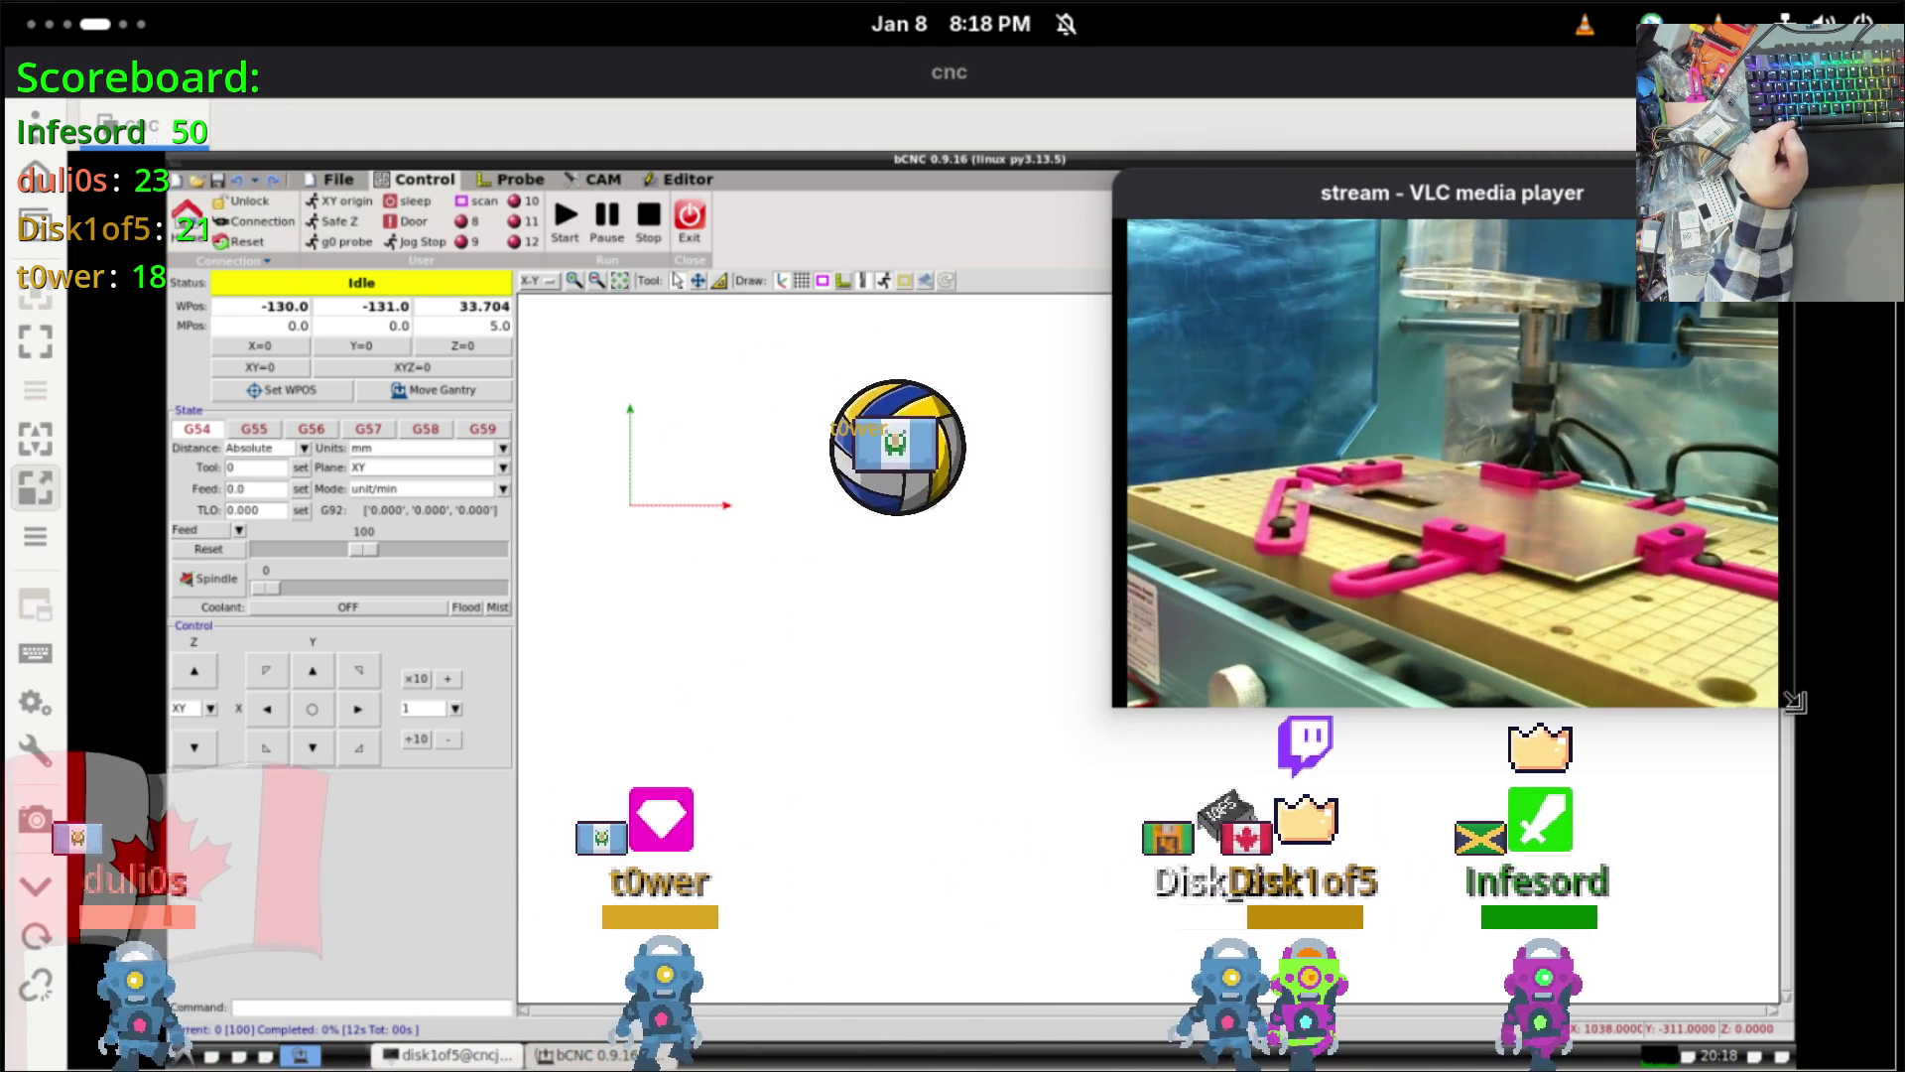
key("ctrl+alt+Left")
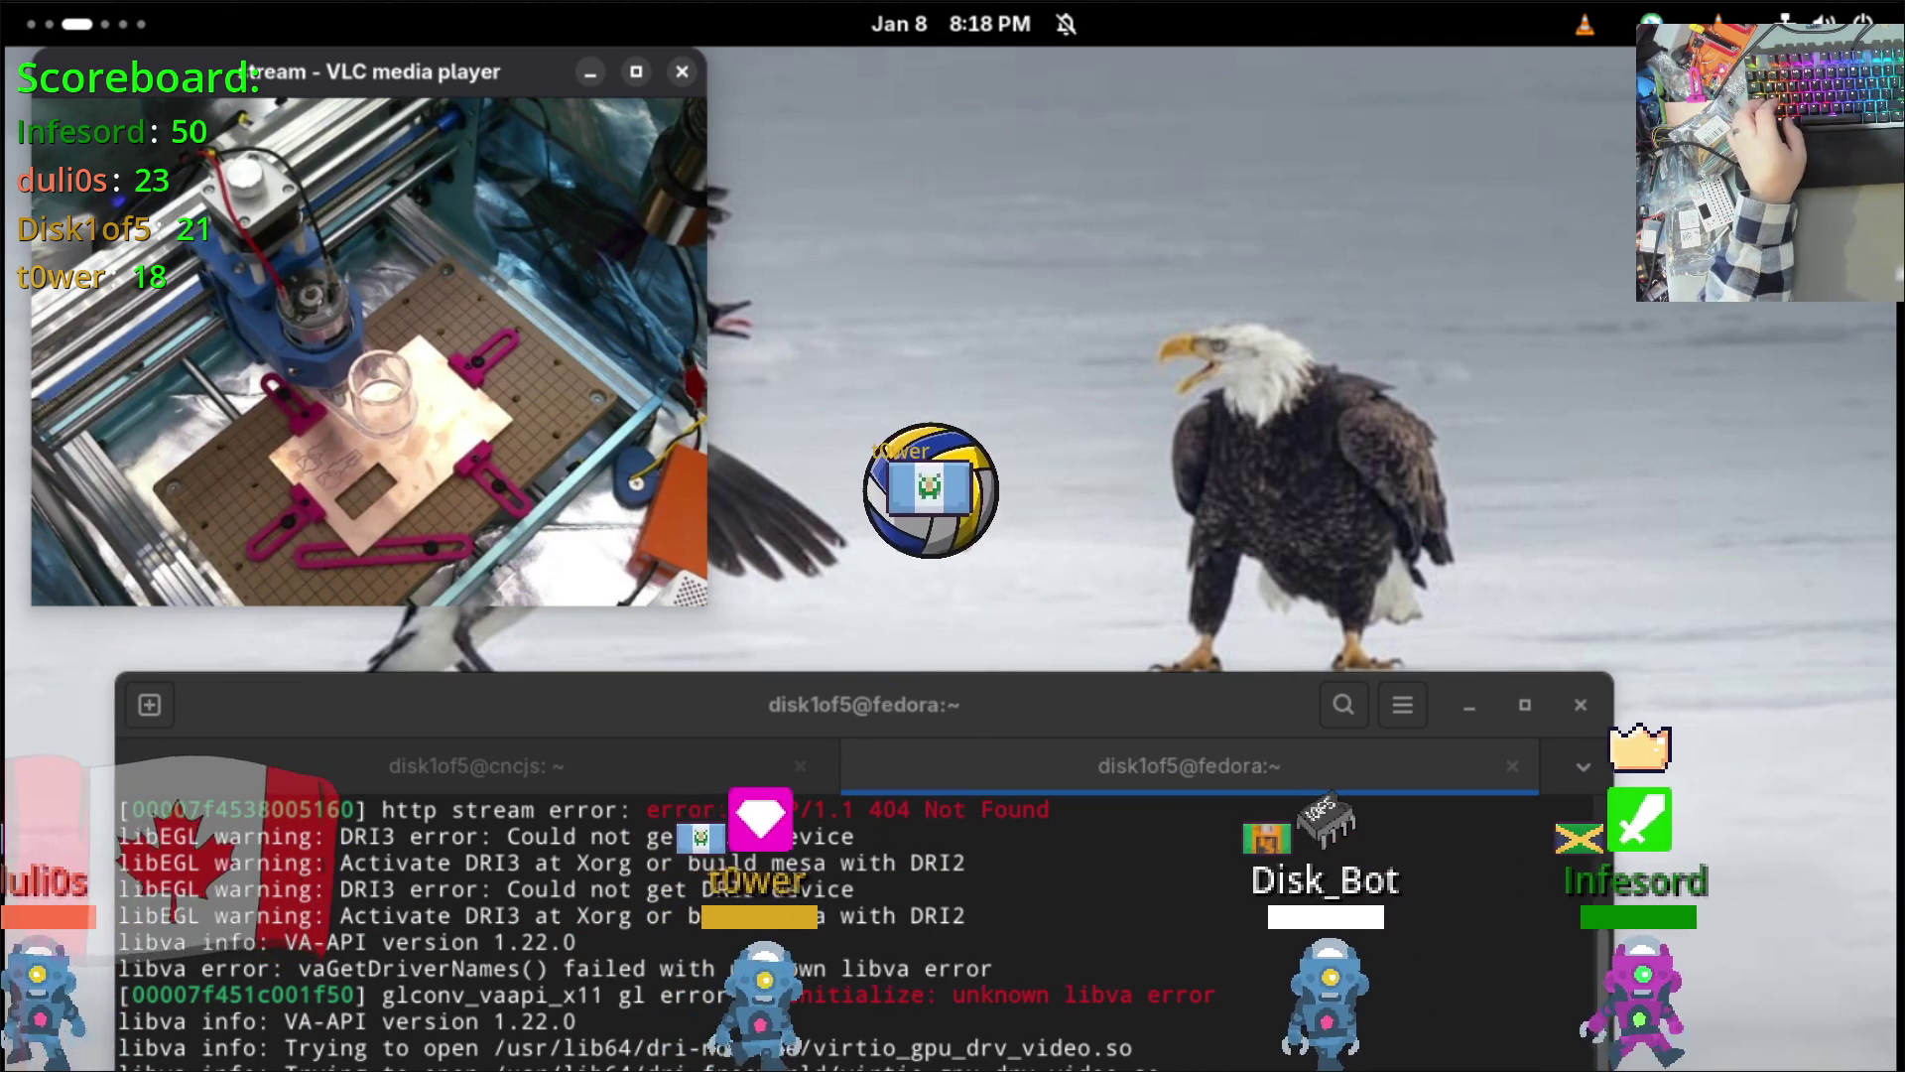
key("ctrl+alt+shift+Right")
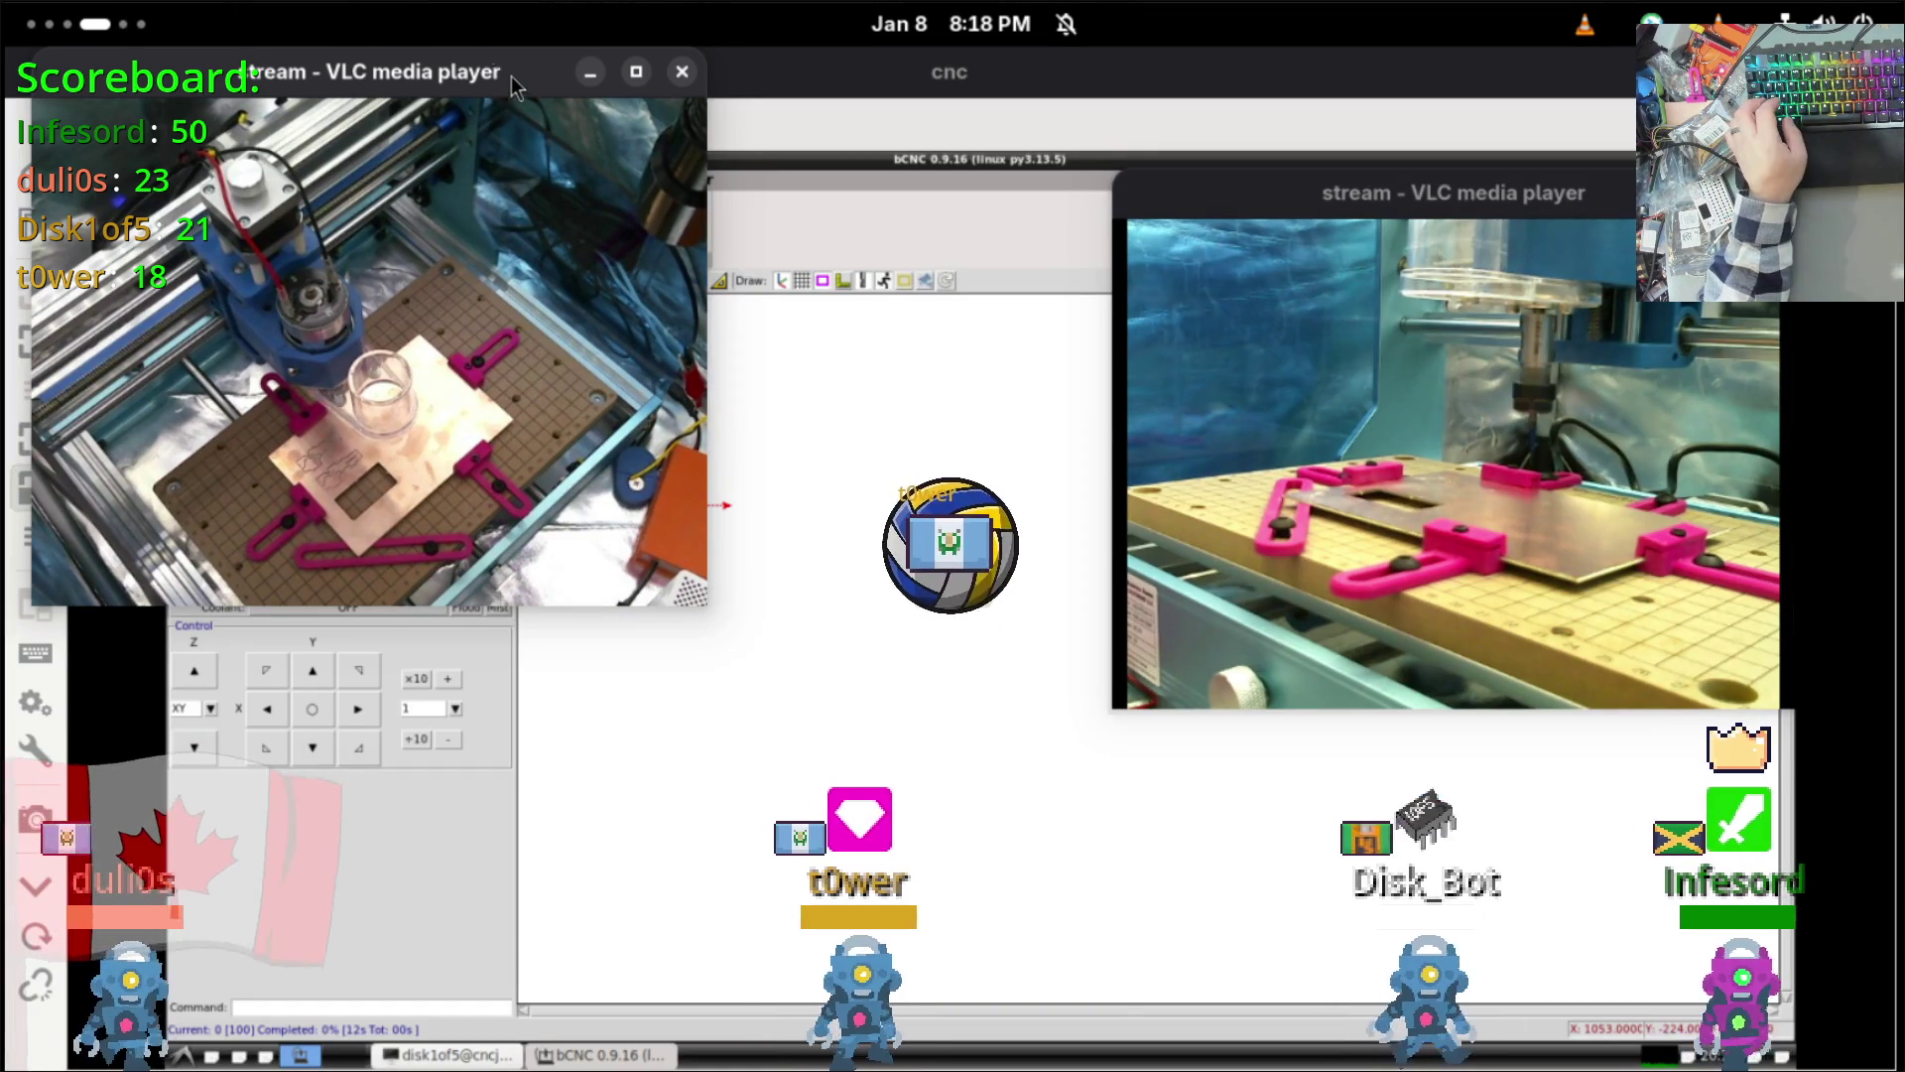
Step: Shrink the small stream window, move it to the bottom-right, and shrink the large stream window
left_click_drag(585, 508, 388, 372)
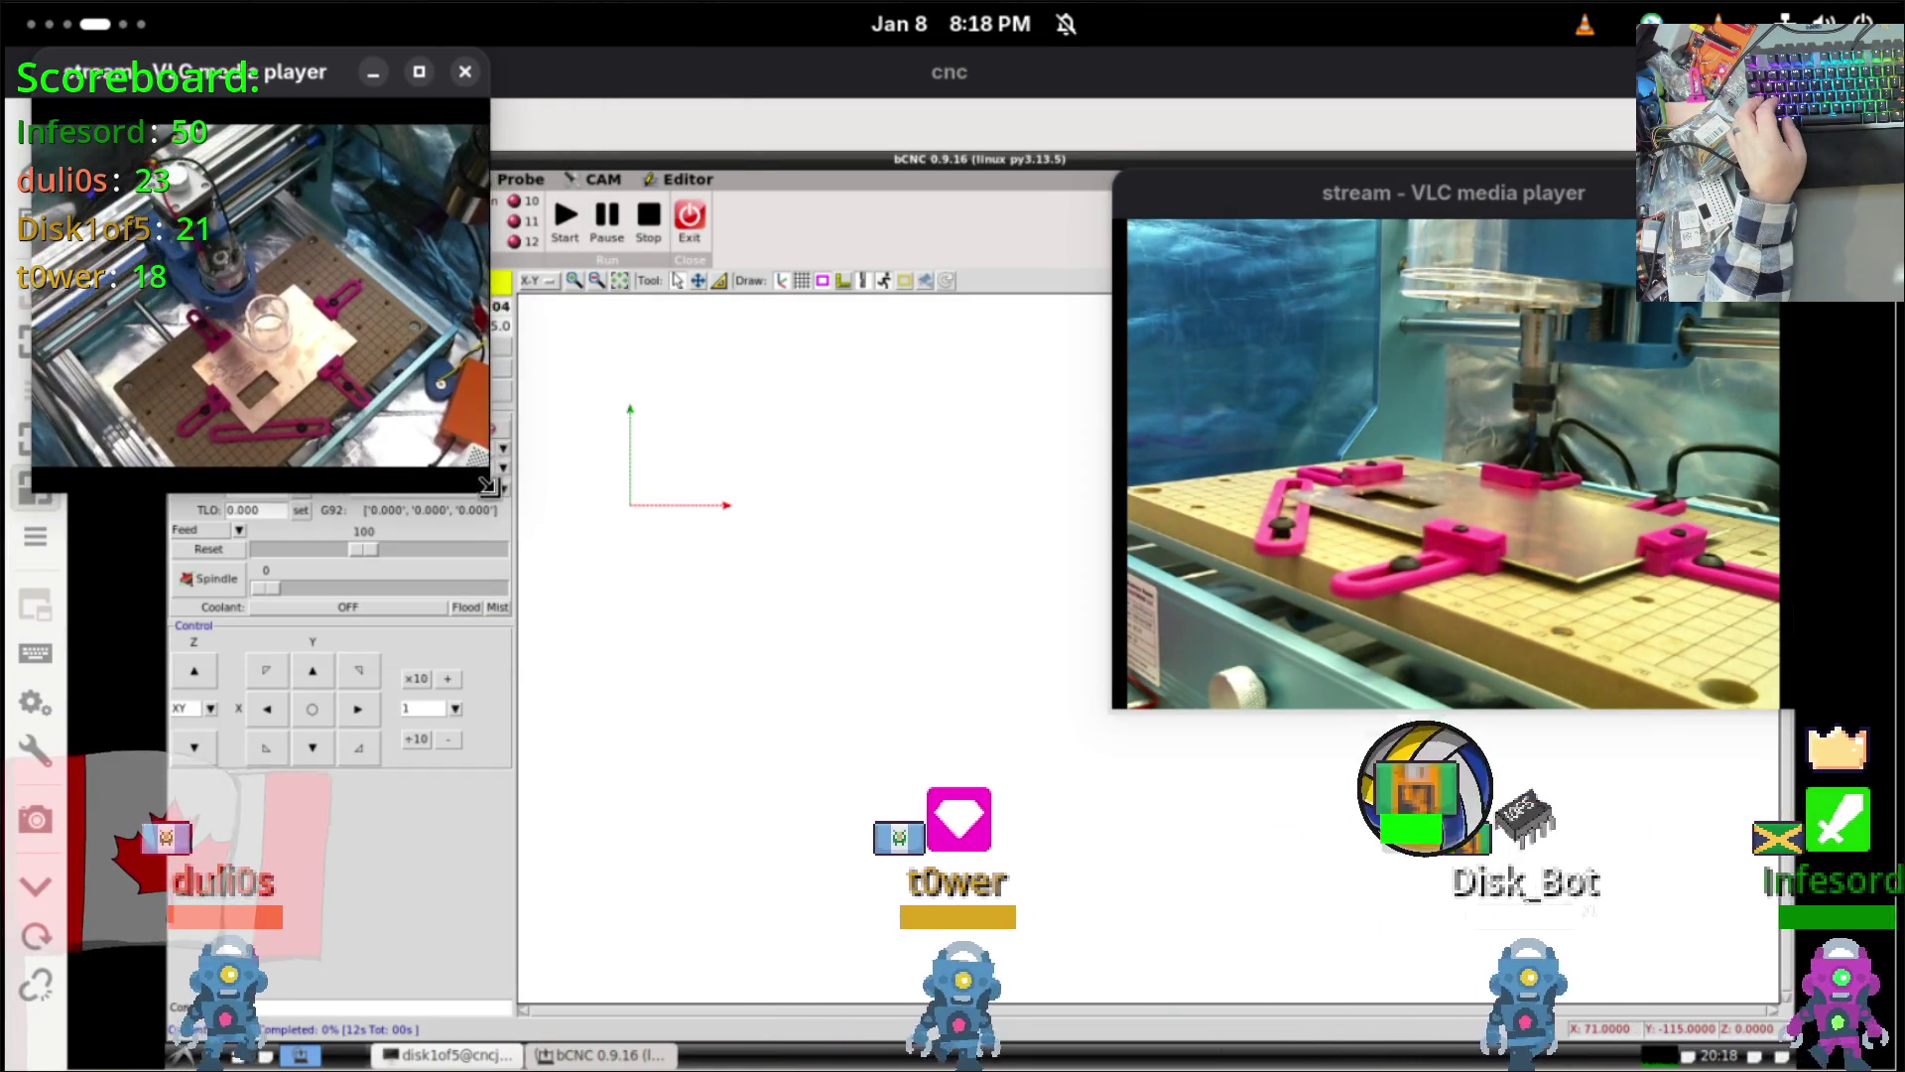
mouse_move(320, 67)
left_mouse_down()
mouse_move(1637, 665)
mouse_move(1585, 638)
mouse_move(1590, 675)
mouse_move(1523, 733)
left_mouse_up()
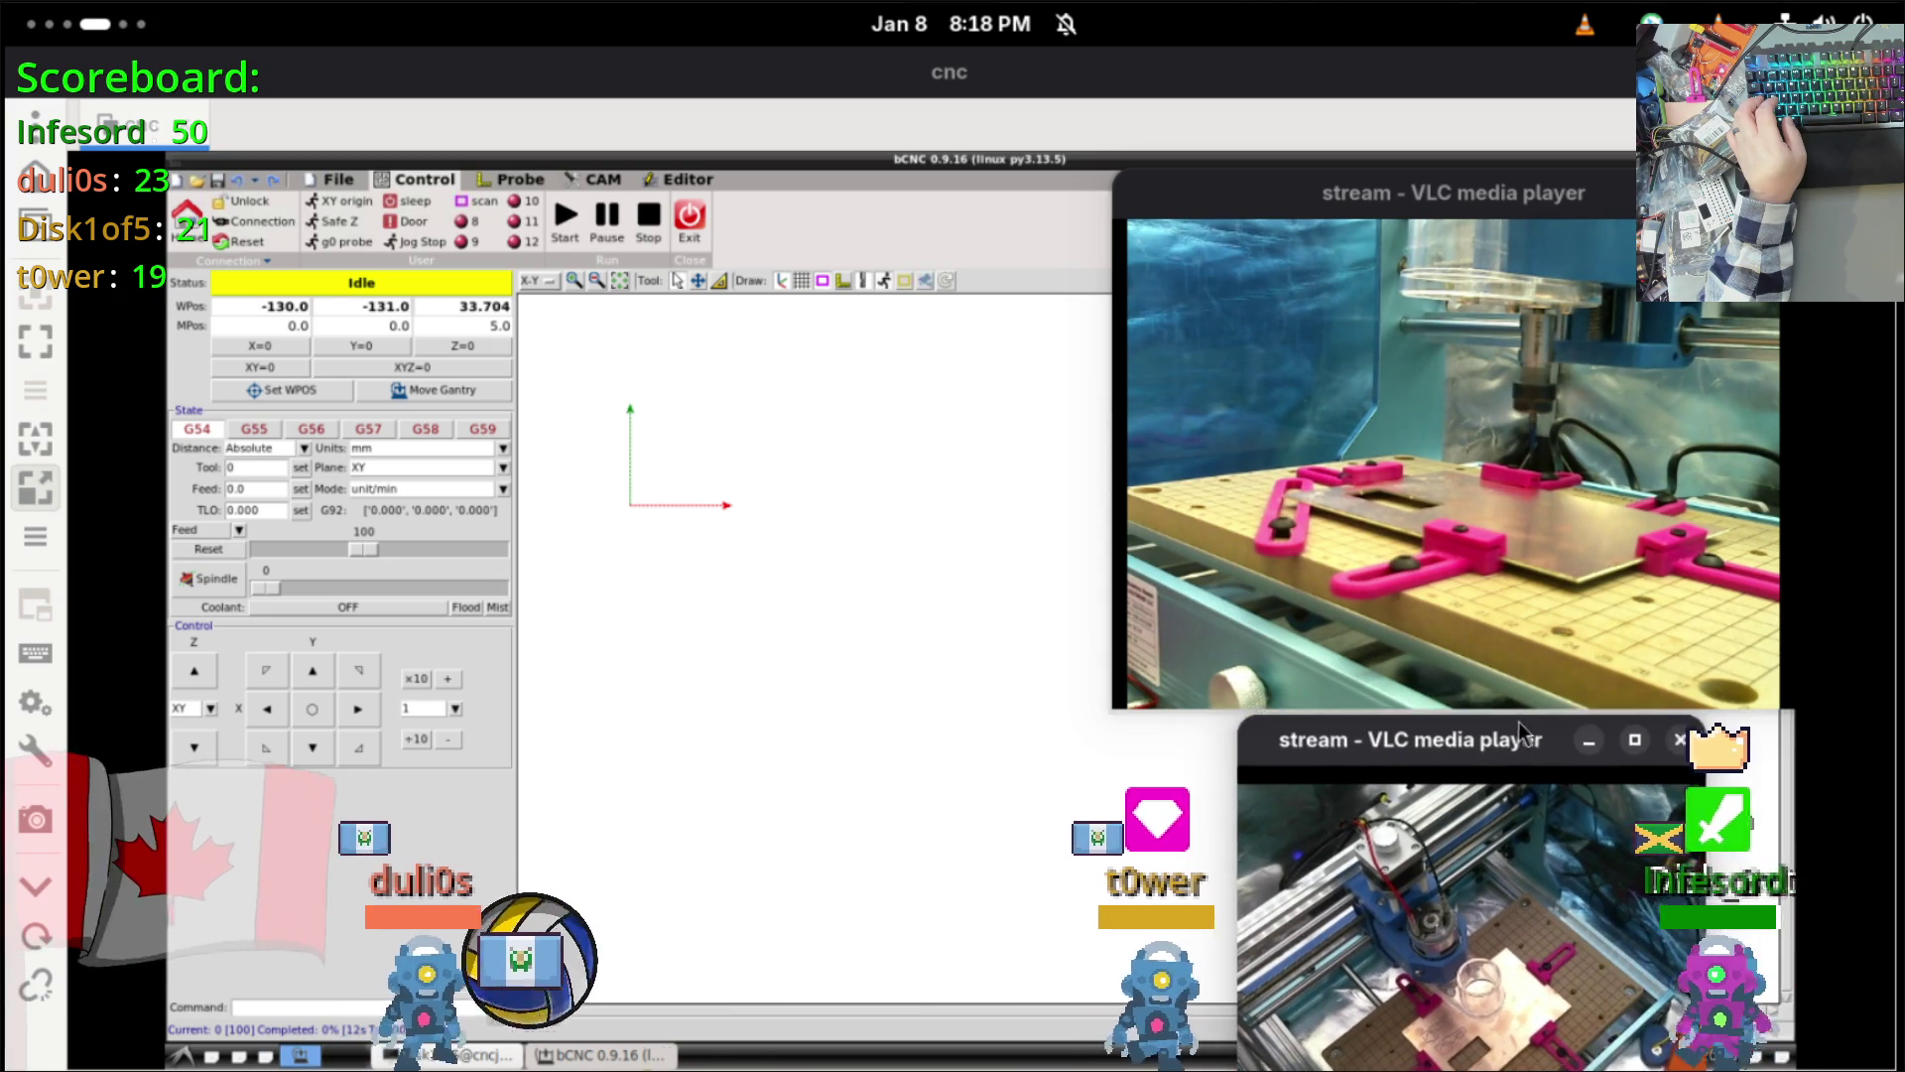
mouse_move(1309, 713)
left_mouse_down()
mouse_move(1008, 586)
mouse_move(1127, 667)
mouse_move(1177, 655)
mouse_move(1209, 716)
left_mouse_up()
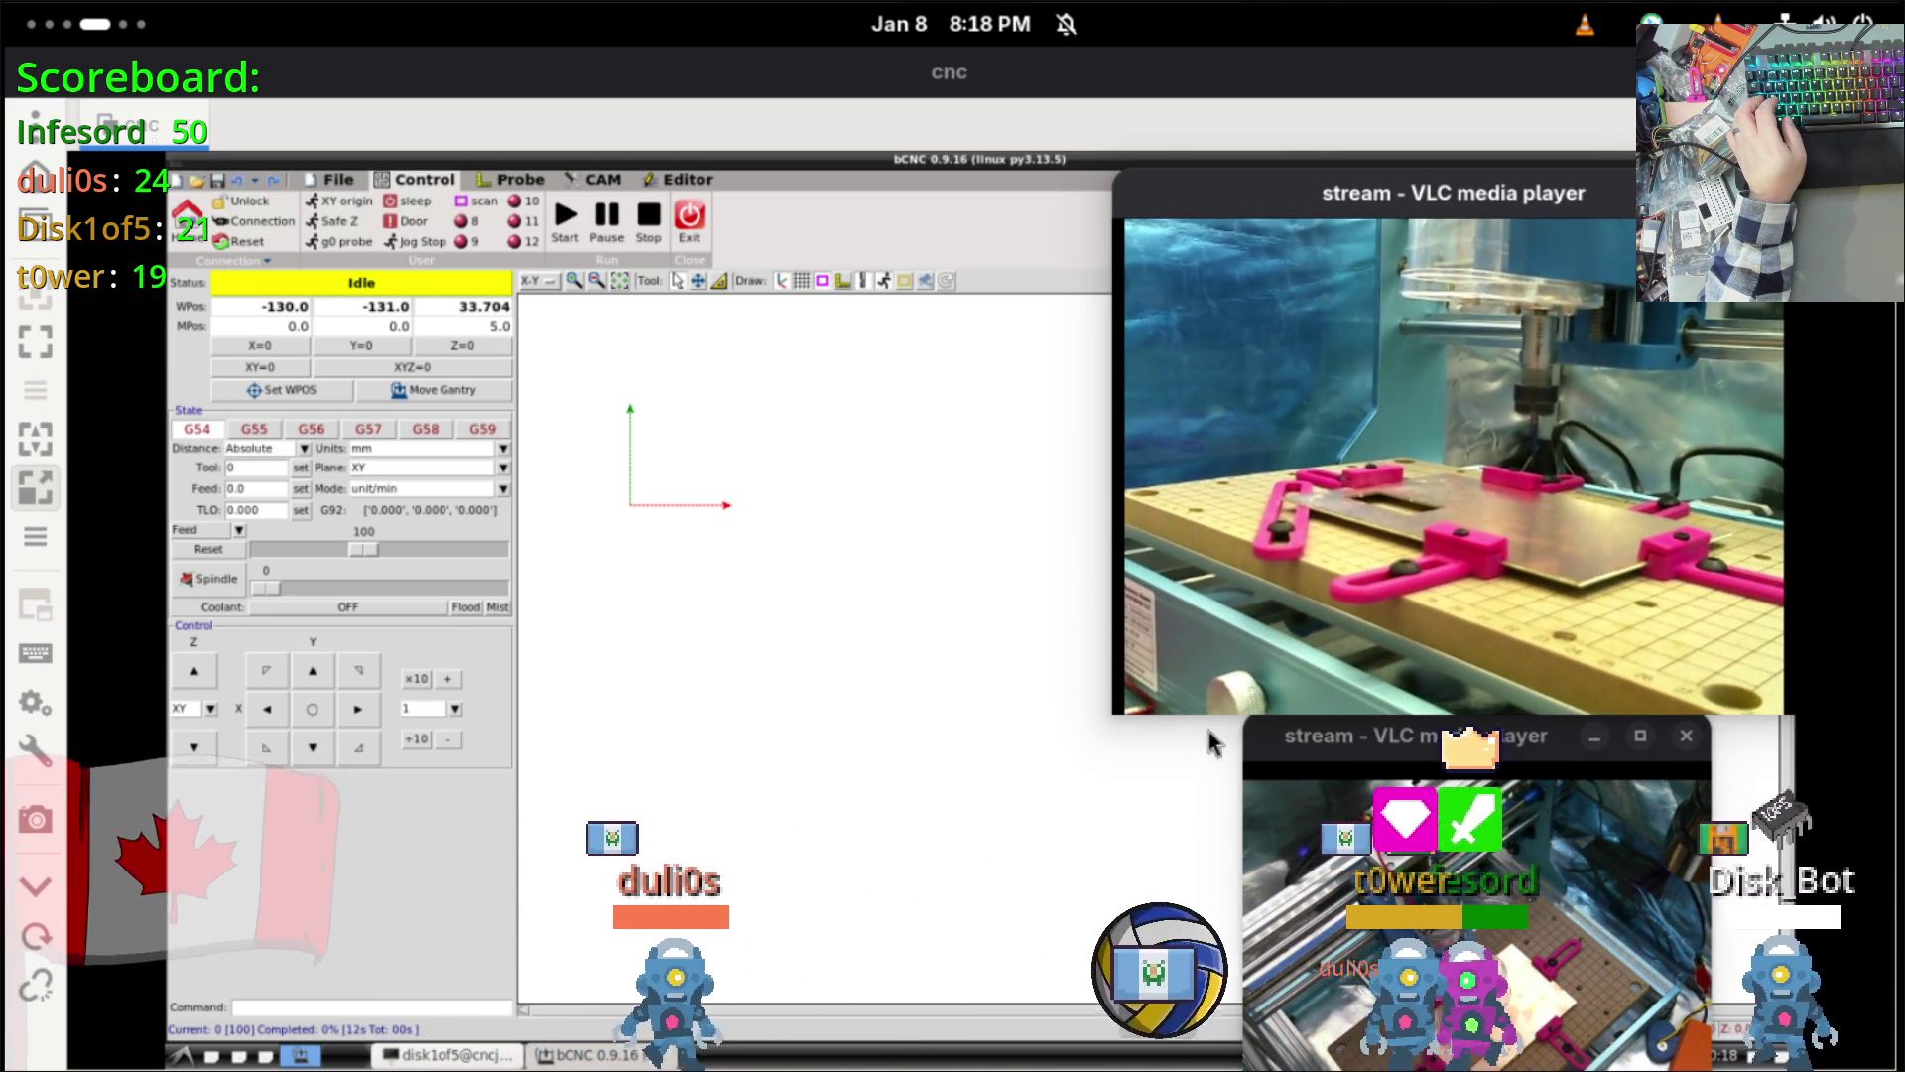
Step: Open and dismiss the stream's window options menu and VLC's playback context menu
right_click(1339, 204)
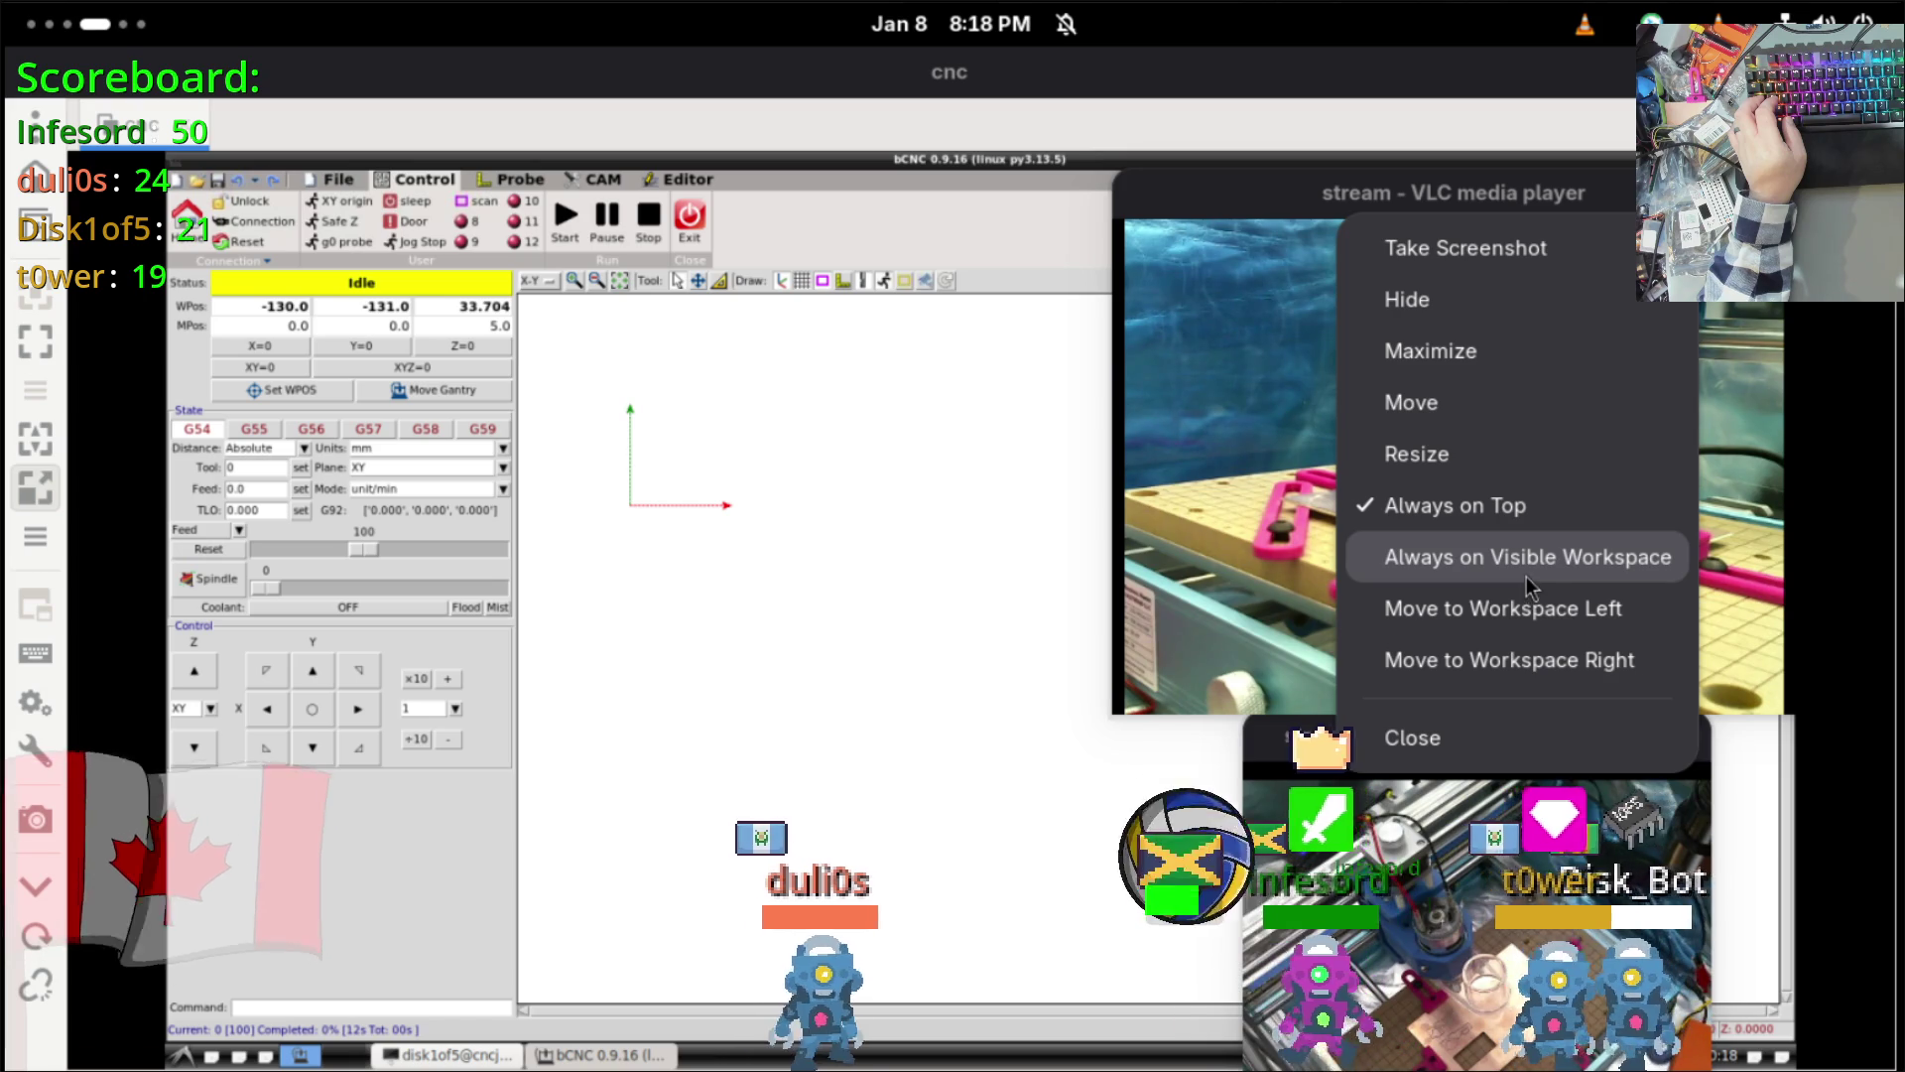
key("Escape")
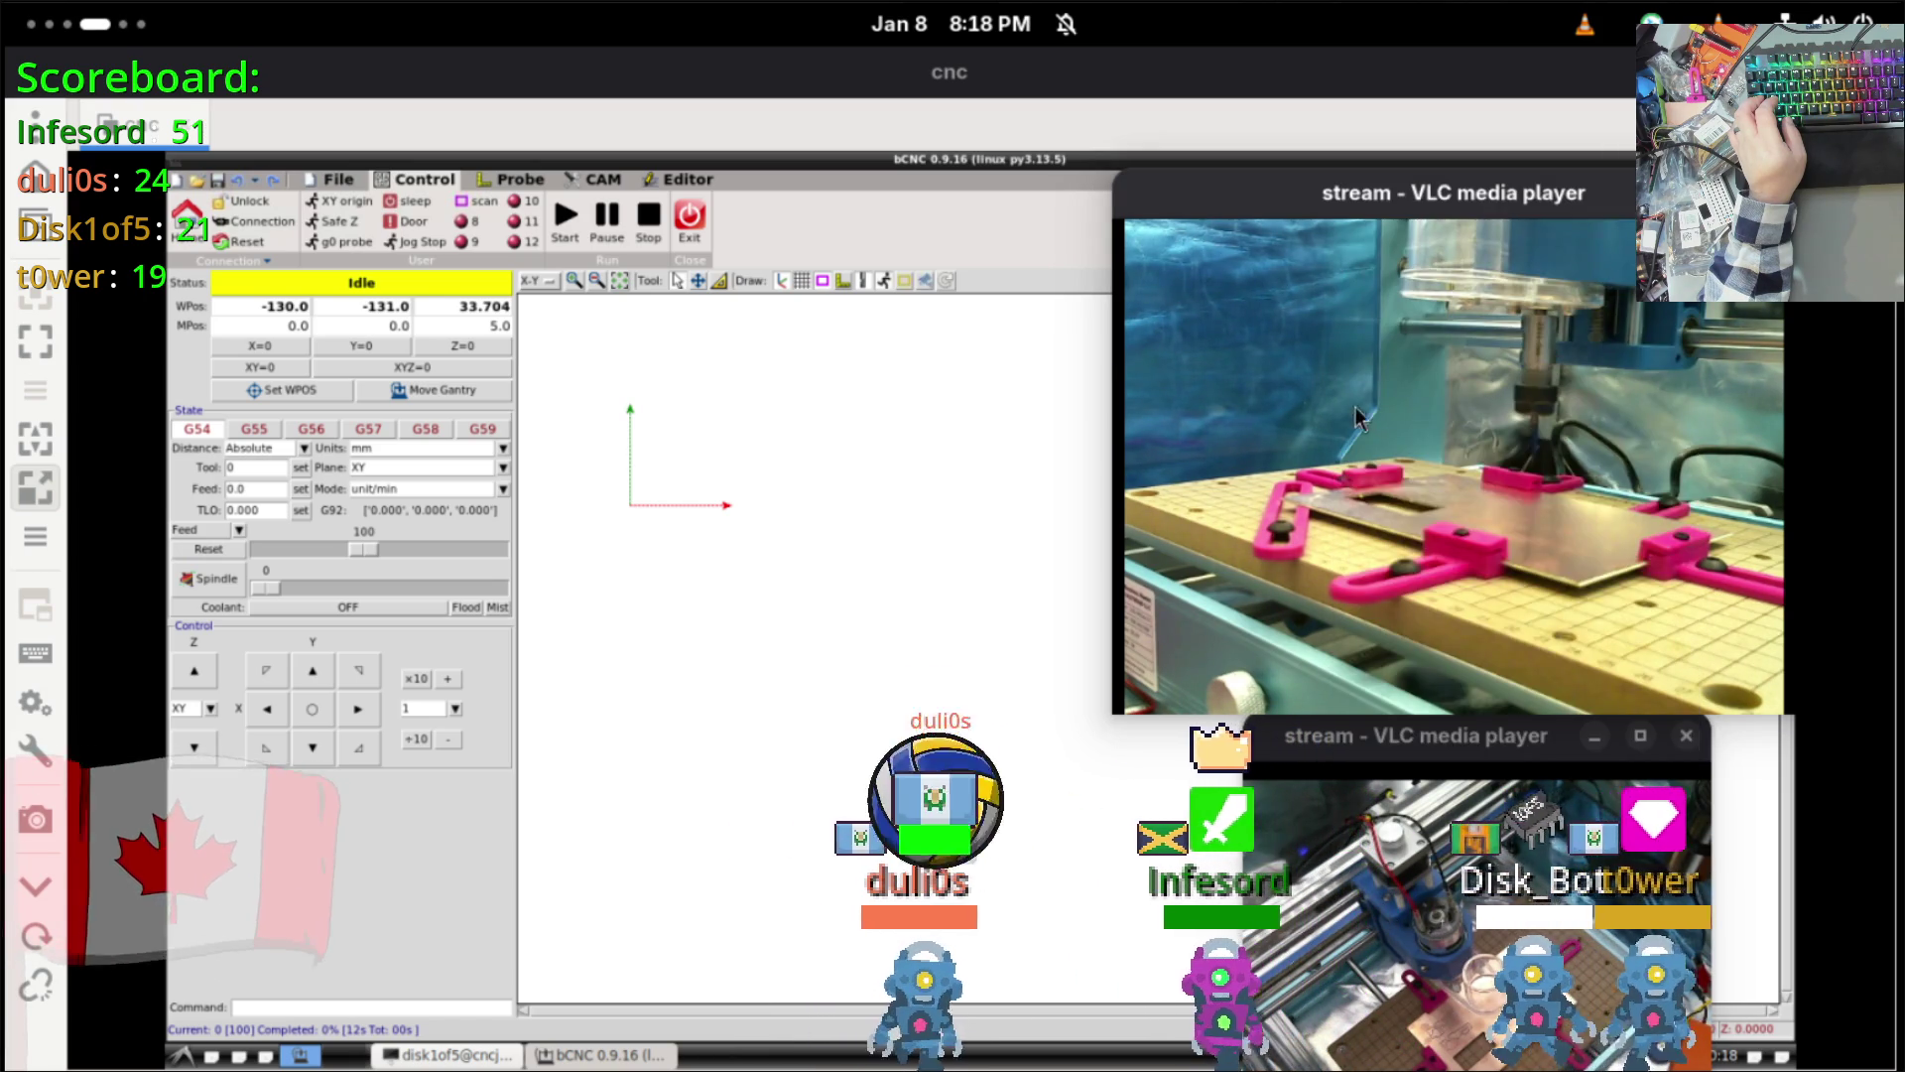
right_click(1361, 412)
mouse_move(1620, 669)
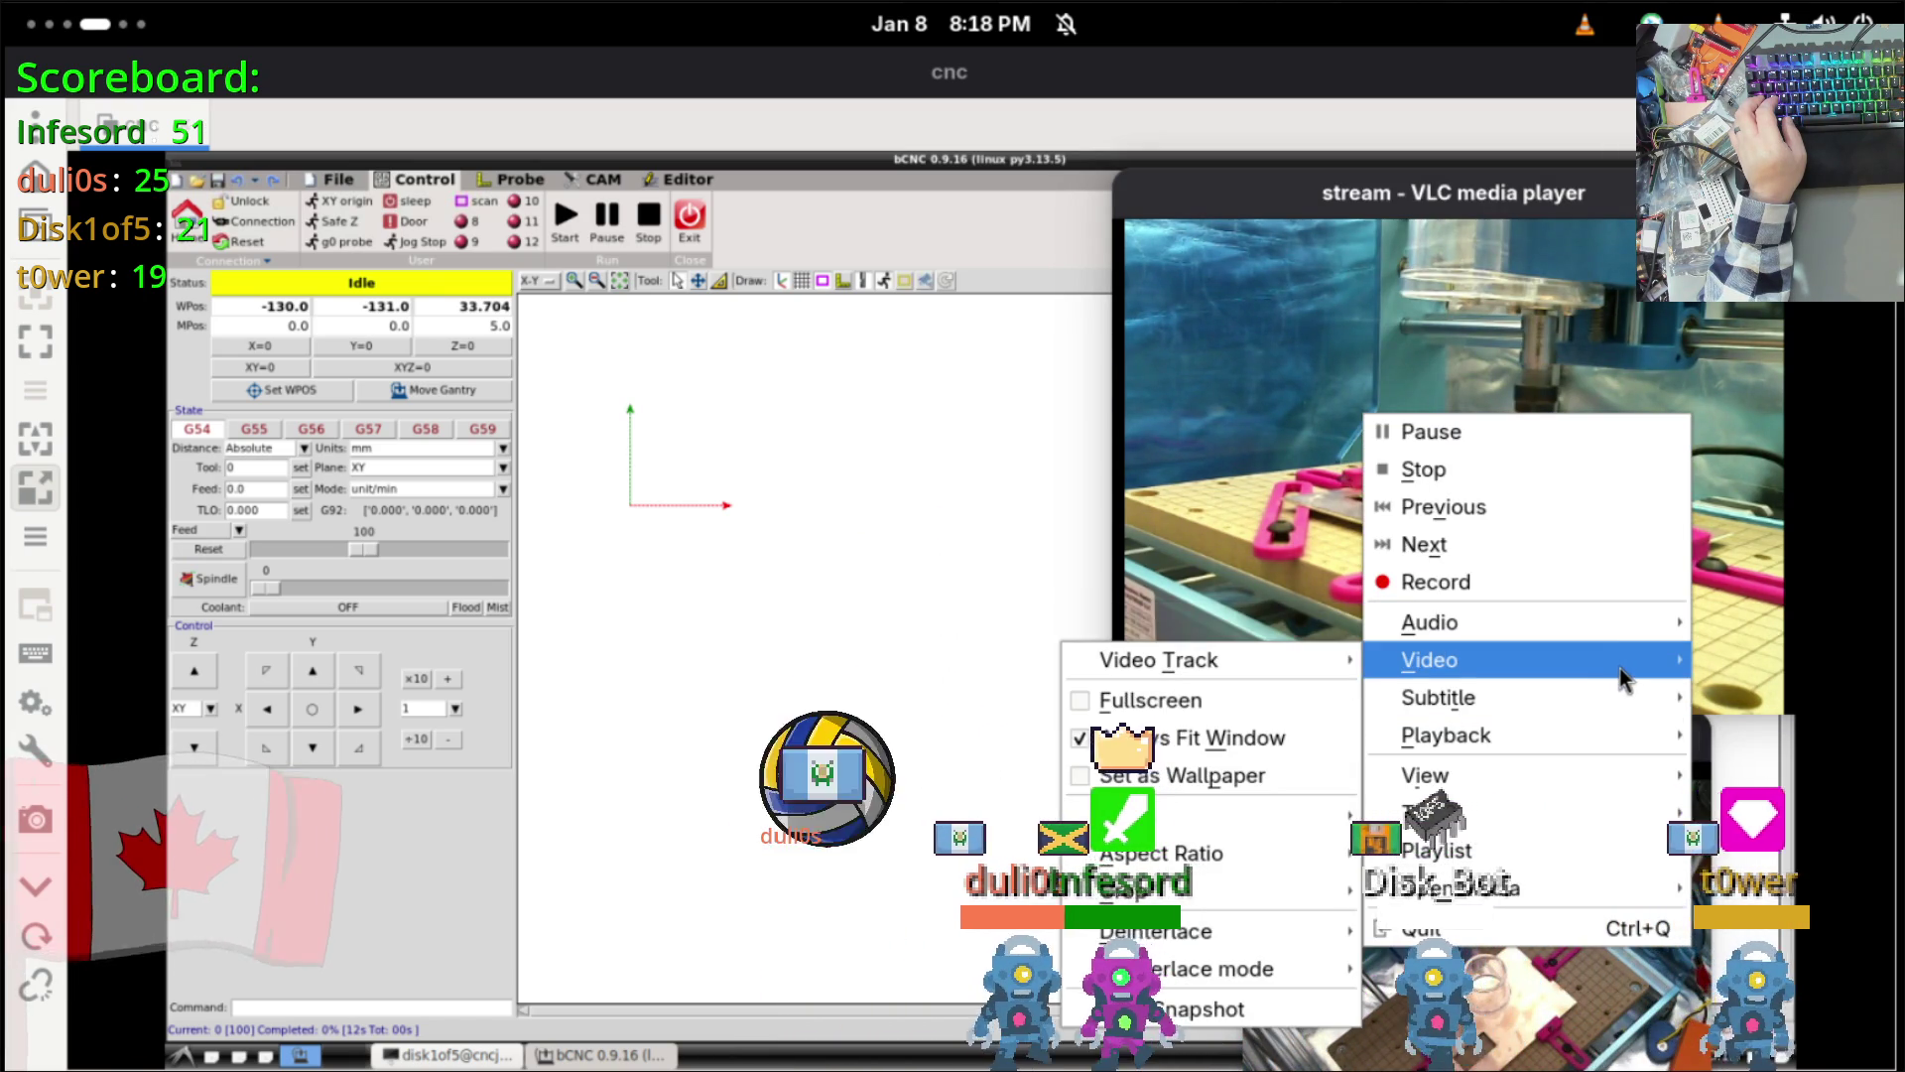
mouse_move(1624, 767)
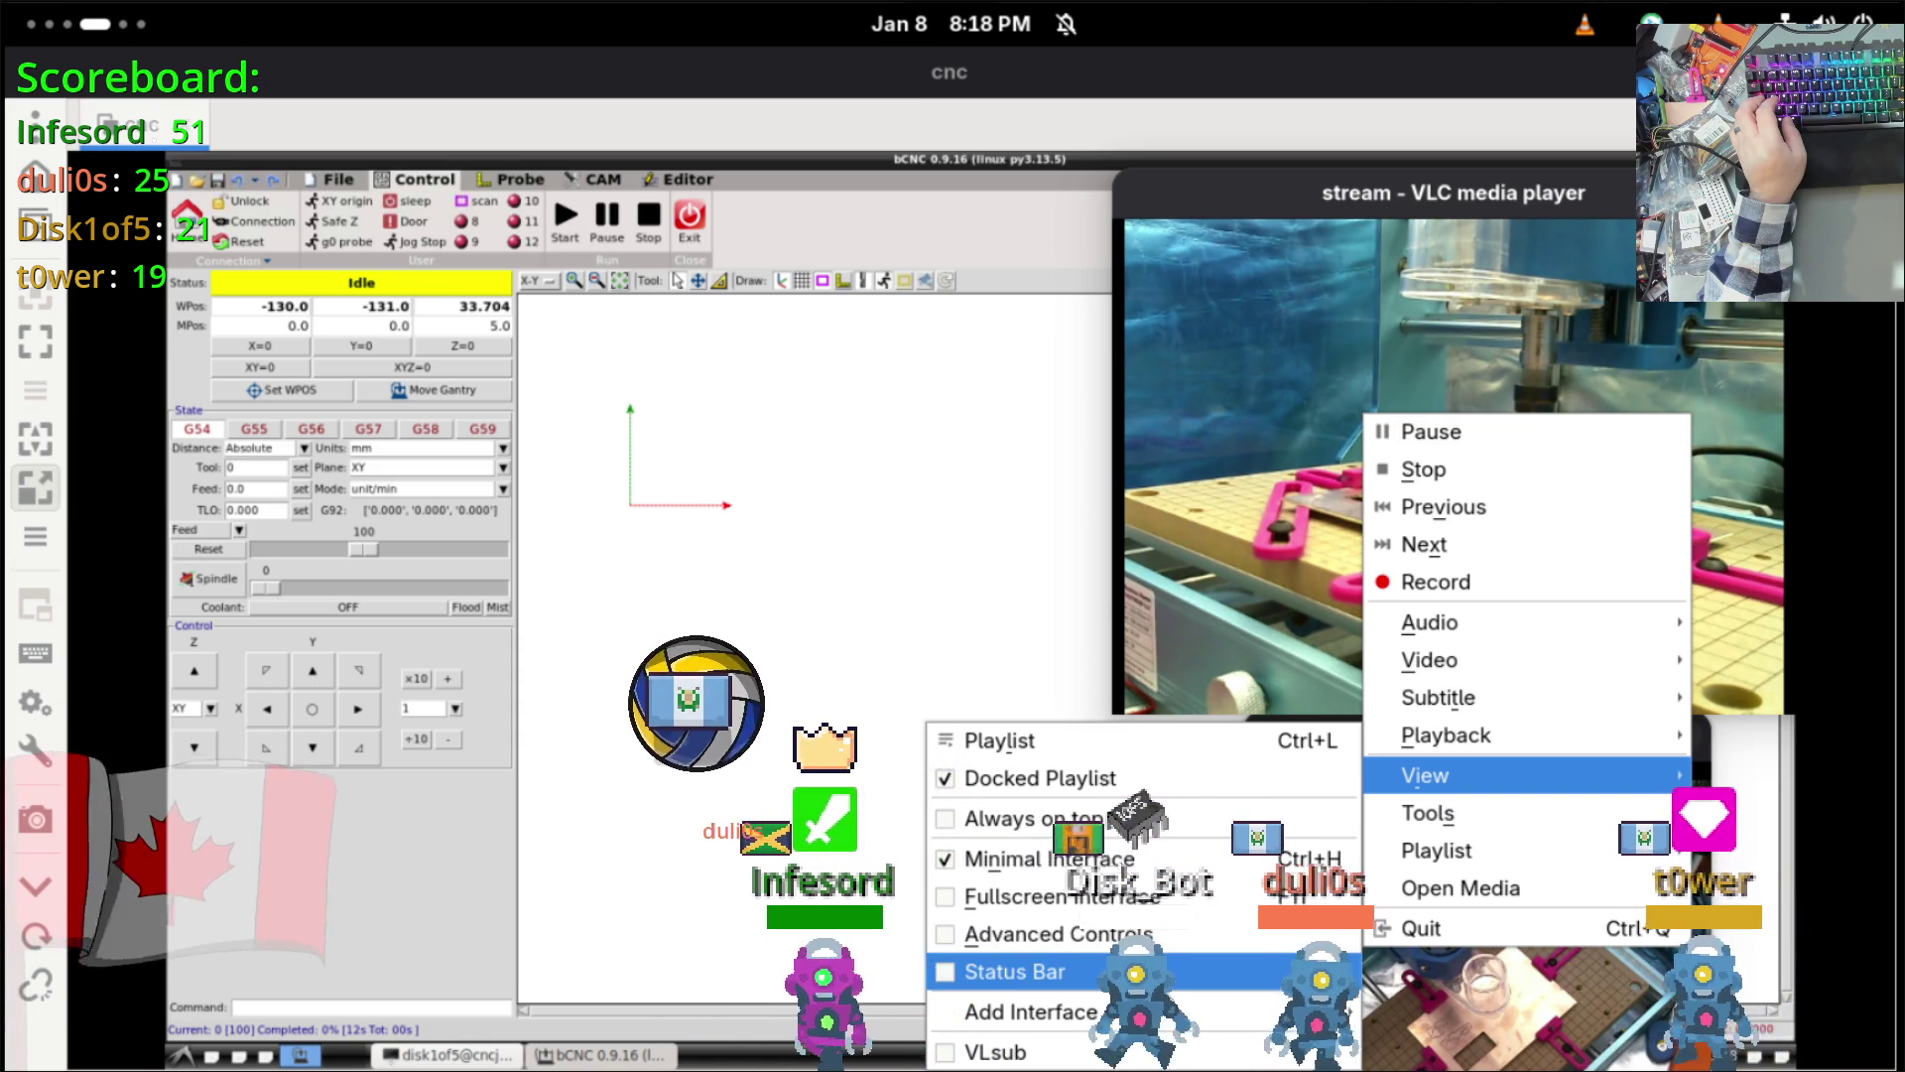
mouse_move(1161, 1011)
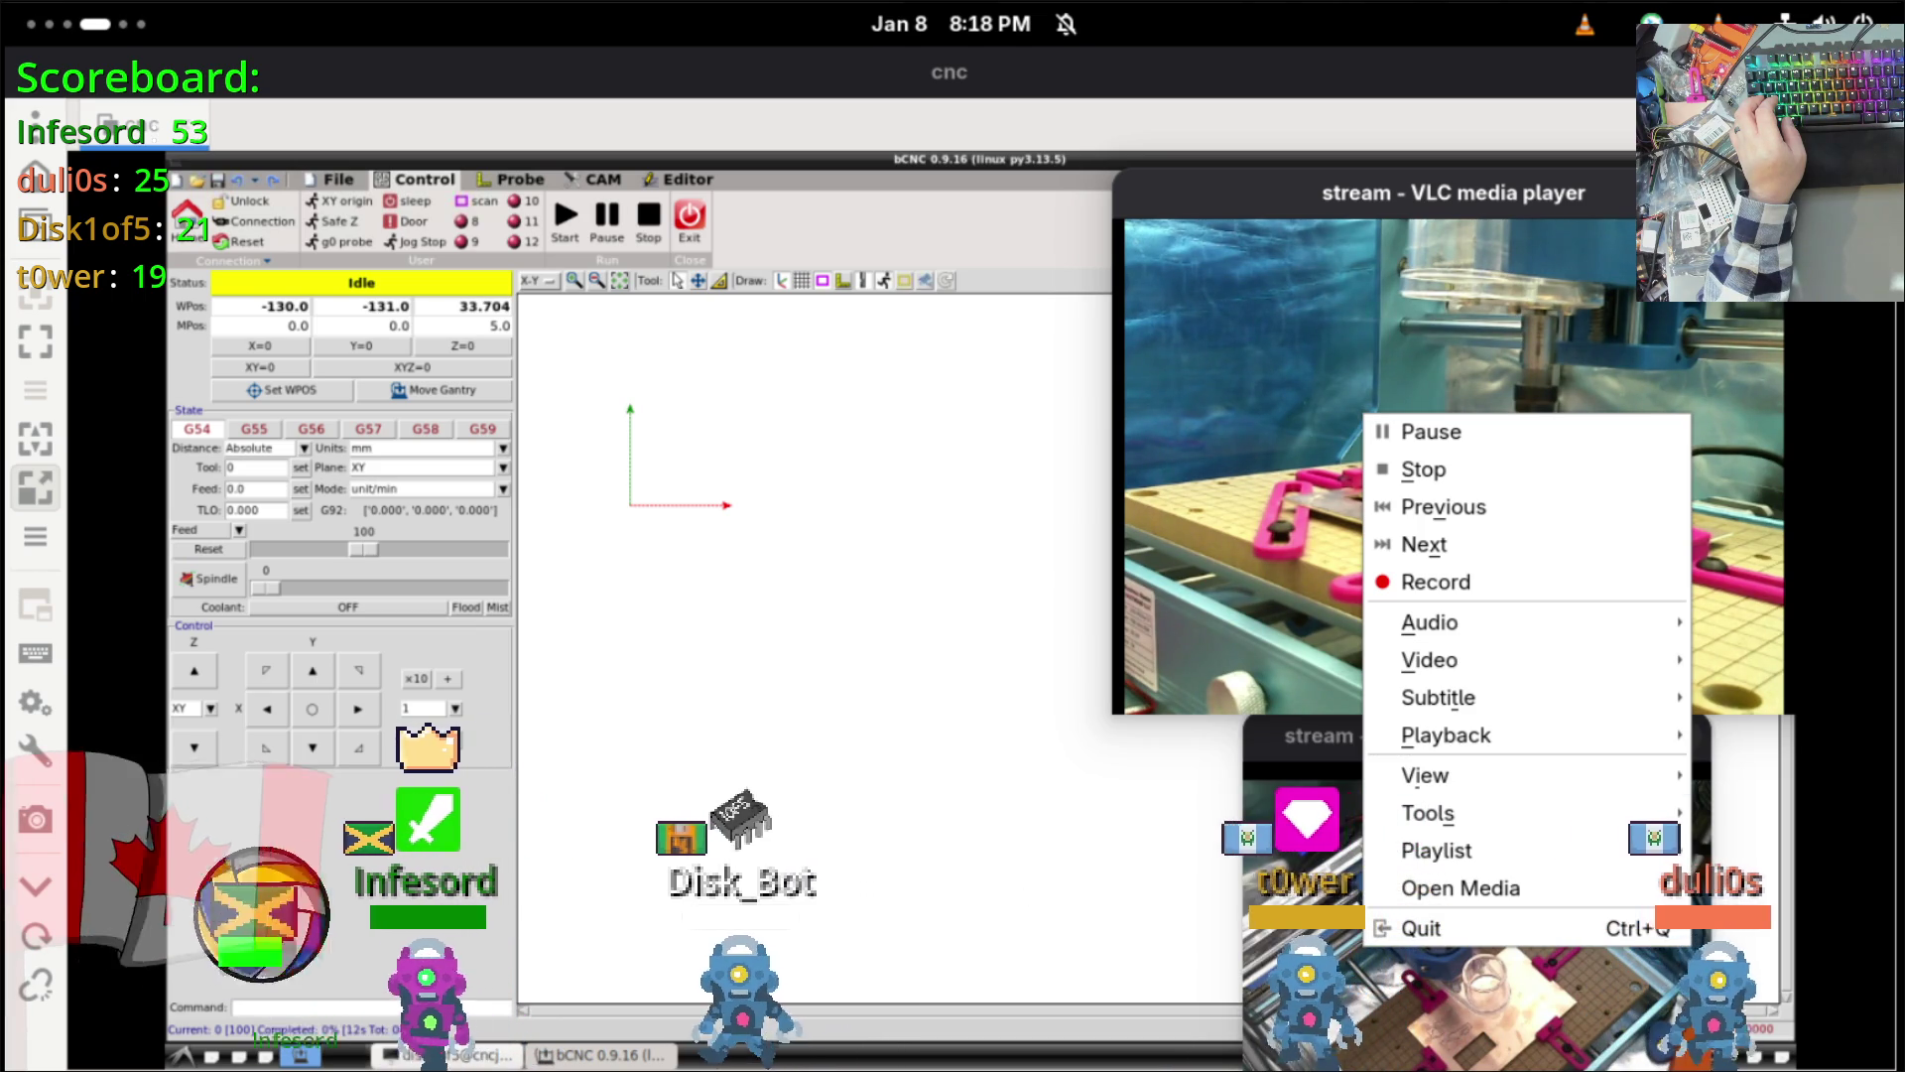
left_click(1502, 1060)
Step: Nudge the small stream window further right, then return focus to bCNC
right_click(1437, 739)
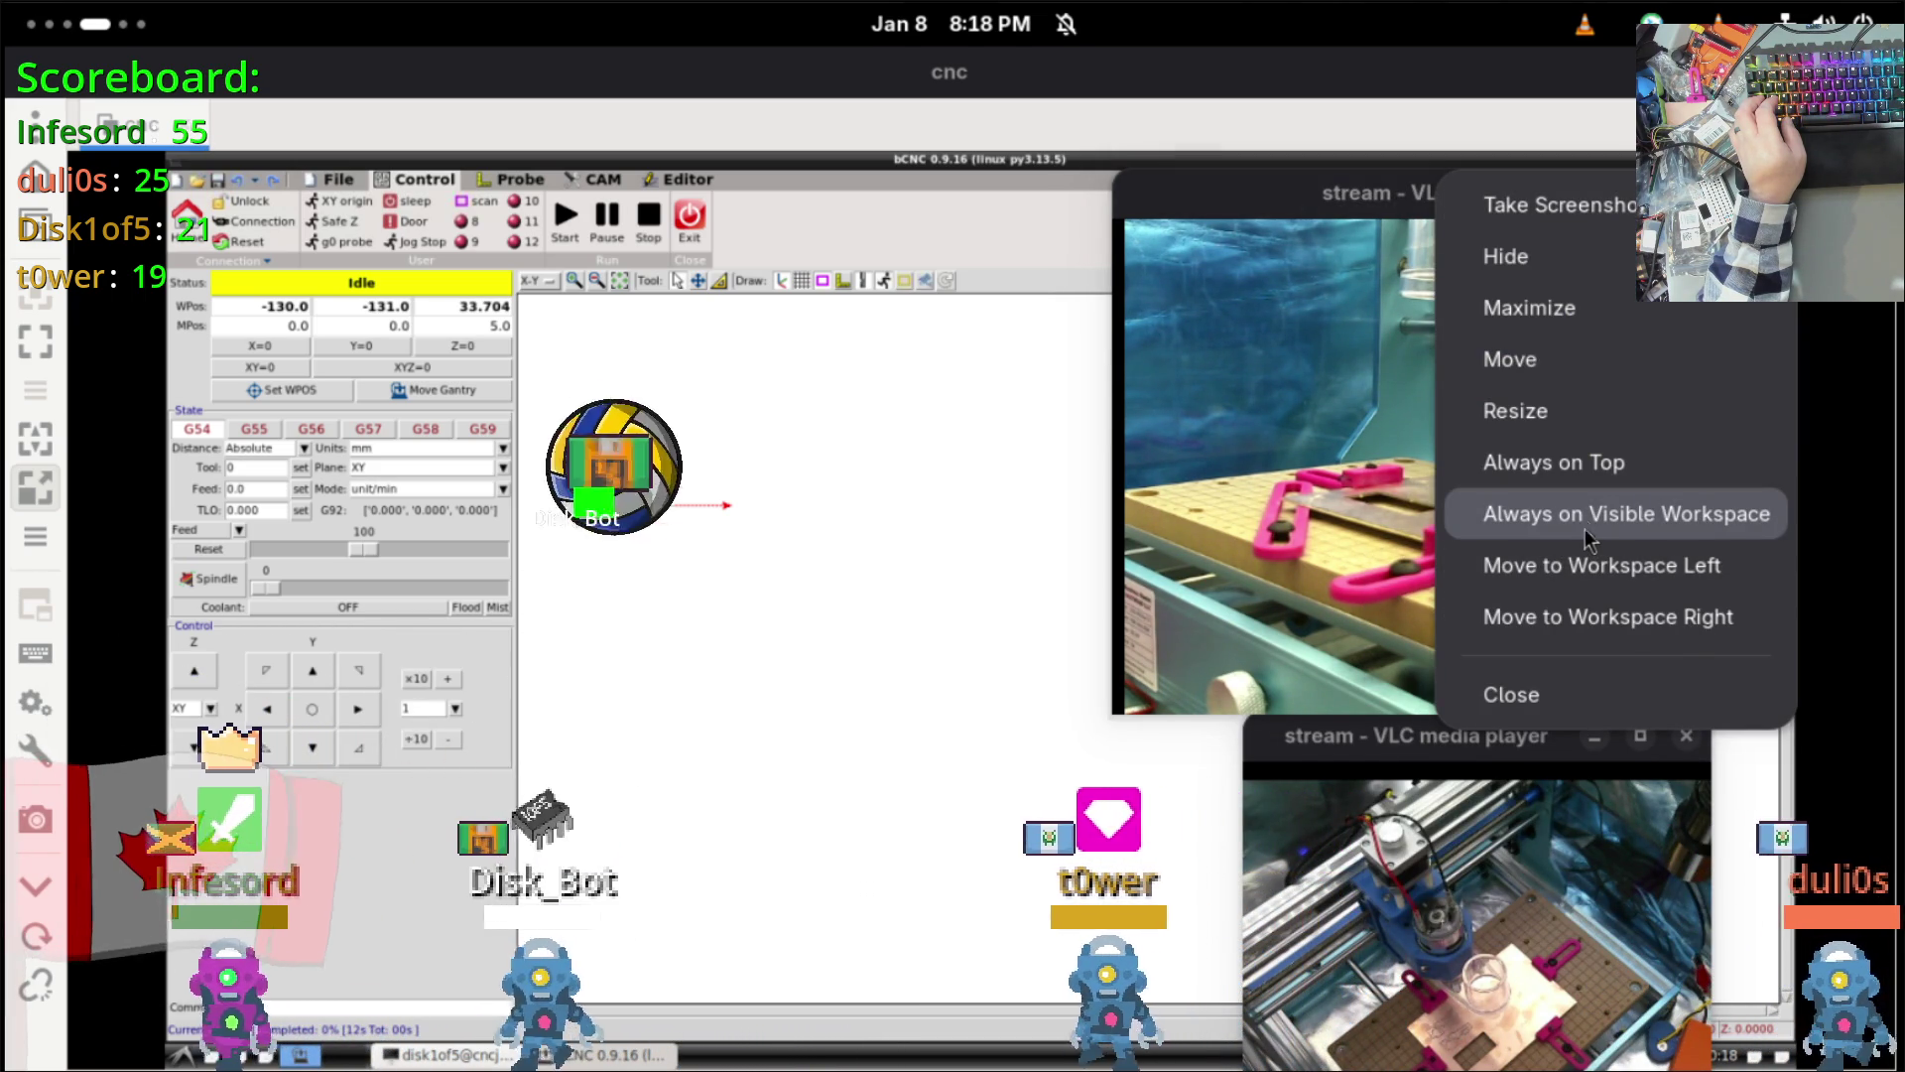
left_click(1579, 466)
left_click_drag(1526, 732, 1616, 724)
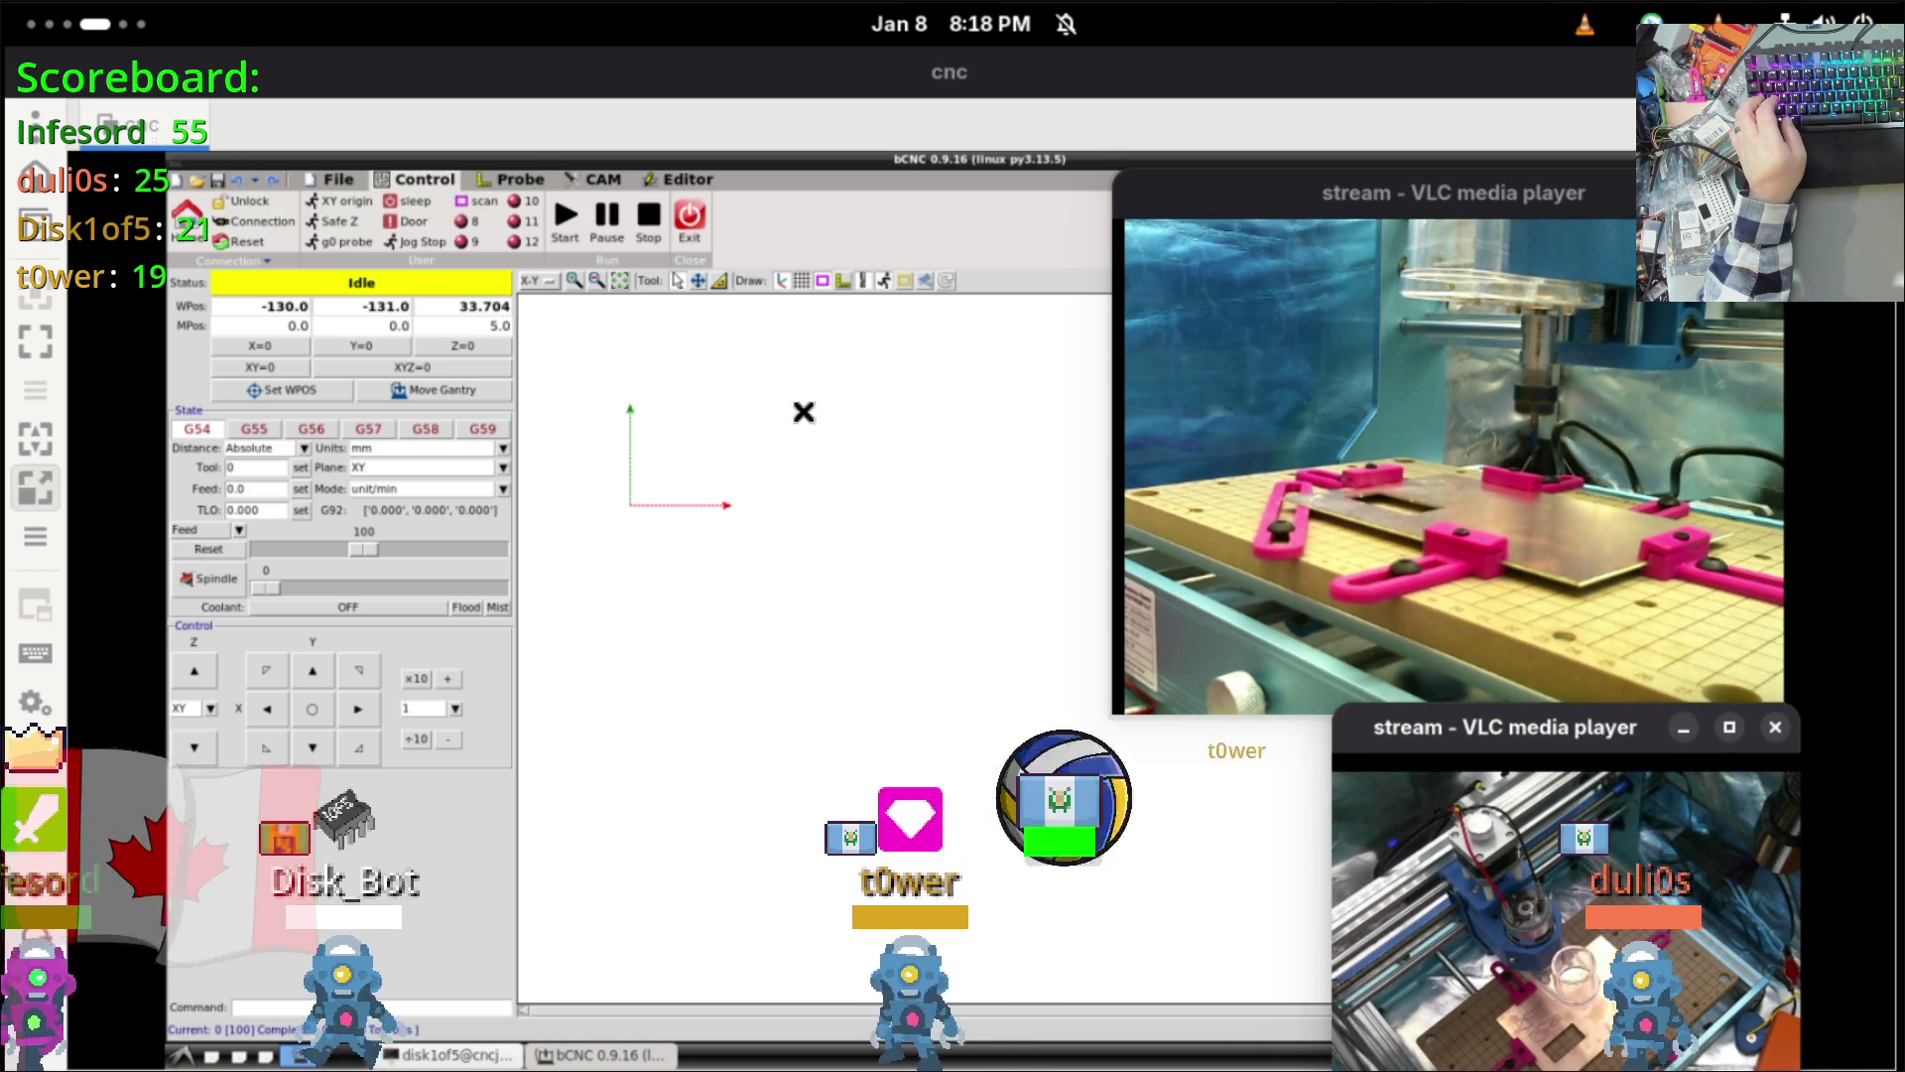
left_click(784, 420)
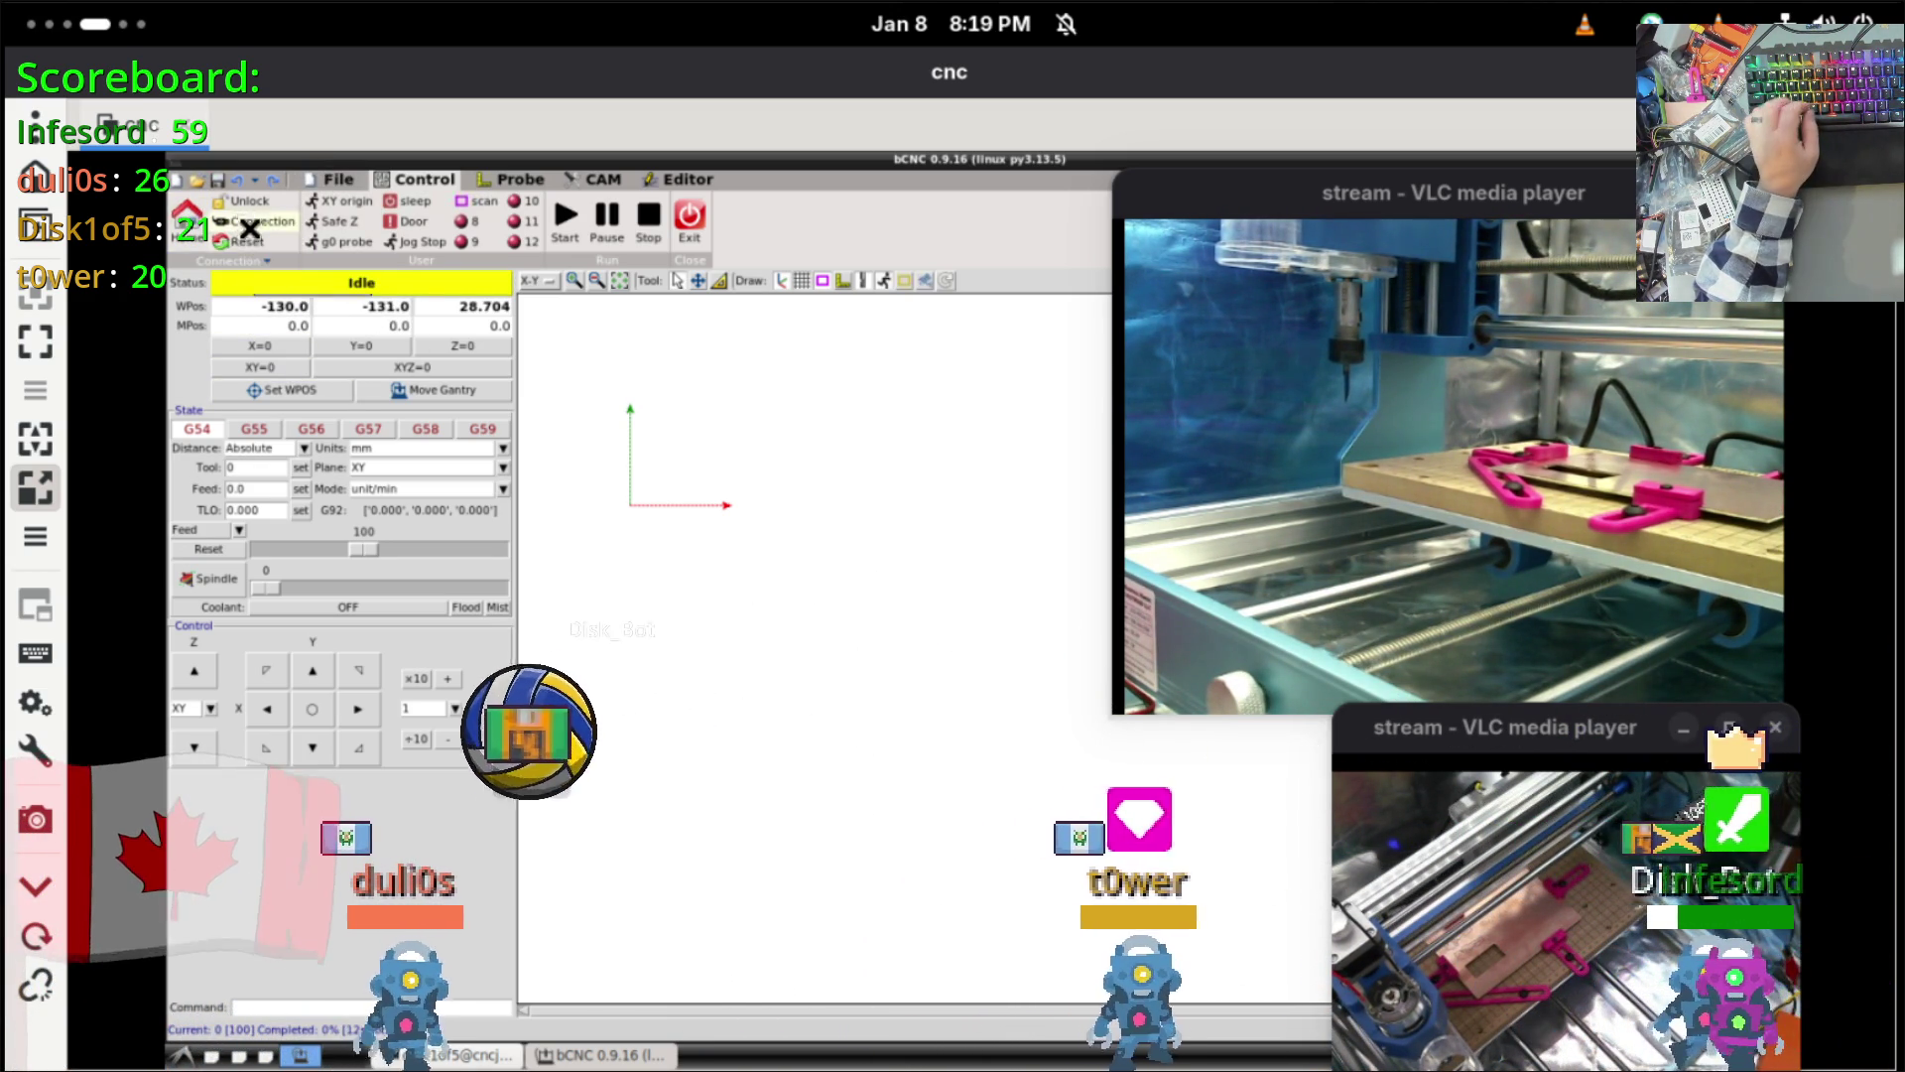
Step: Load back.ngc from pcb_test, pan the toolpath into view, and send the machine to XY origin
left_click(333, 179)
left_click(221, 218)
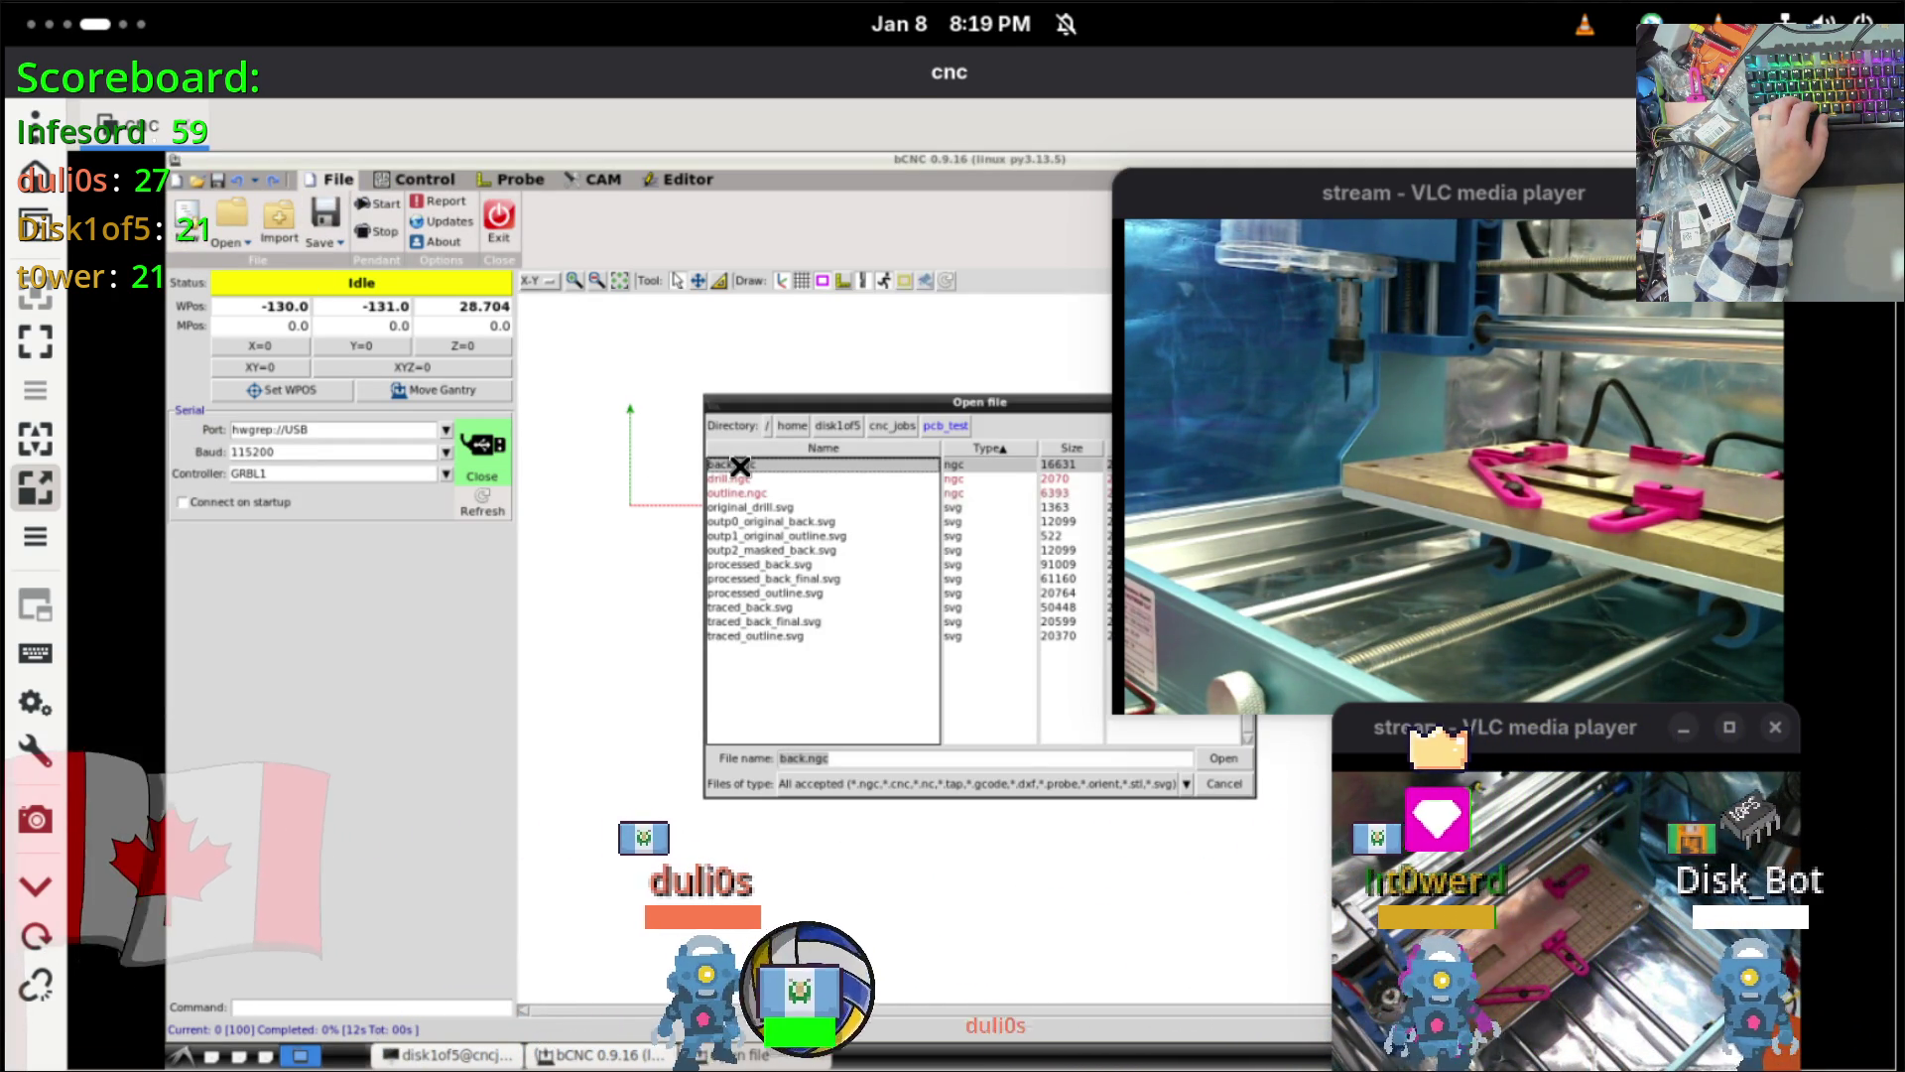
double_click(739, 465)
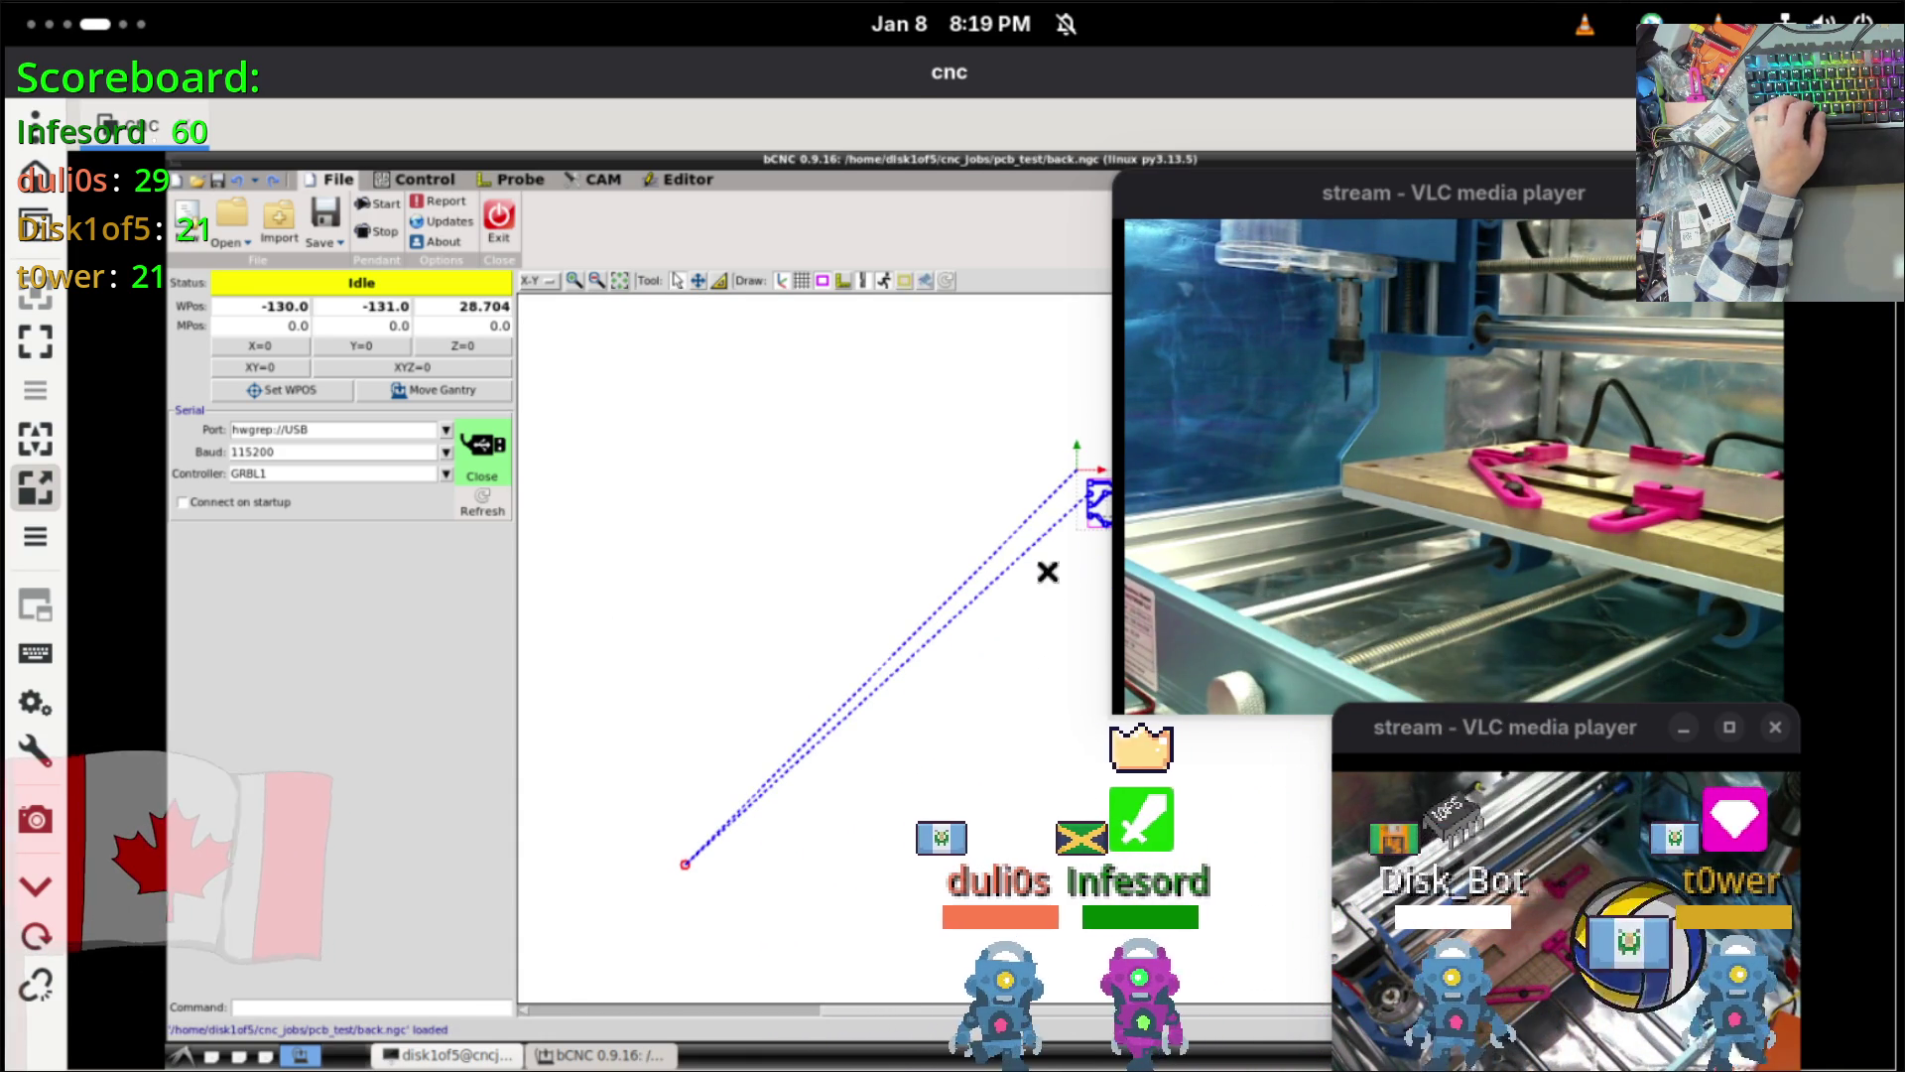
middle_click_drag(884, 531, 884, 572)
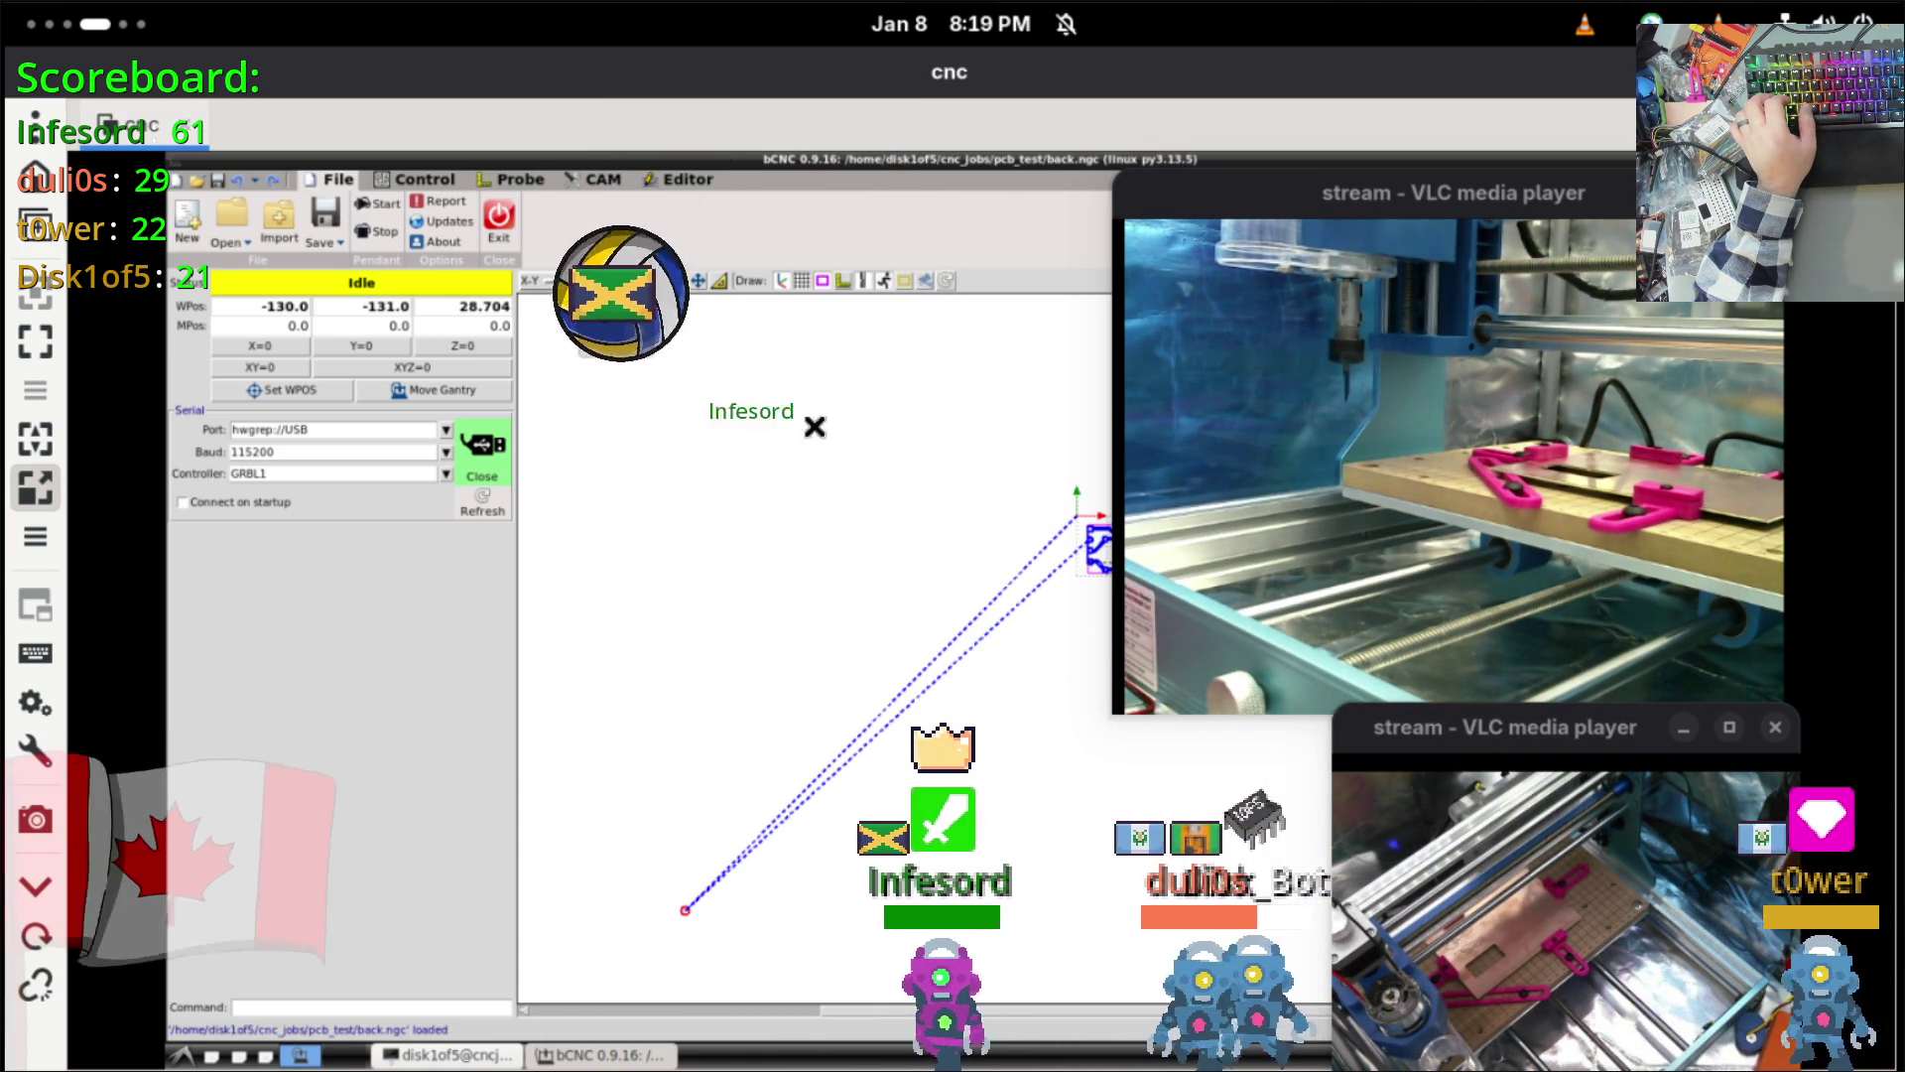
middle_click_drag(884, 573, 916, 645)
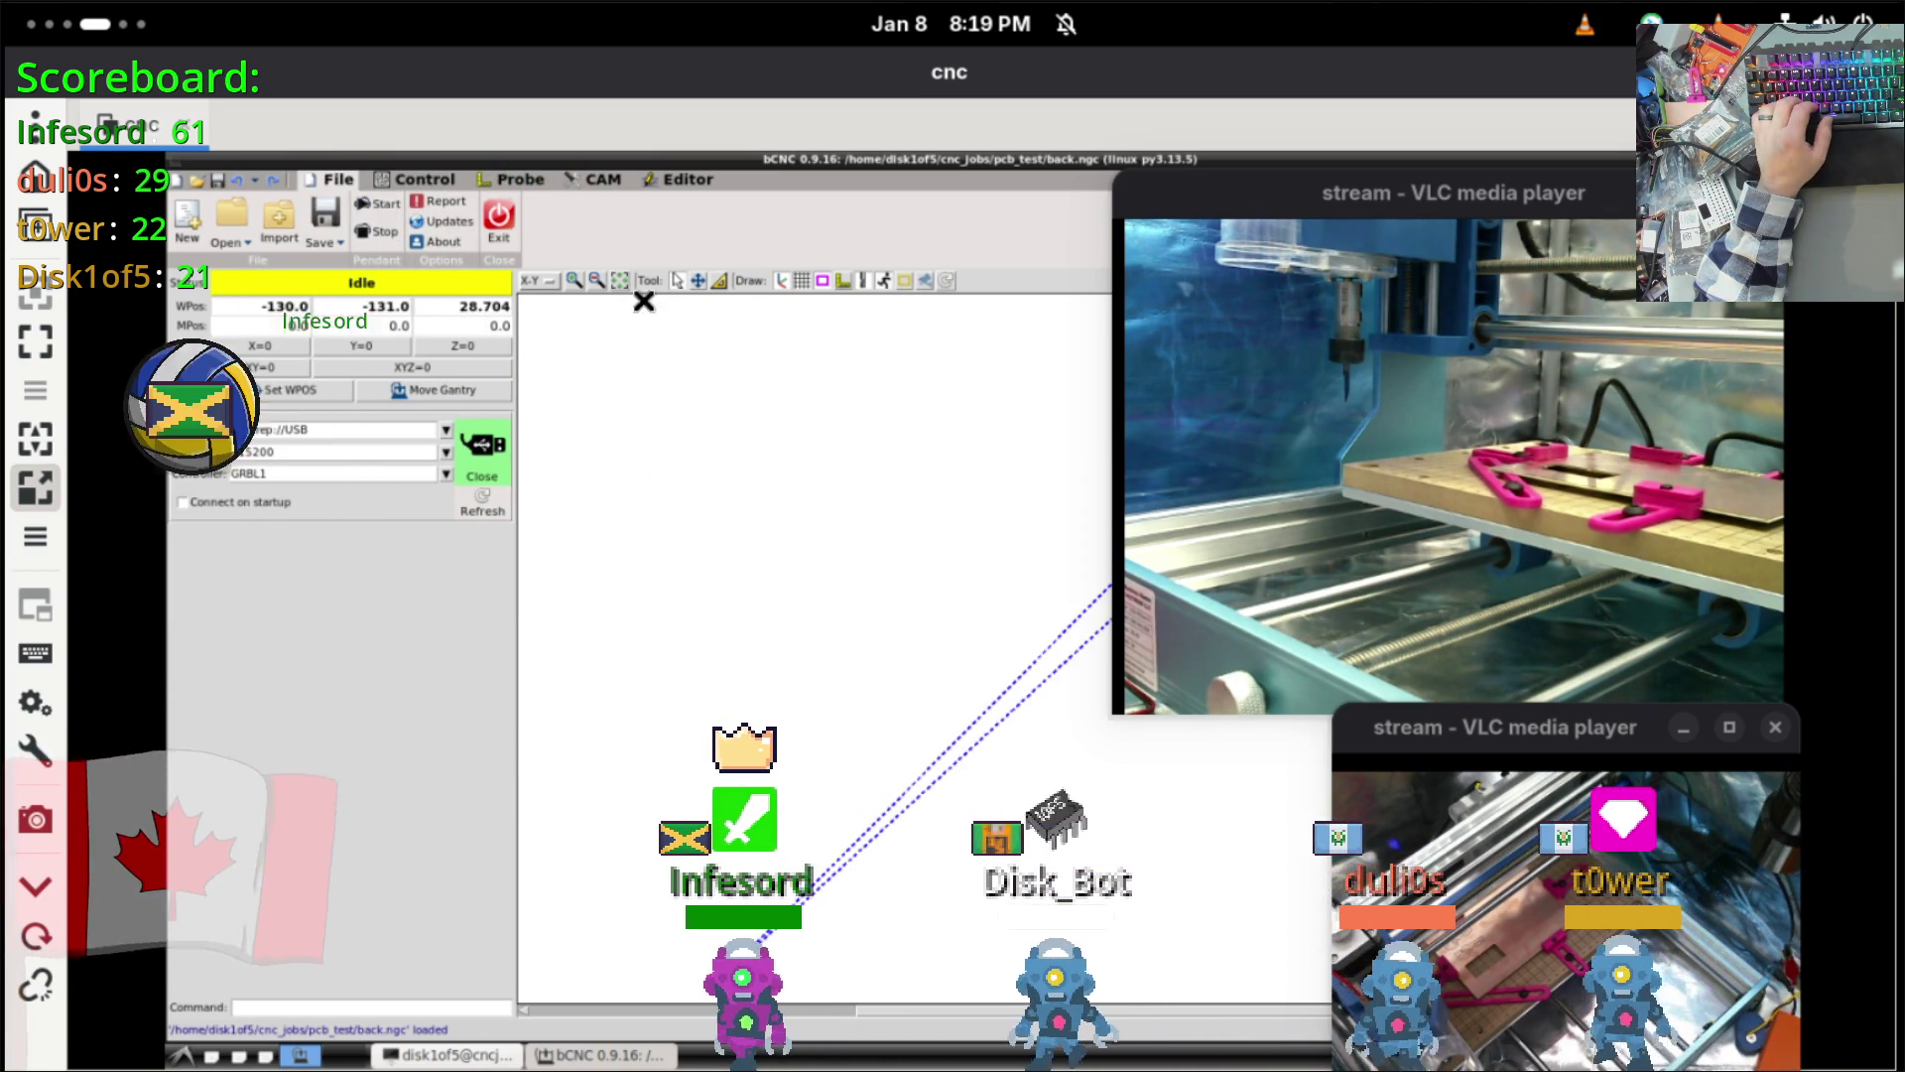
left_click(424, 178)
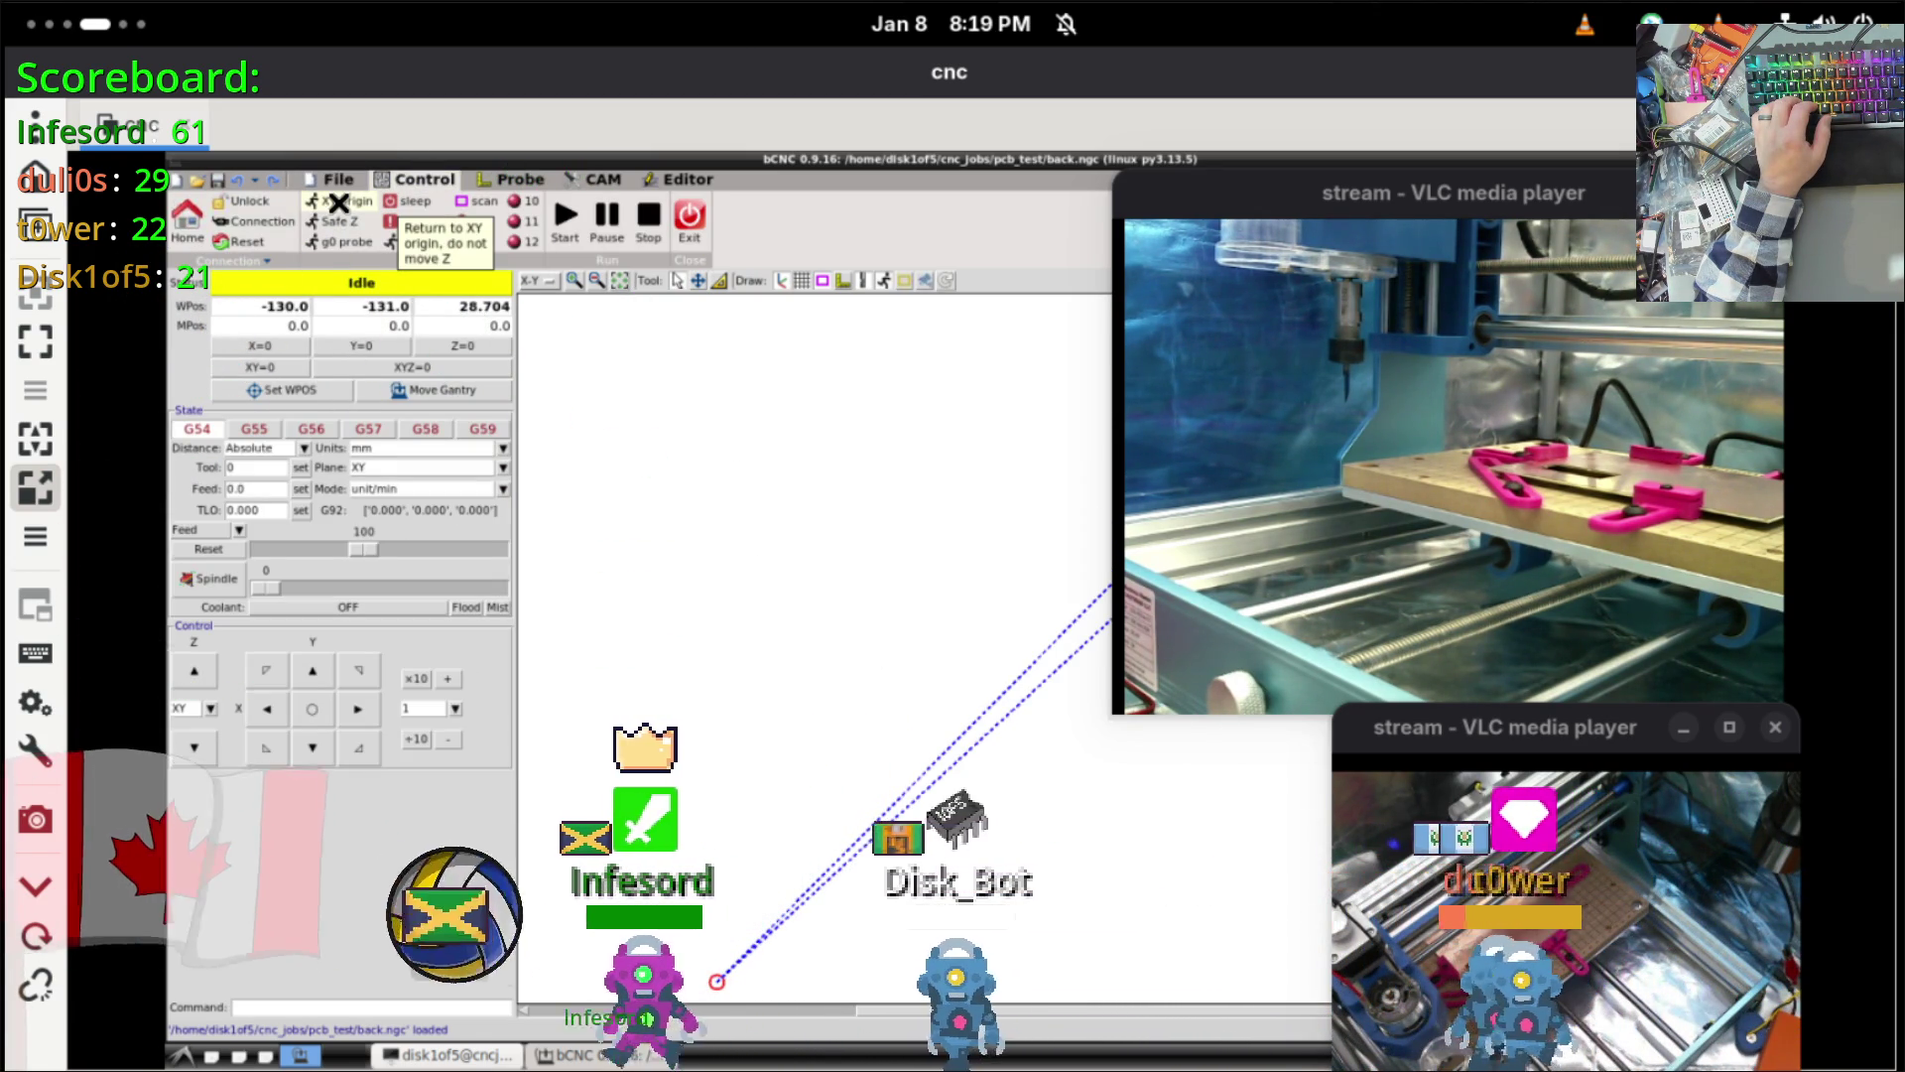
left_click(339, 203)
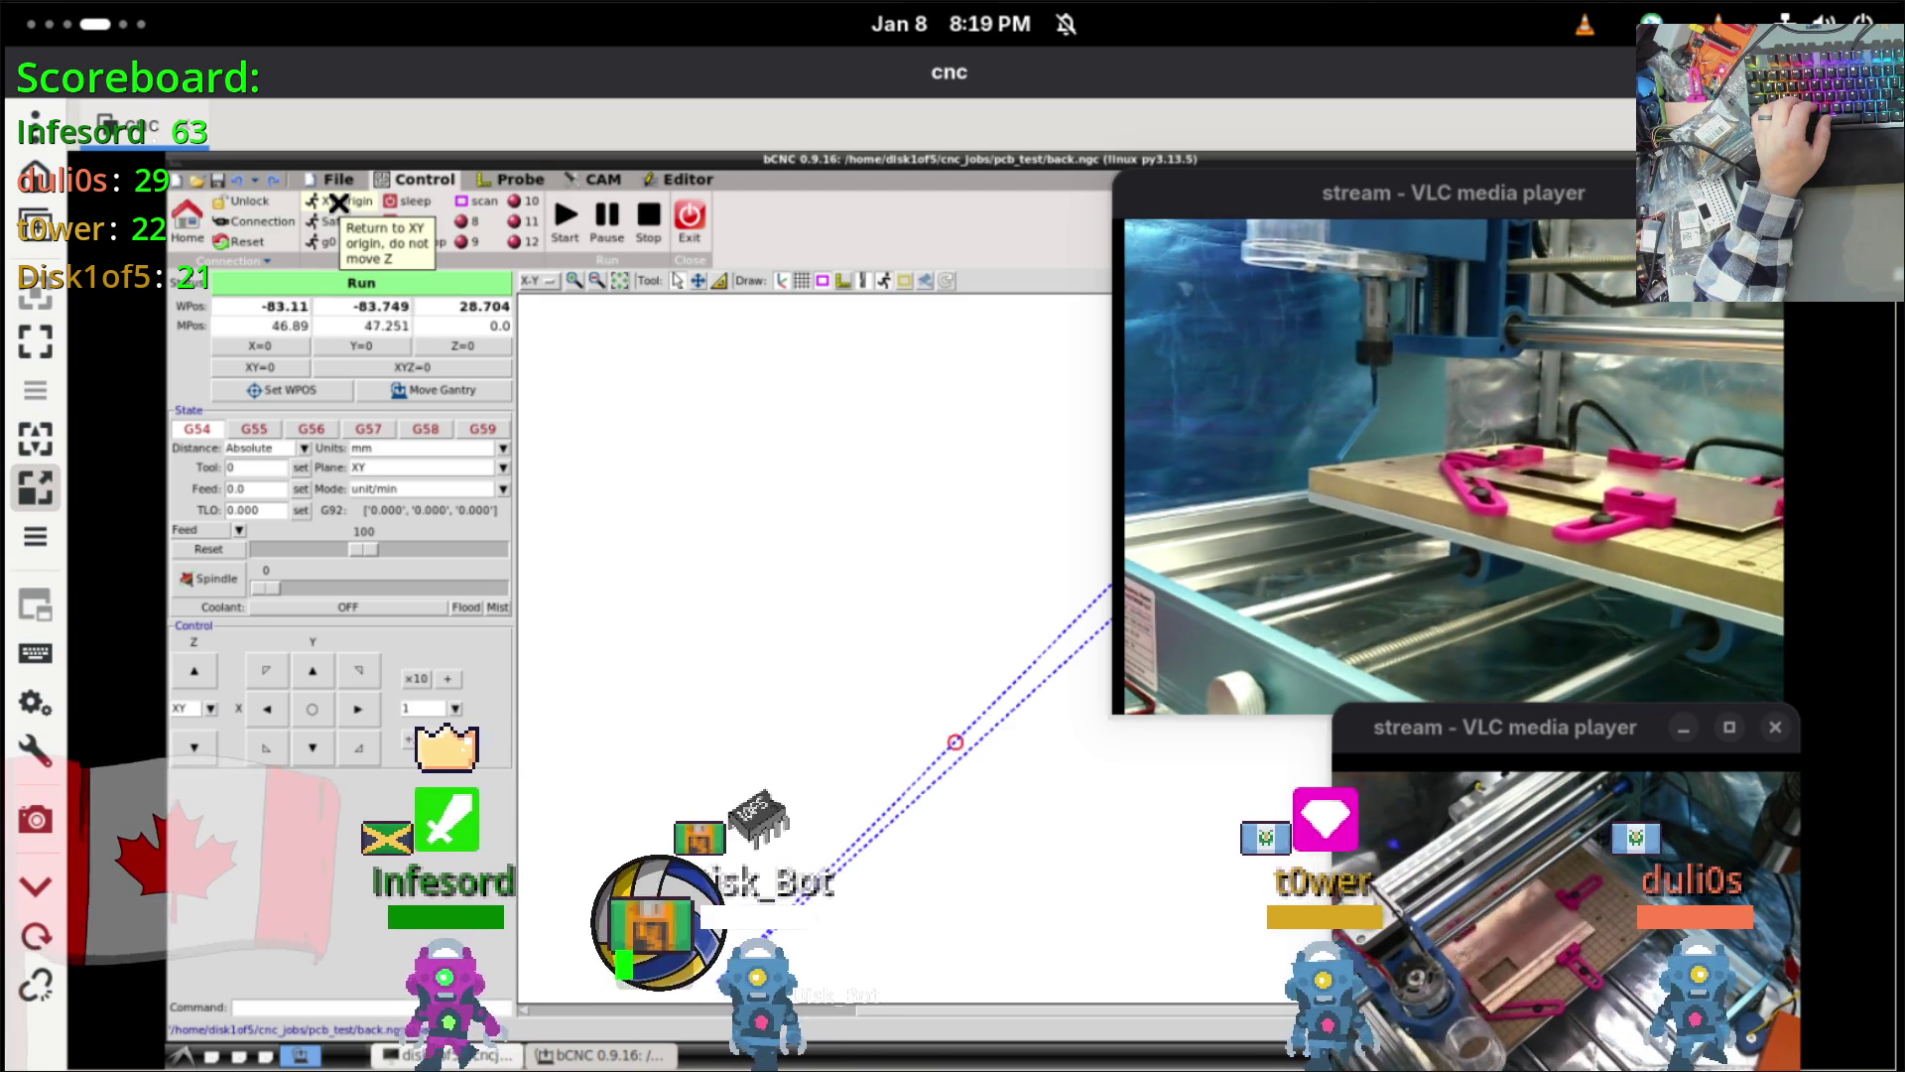
Step: Hide rapid-motion lines, show the cutting paths, and fit the view to the toolpath
left_click(861, 281)
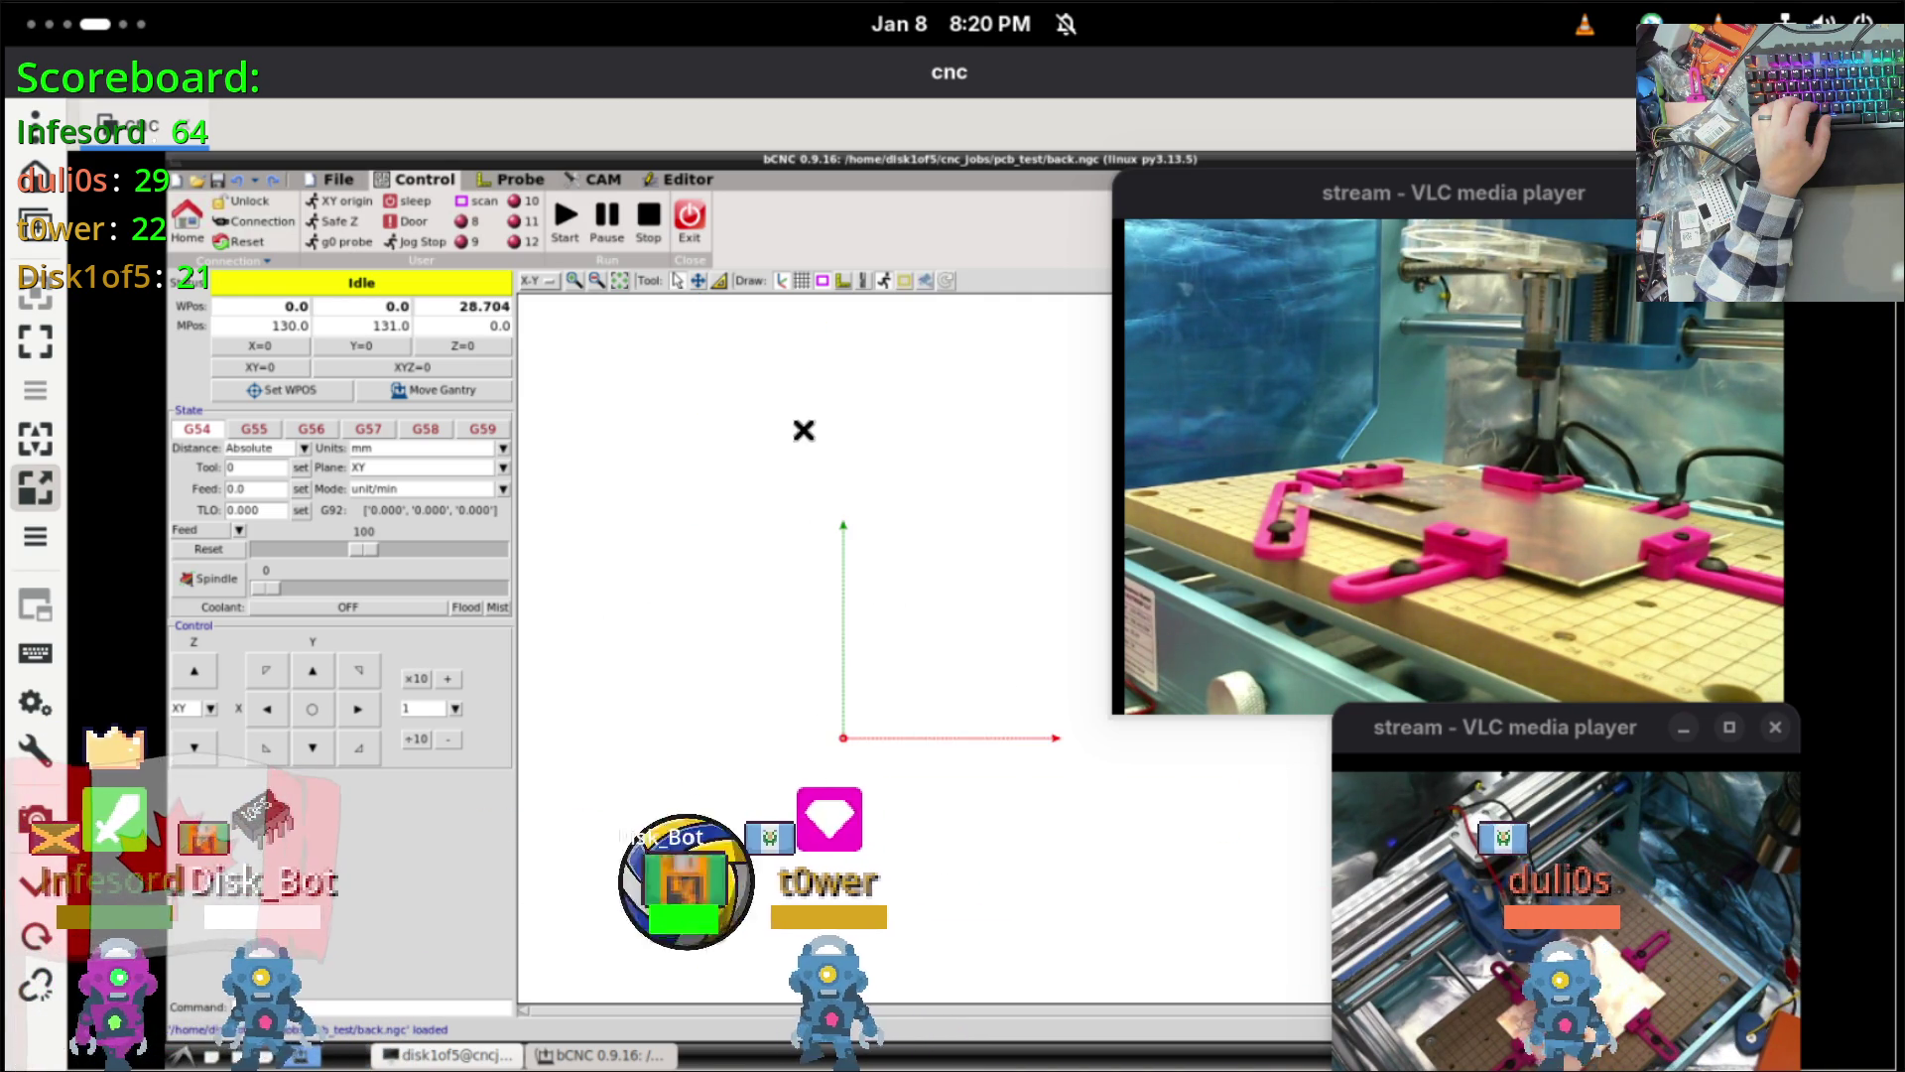
left_click(823, 282)
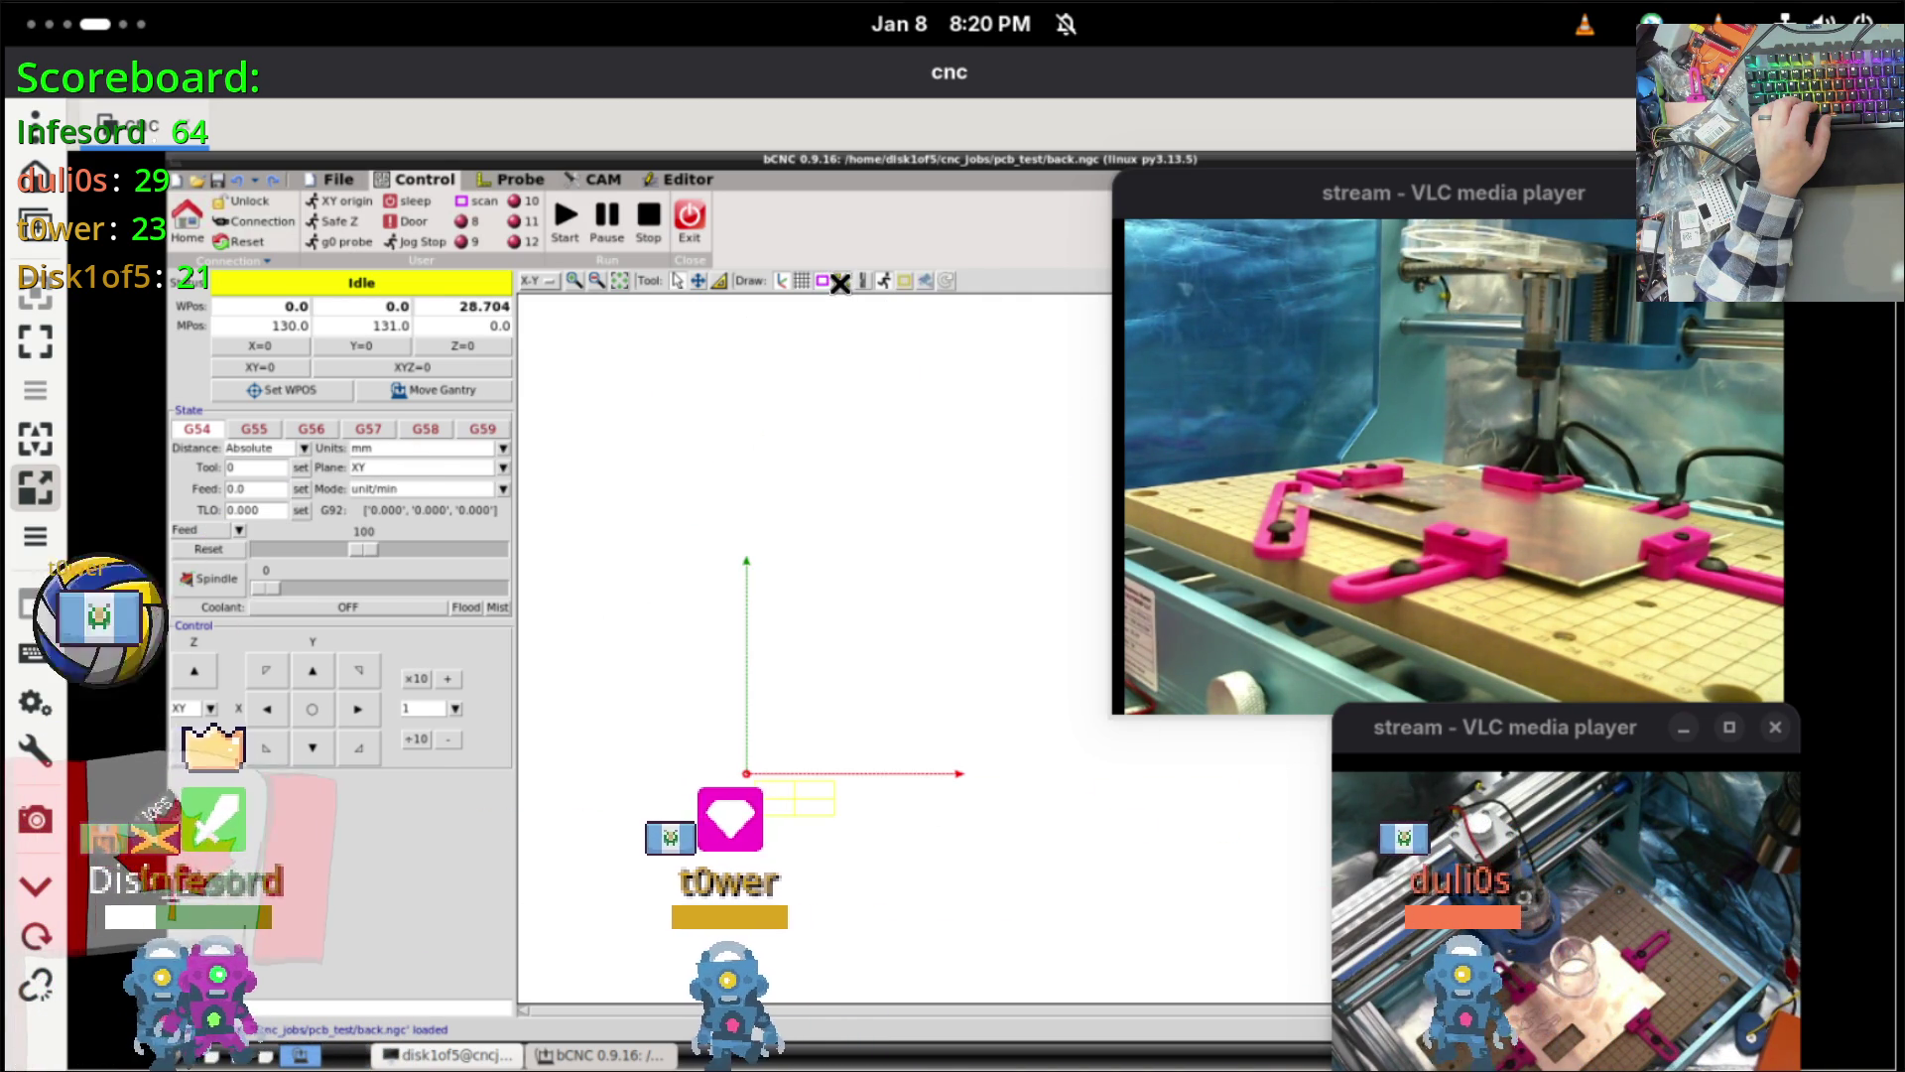
left_click(859, 280)
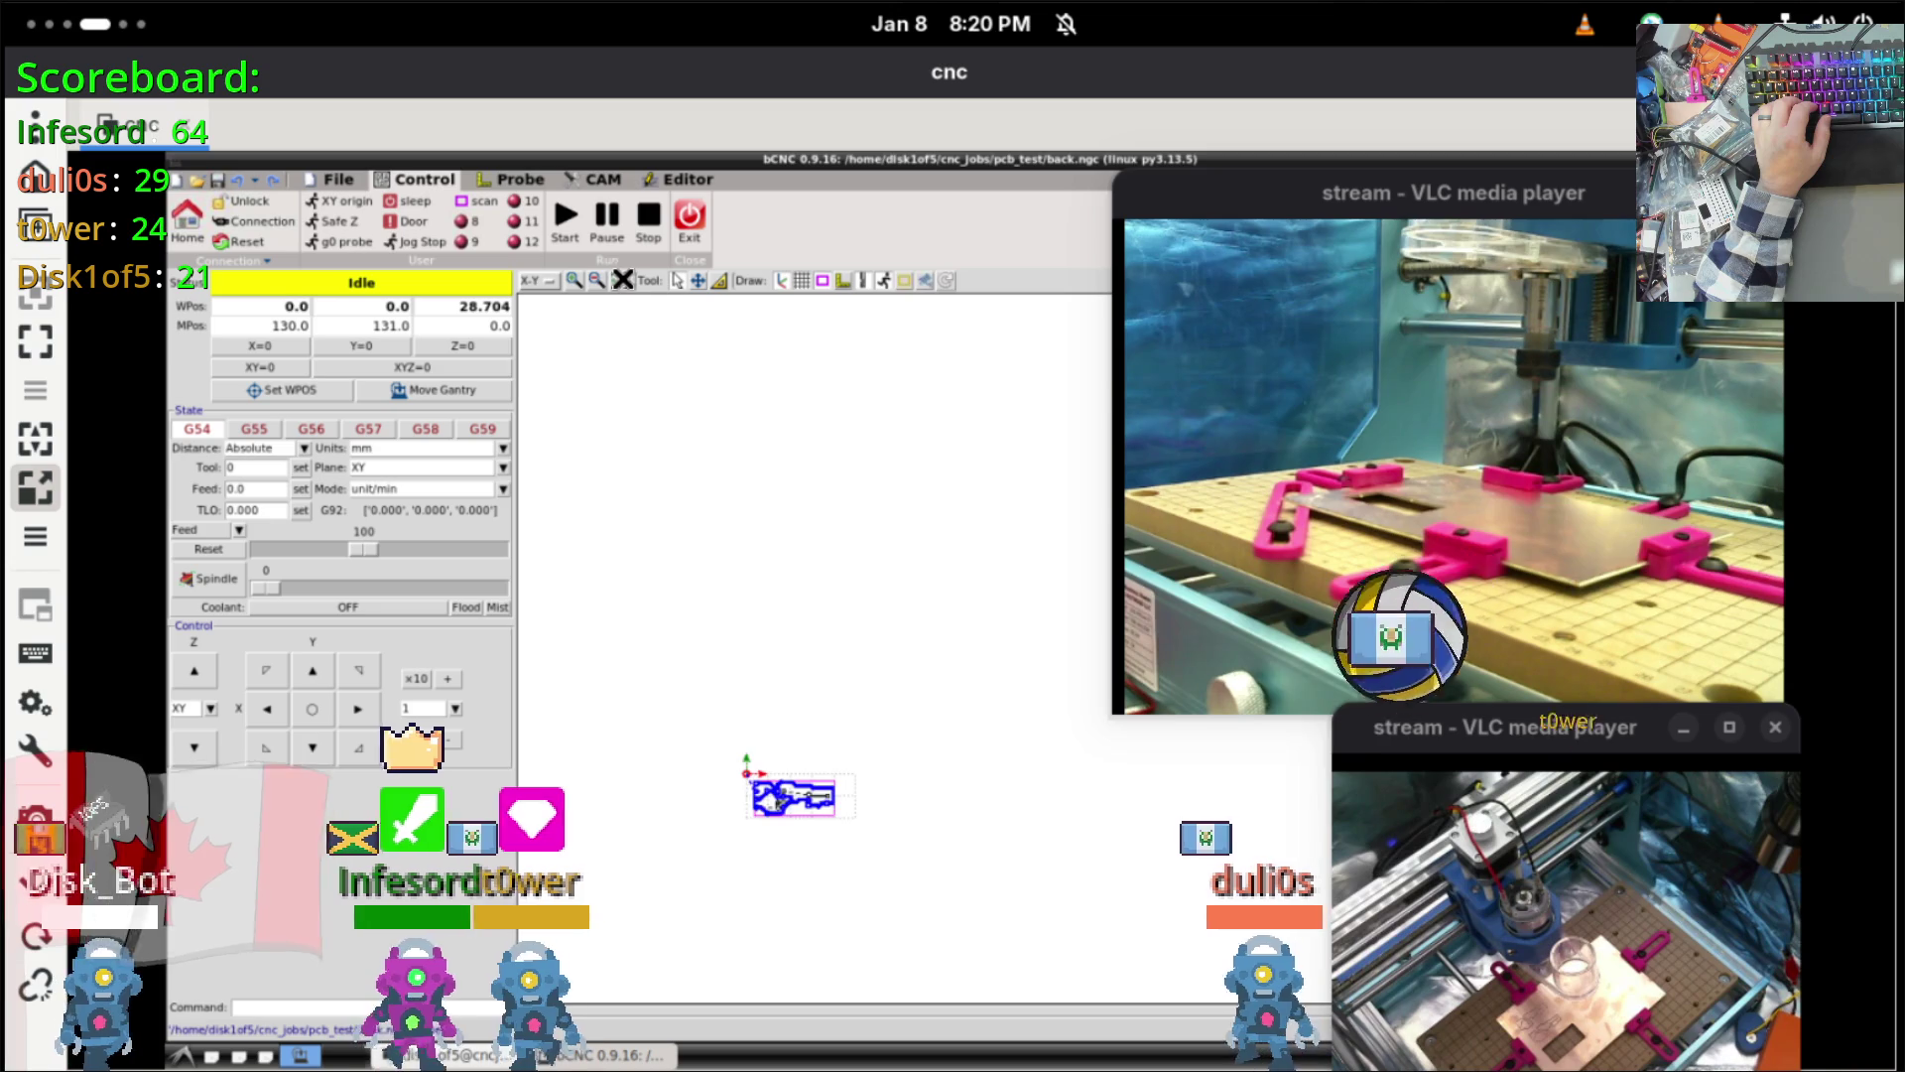
left_click(622, 280)
Step: Zoom out and pan until the entire PCB toolpath is visible
scroll(1033, 676, "right", 5)
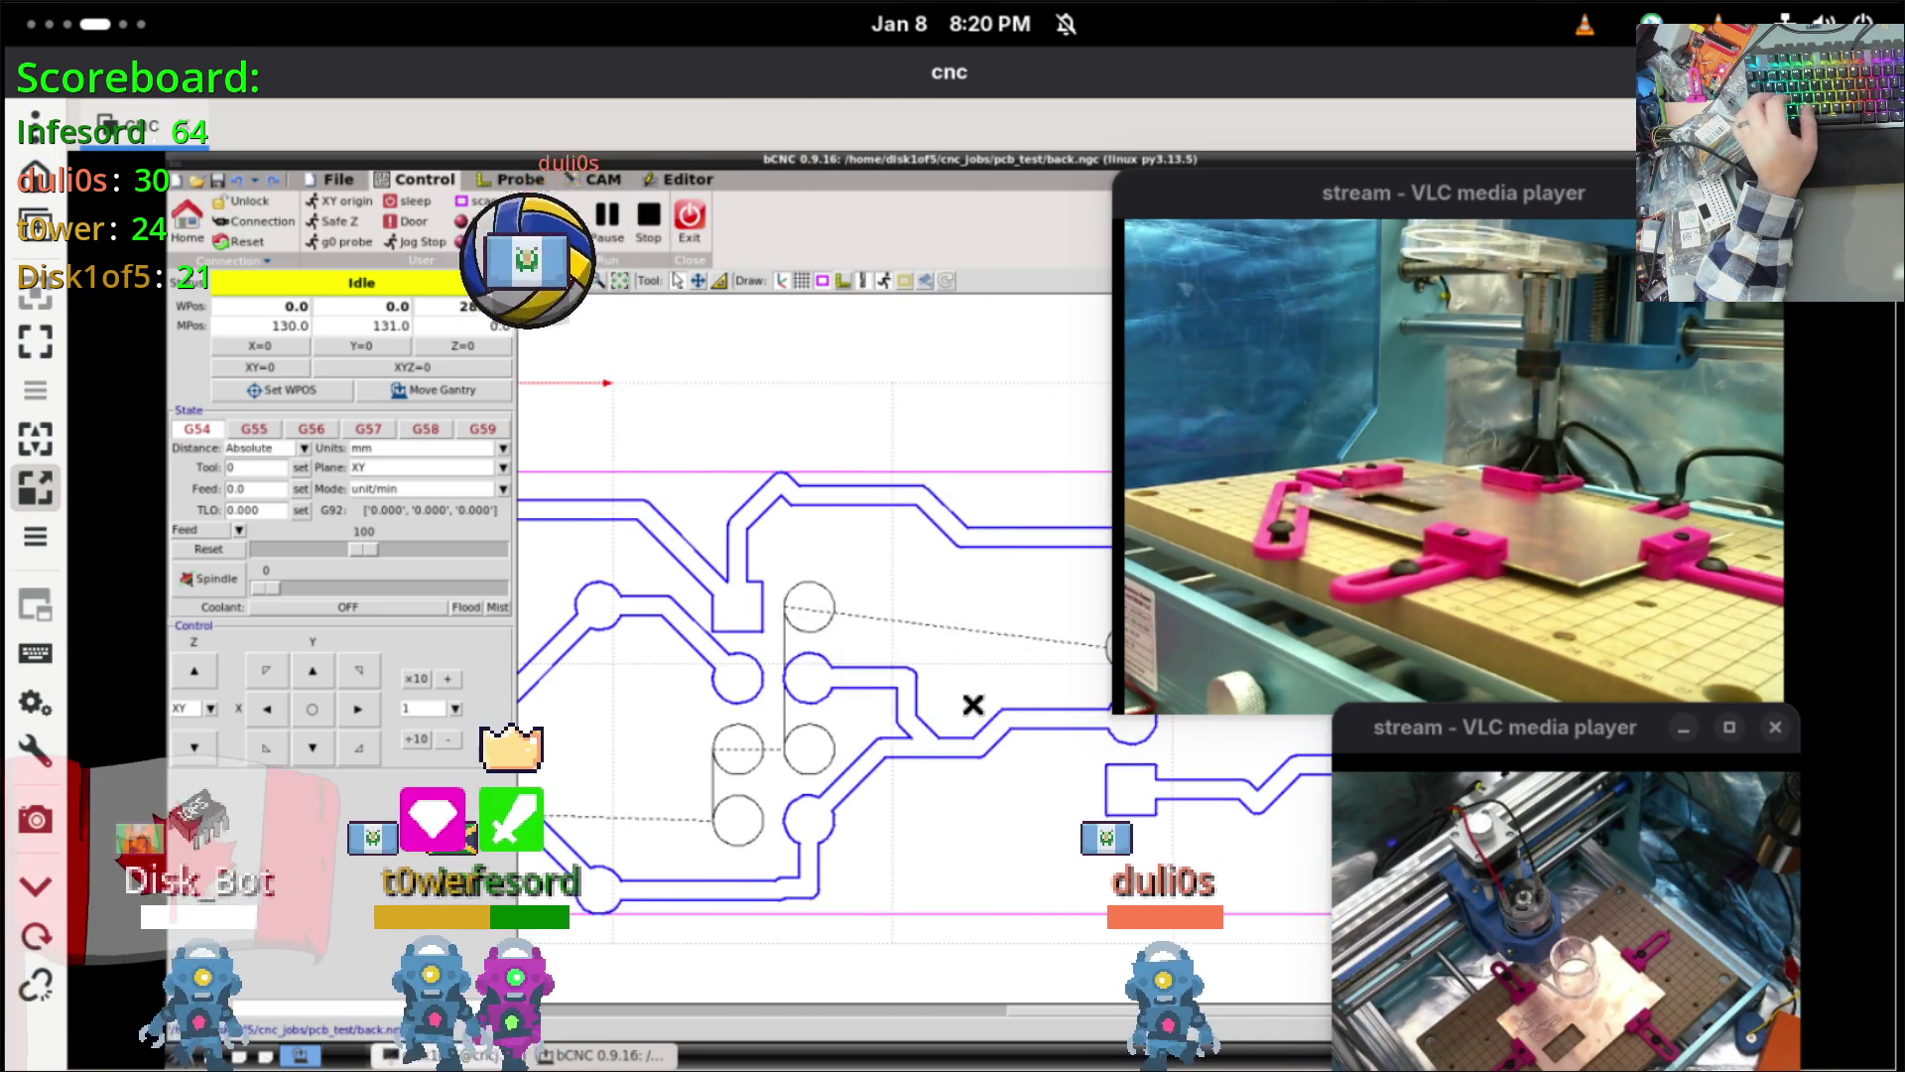
scroll(972, 704, "down", 3)
scroll(907, 641, "right", 7)
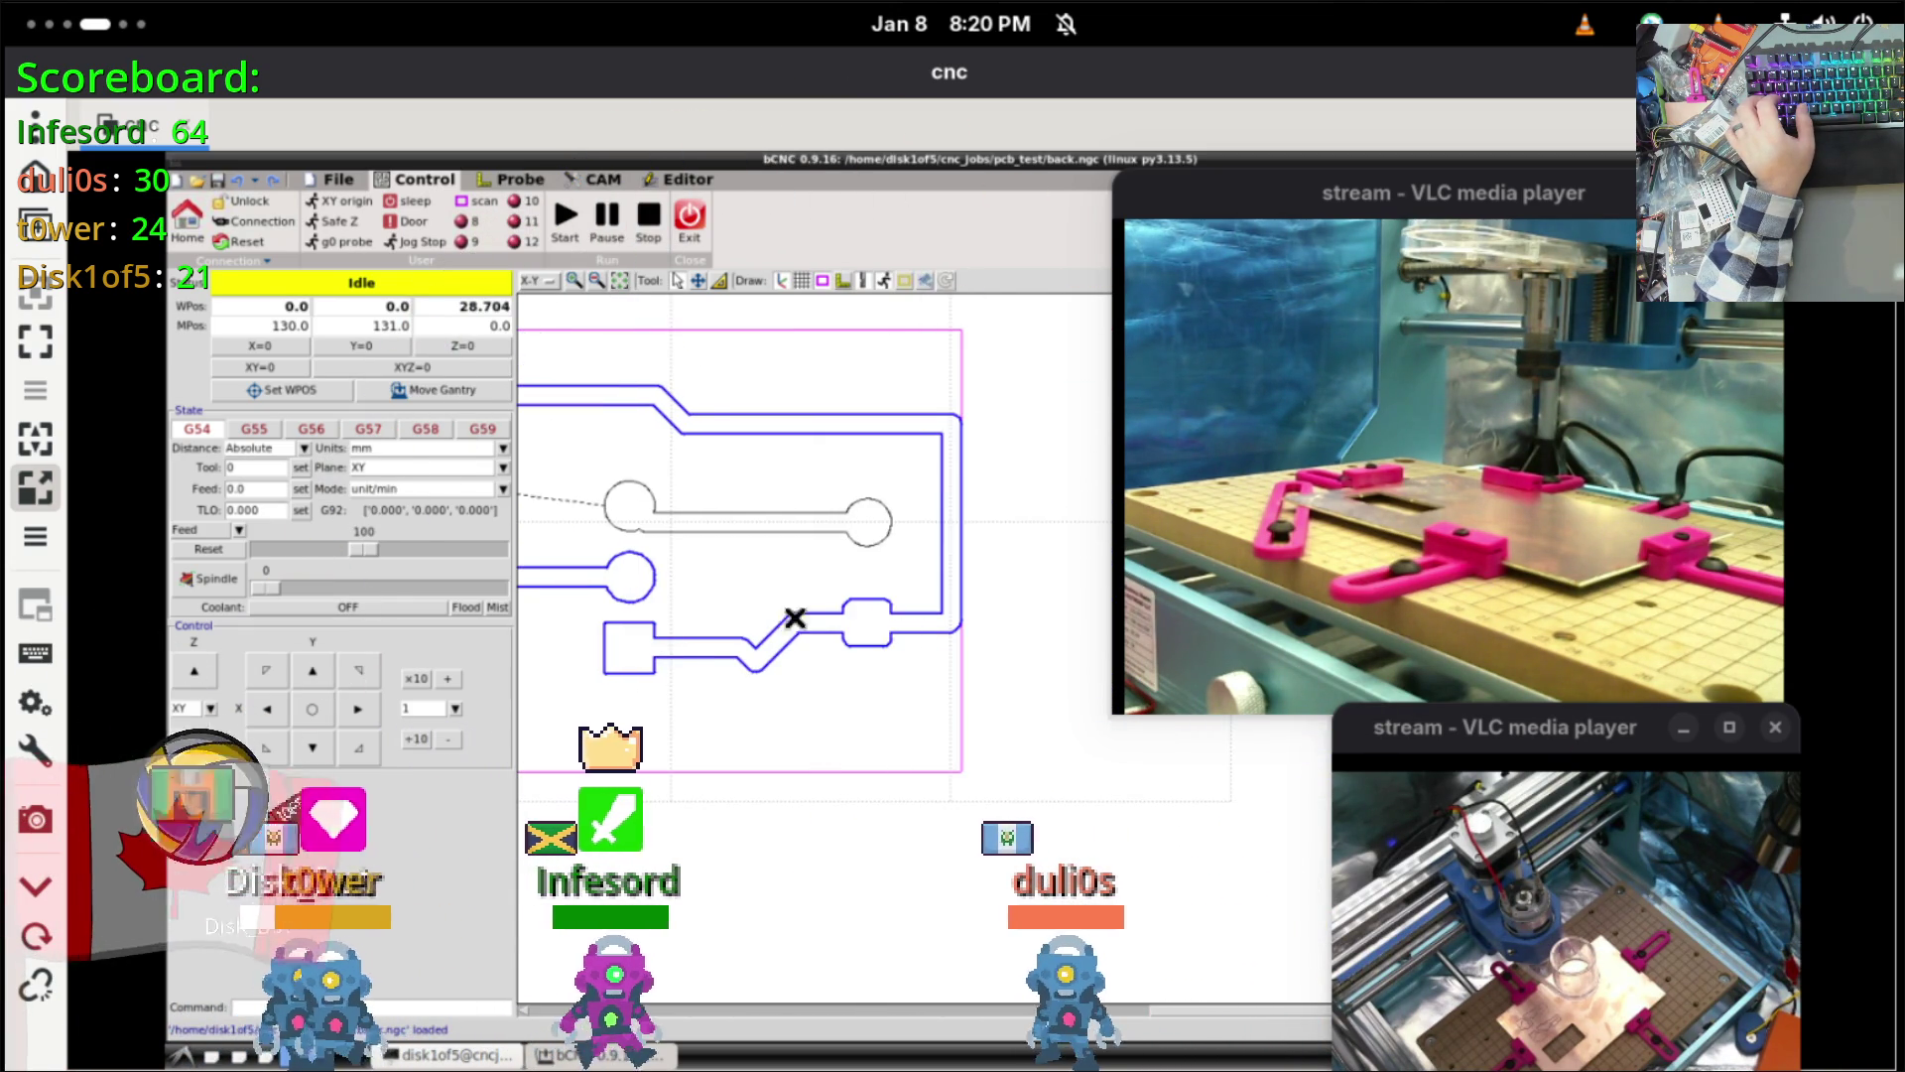
key("super")
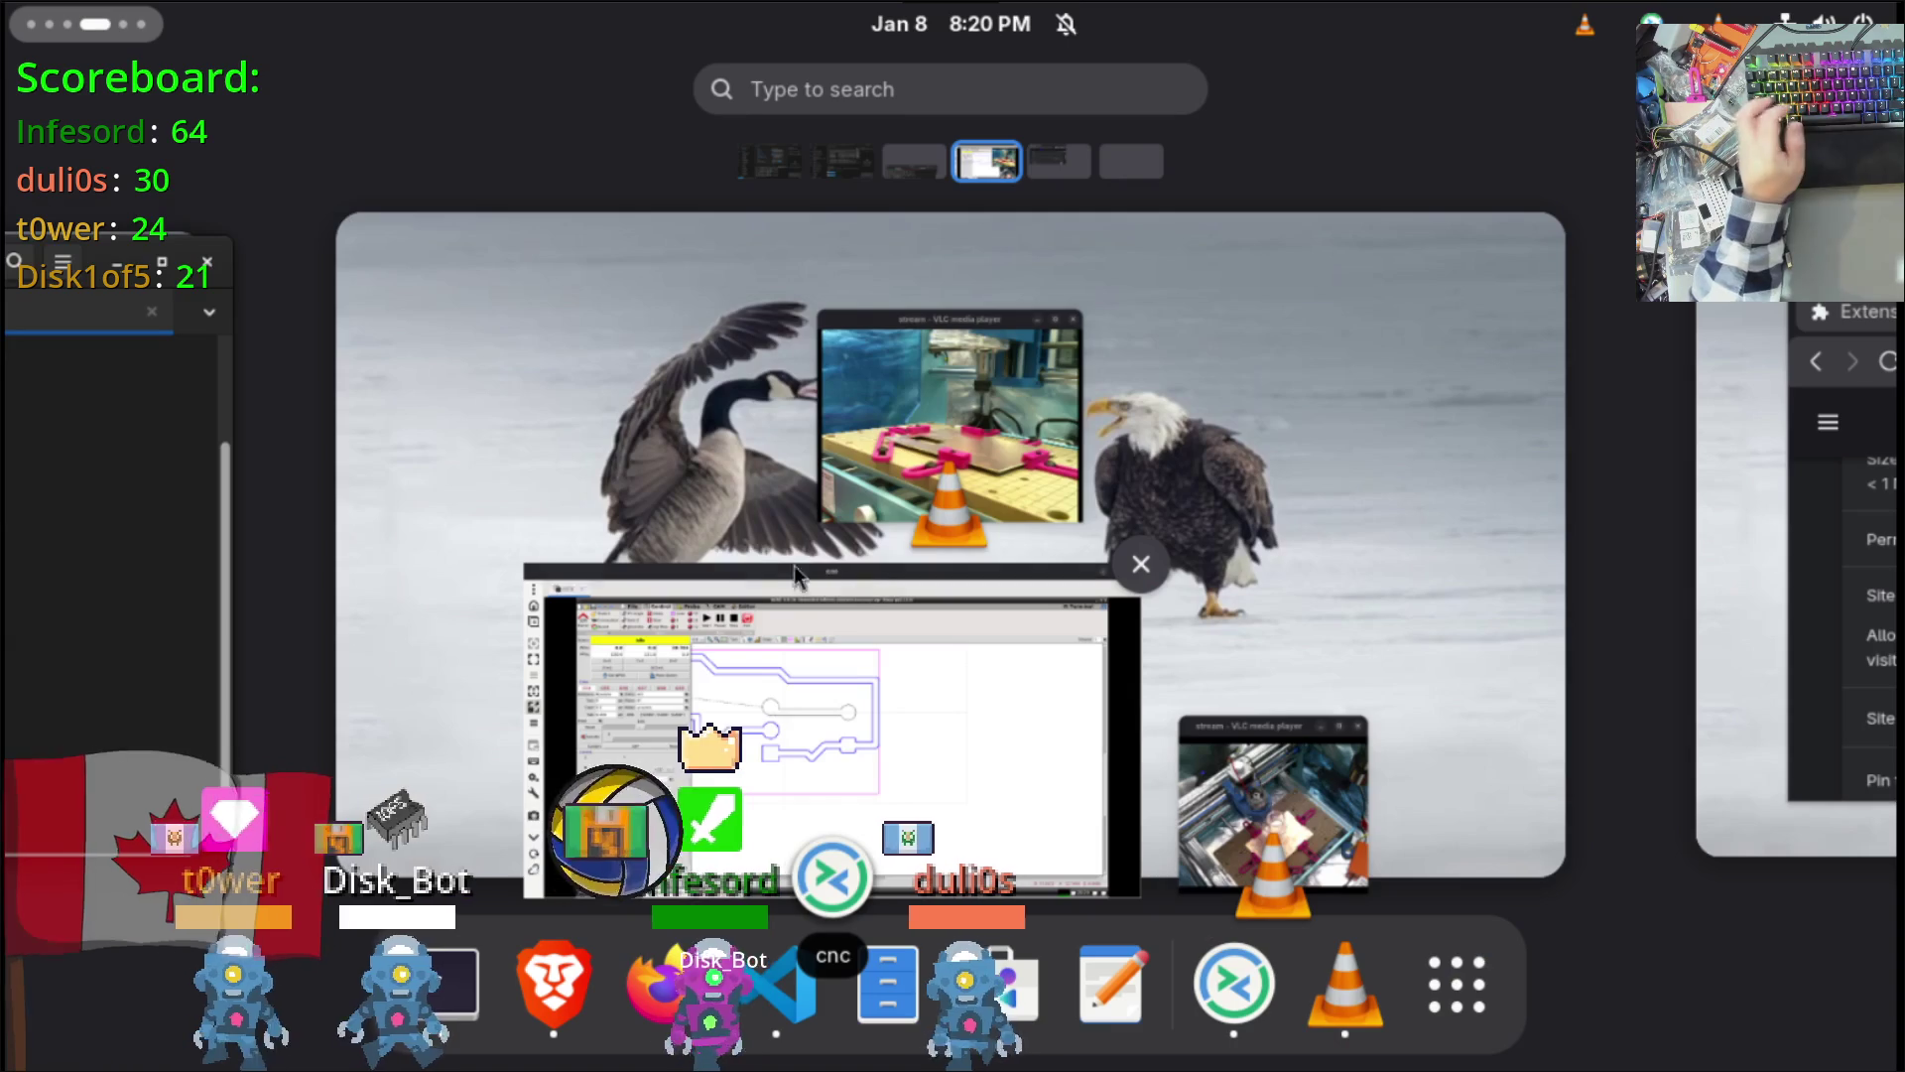
left_click(762, 555)
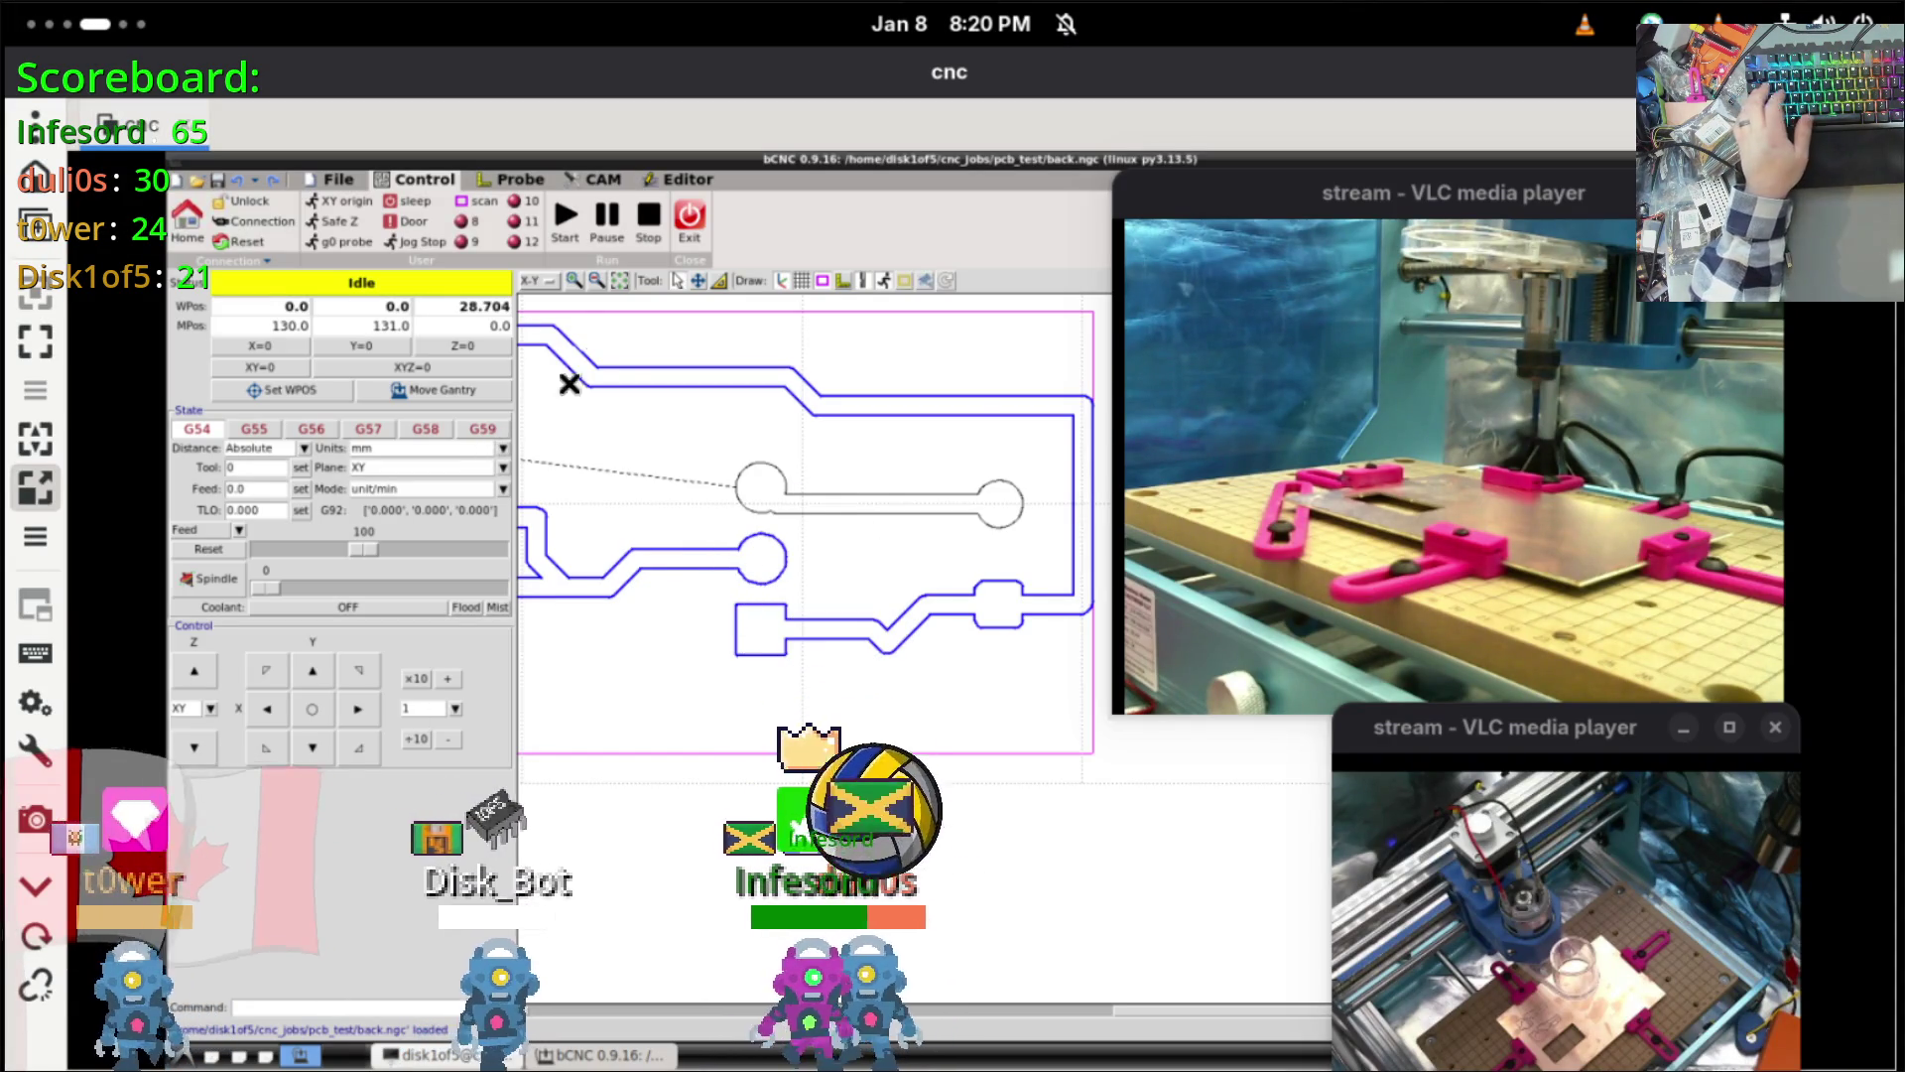
left_click(596, 281)
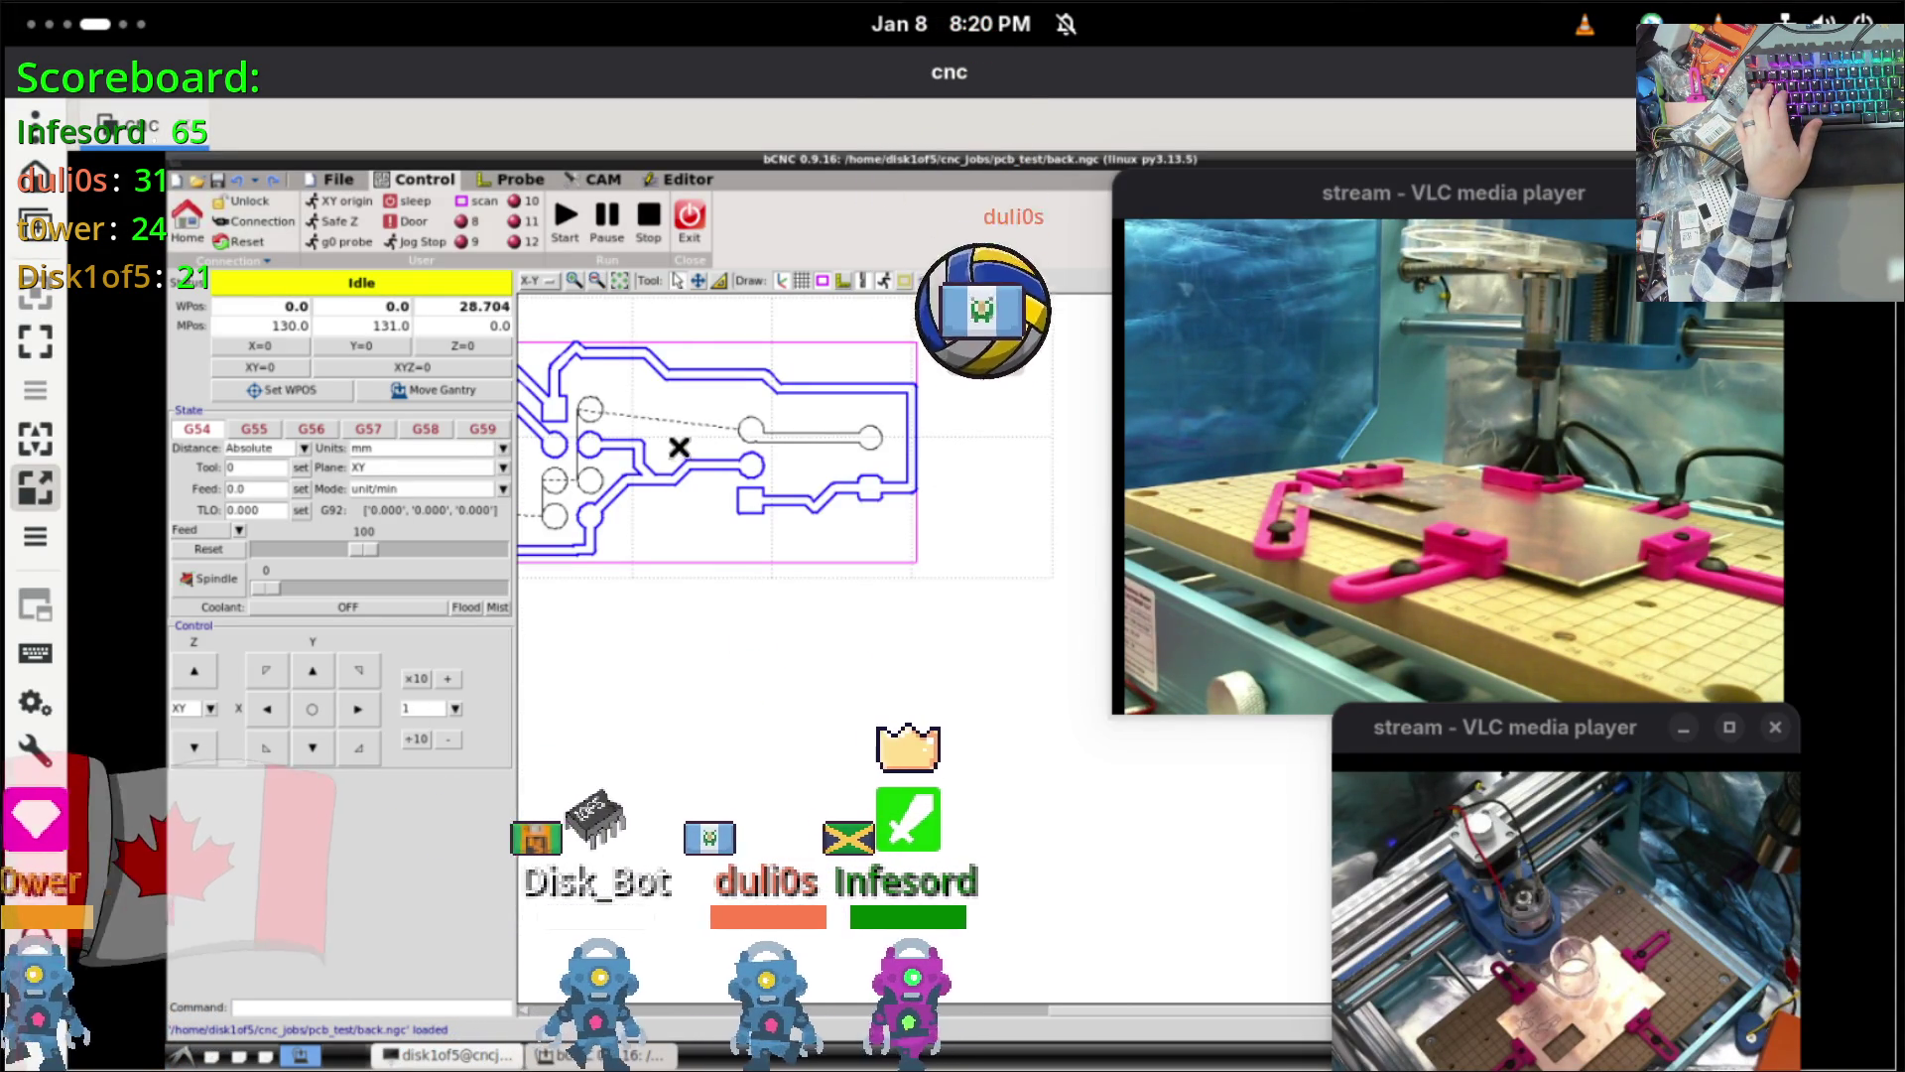
mouse_move(745, 477)
middle_mouse_down()
mouse_move(933, 581)
mouse_move(863, 778)
mouse_move(890, 827)
middle_mouse_up()
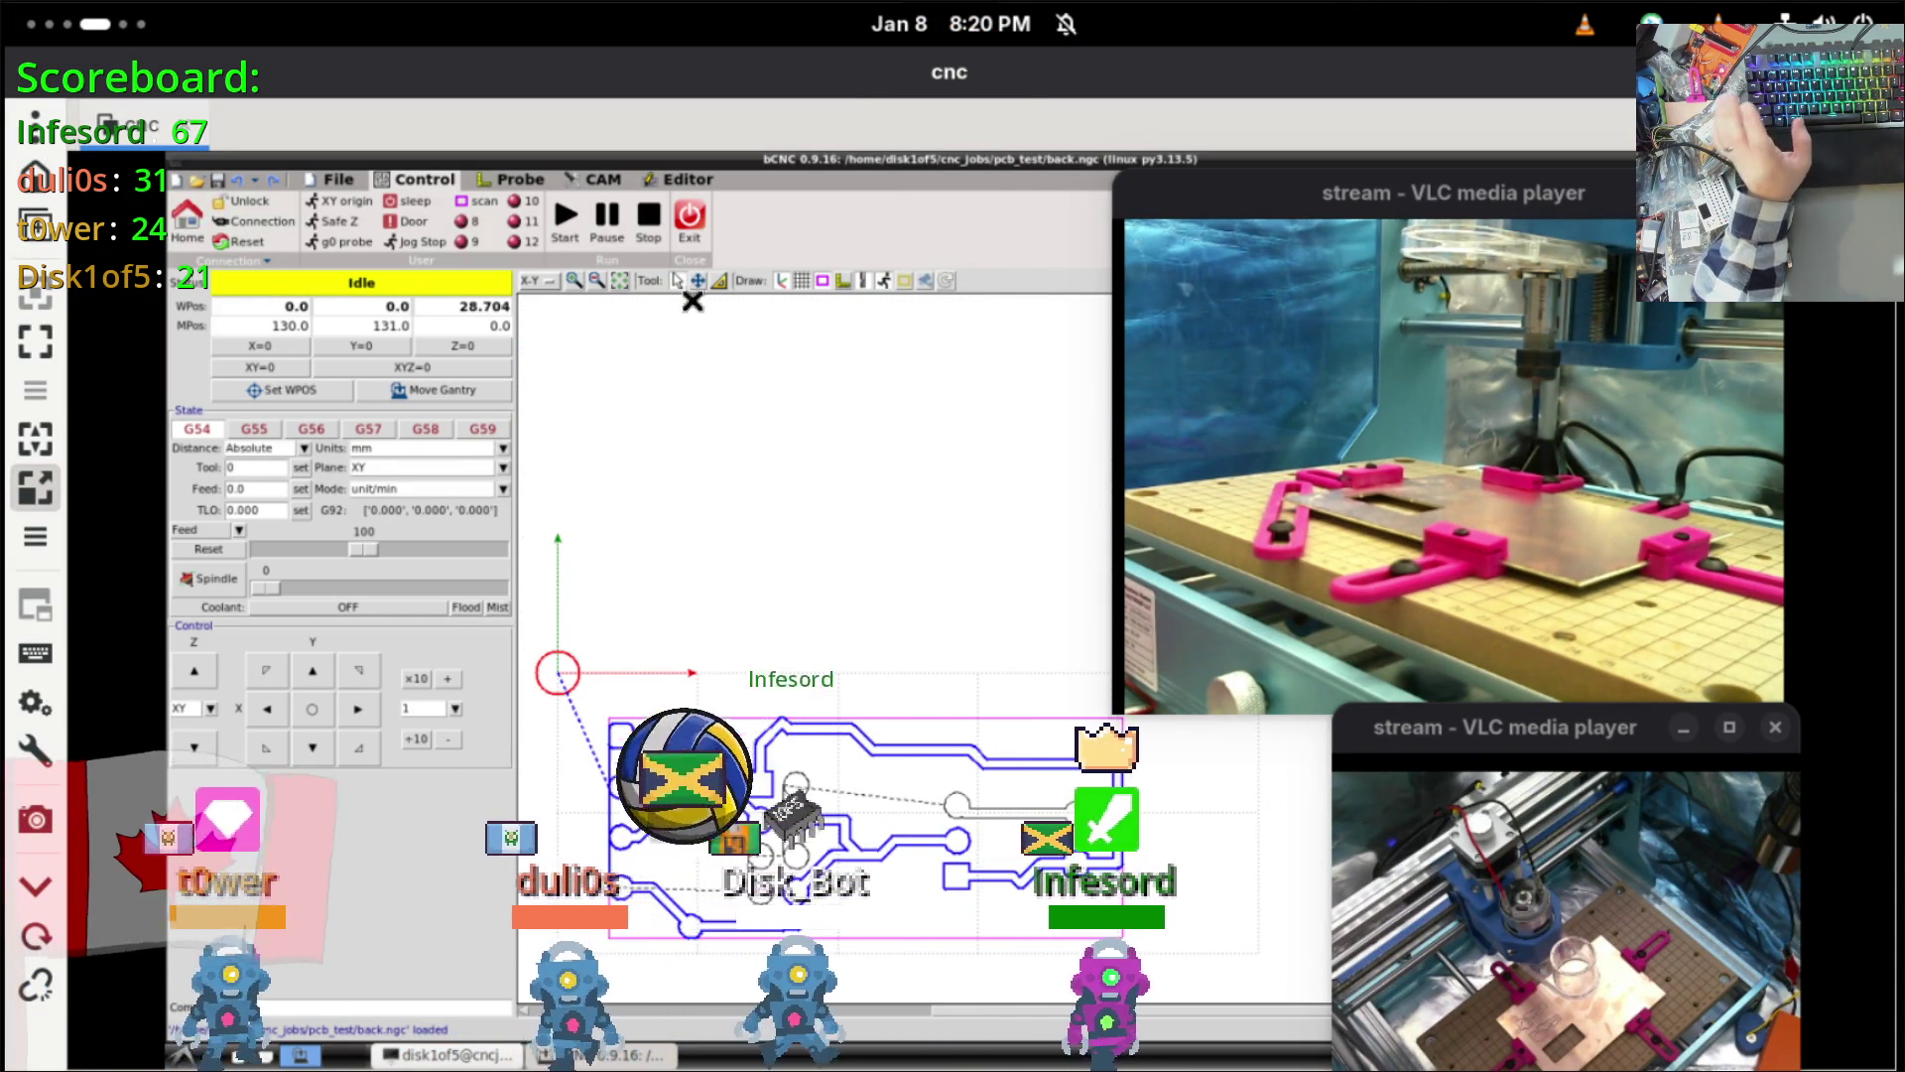
Step: Check the Autolevel grid limits in the Probe tab, return to Control, and raise the terminal
left_click(499, 182)
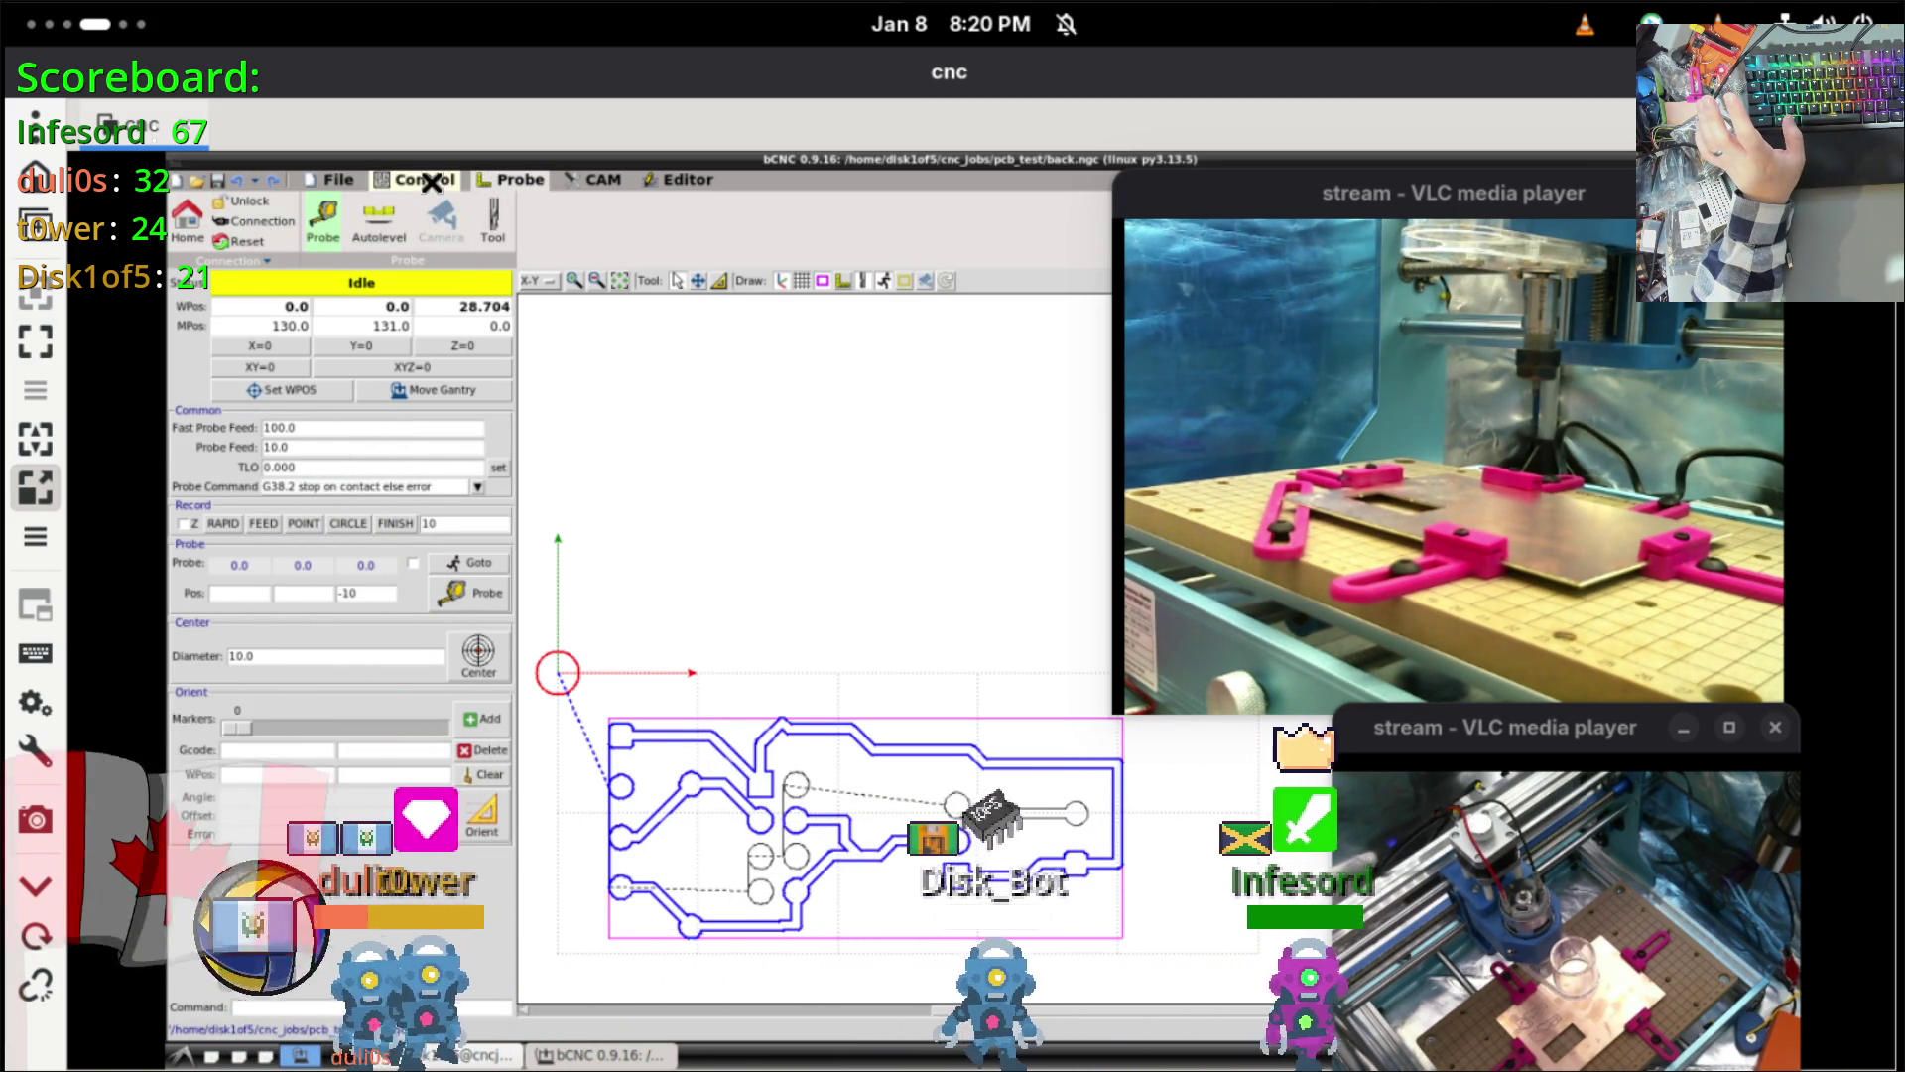
left_click(379, 219)
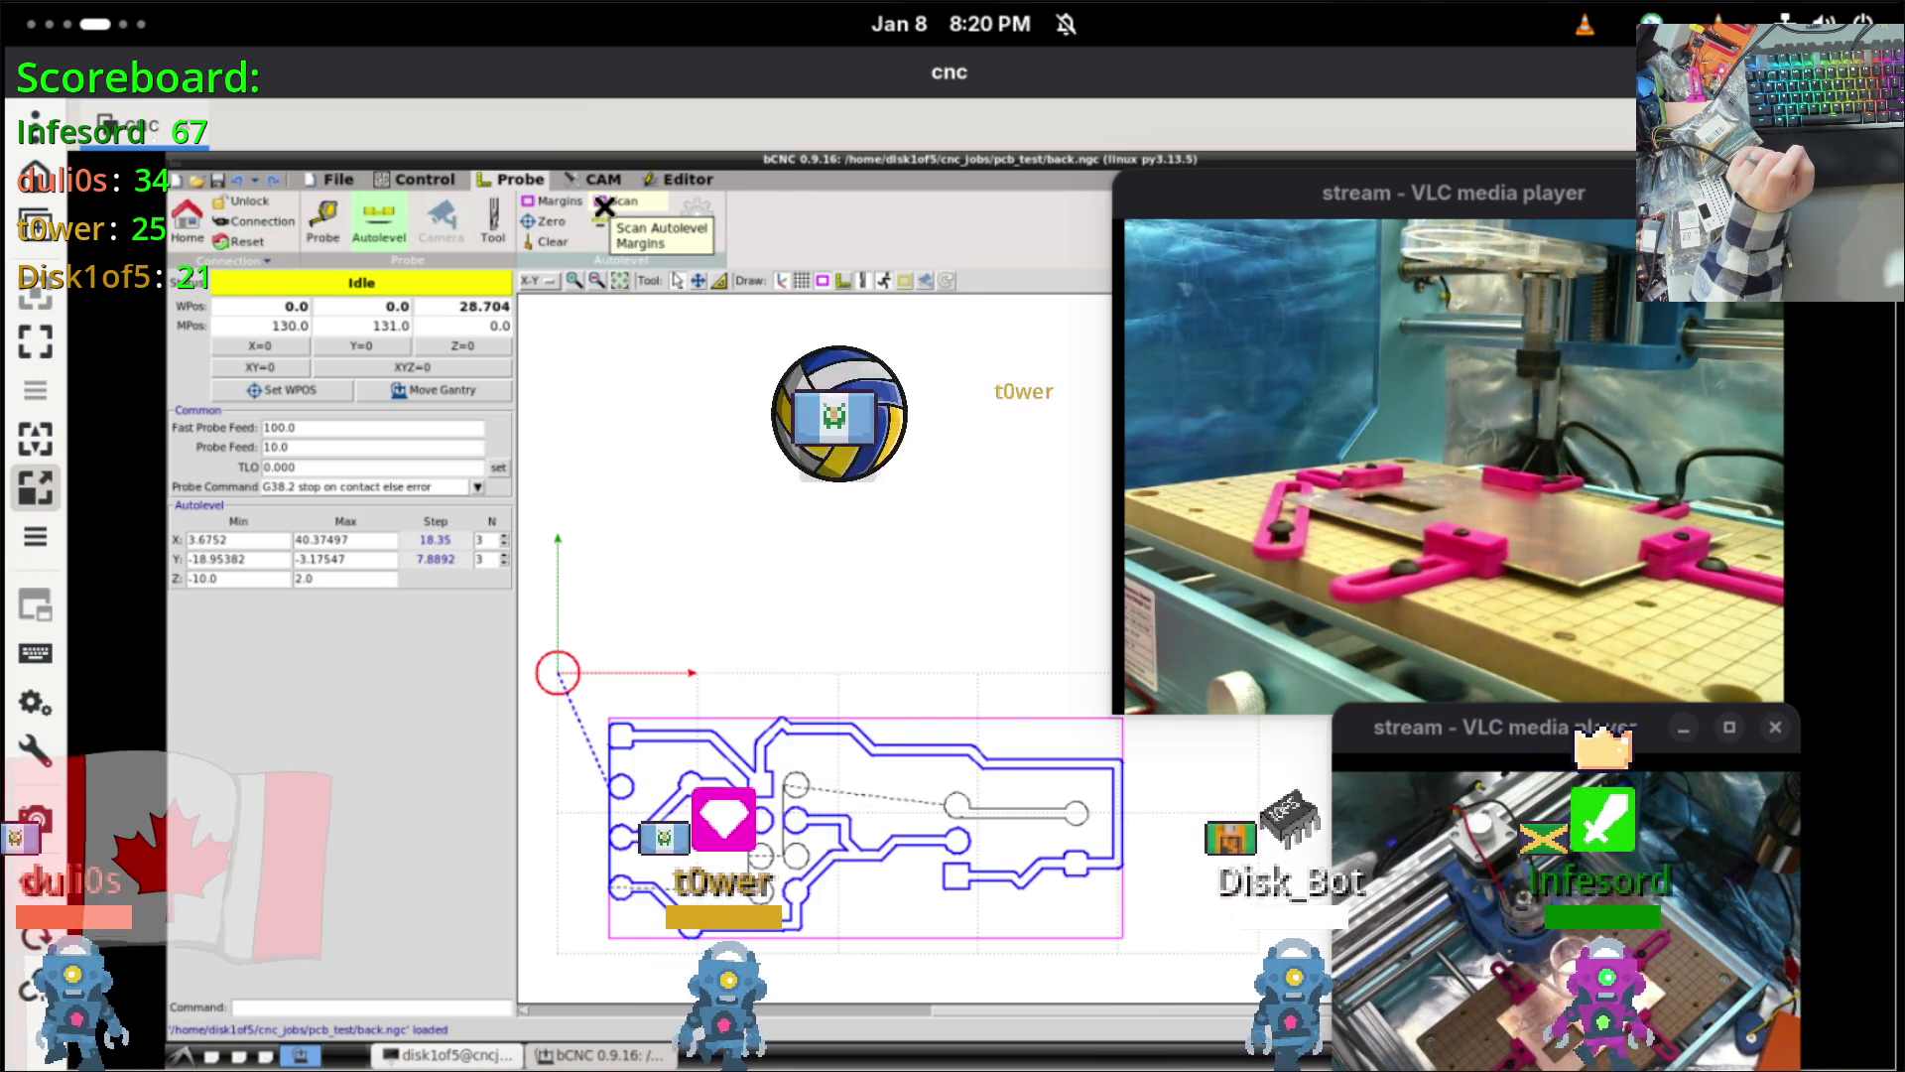
left_click(429, 182)
left_click(511, 180)
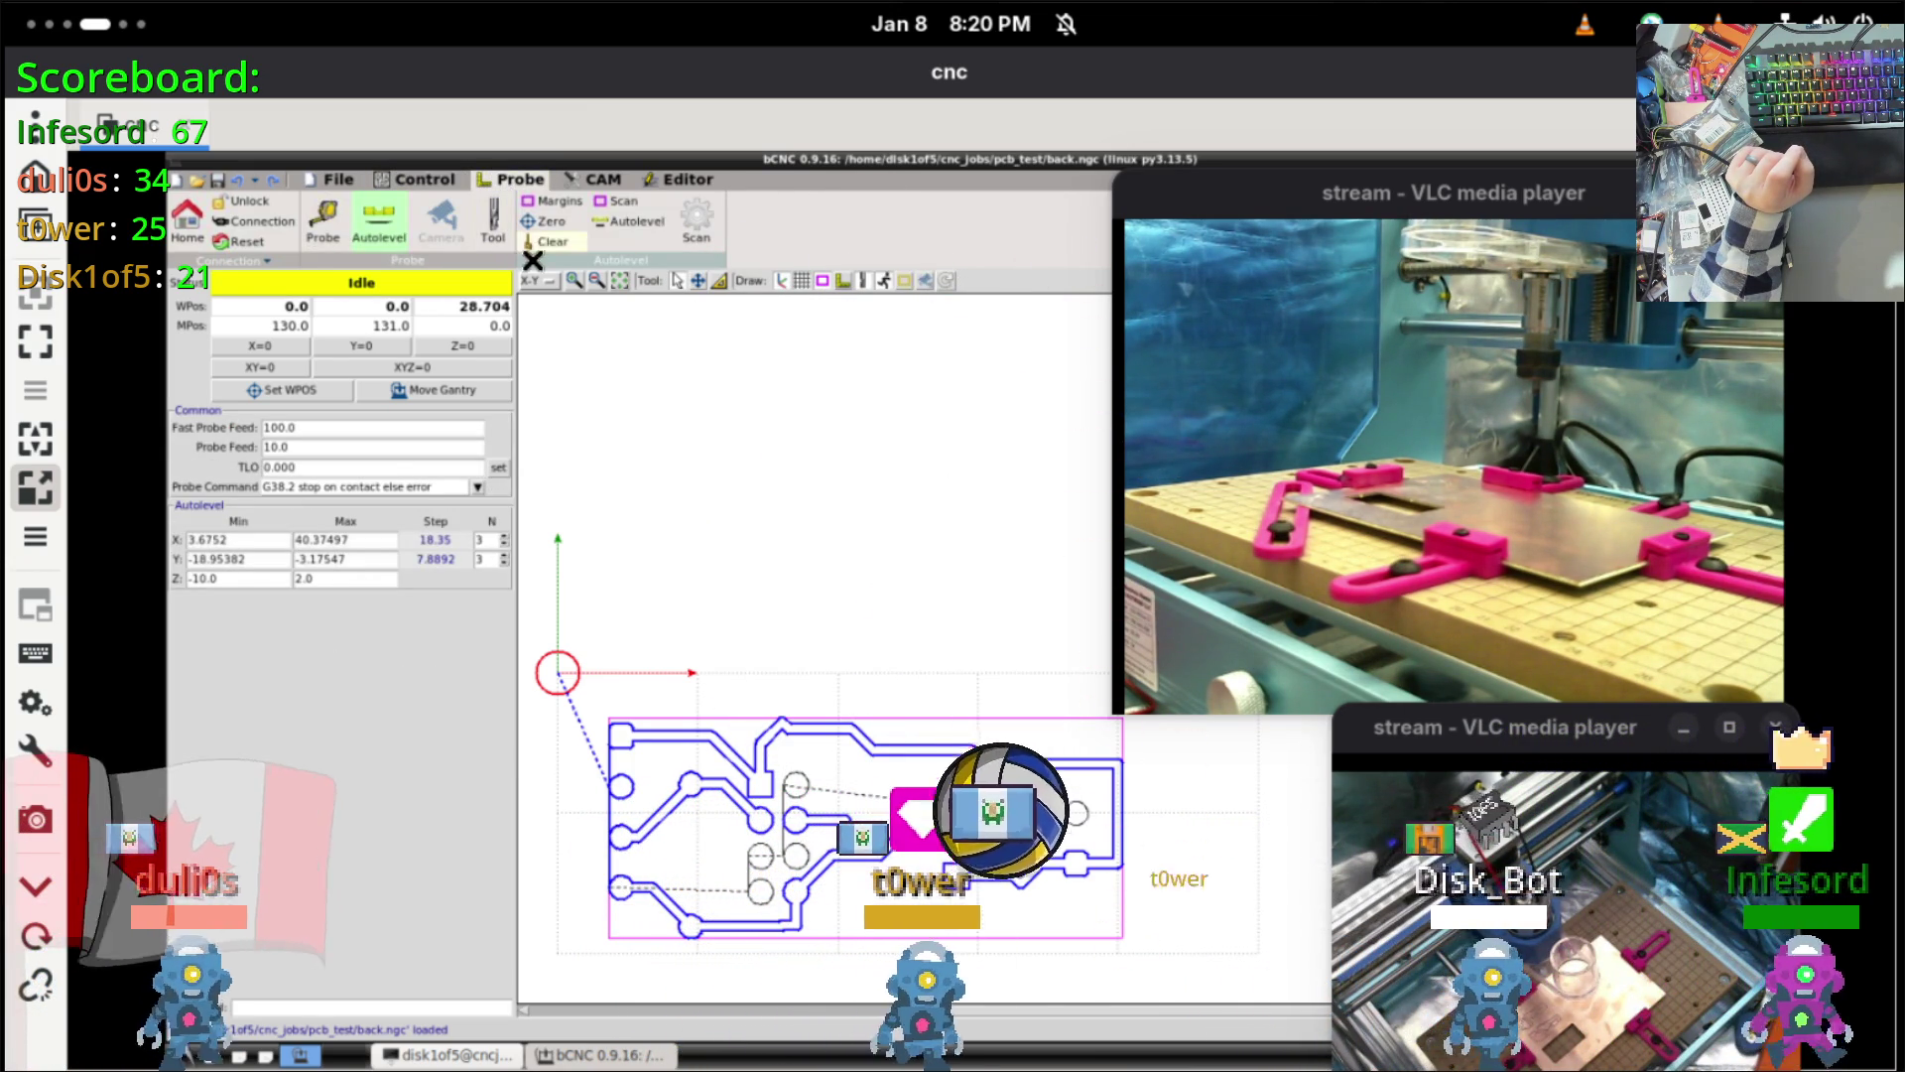
left_click(405, 180)
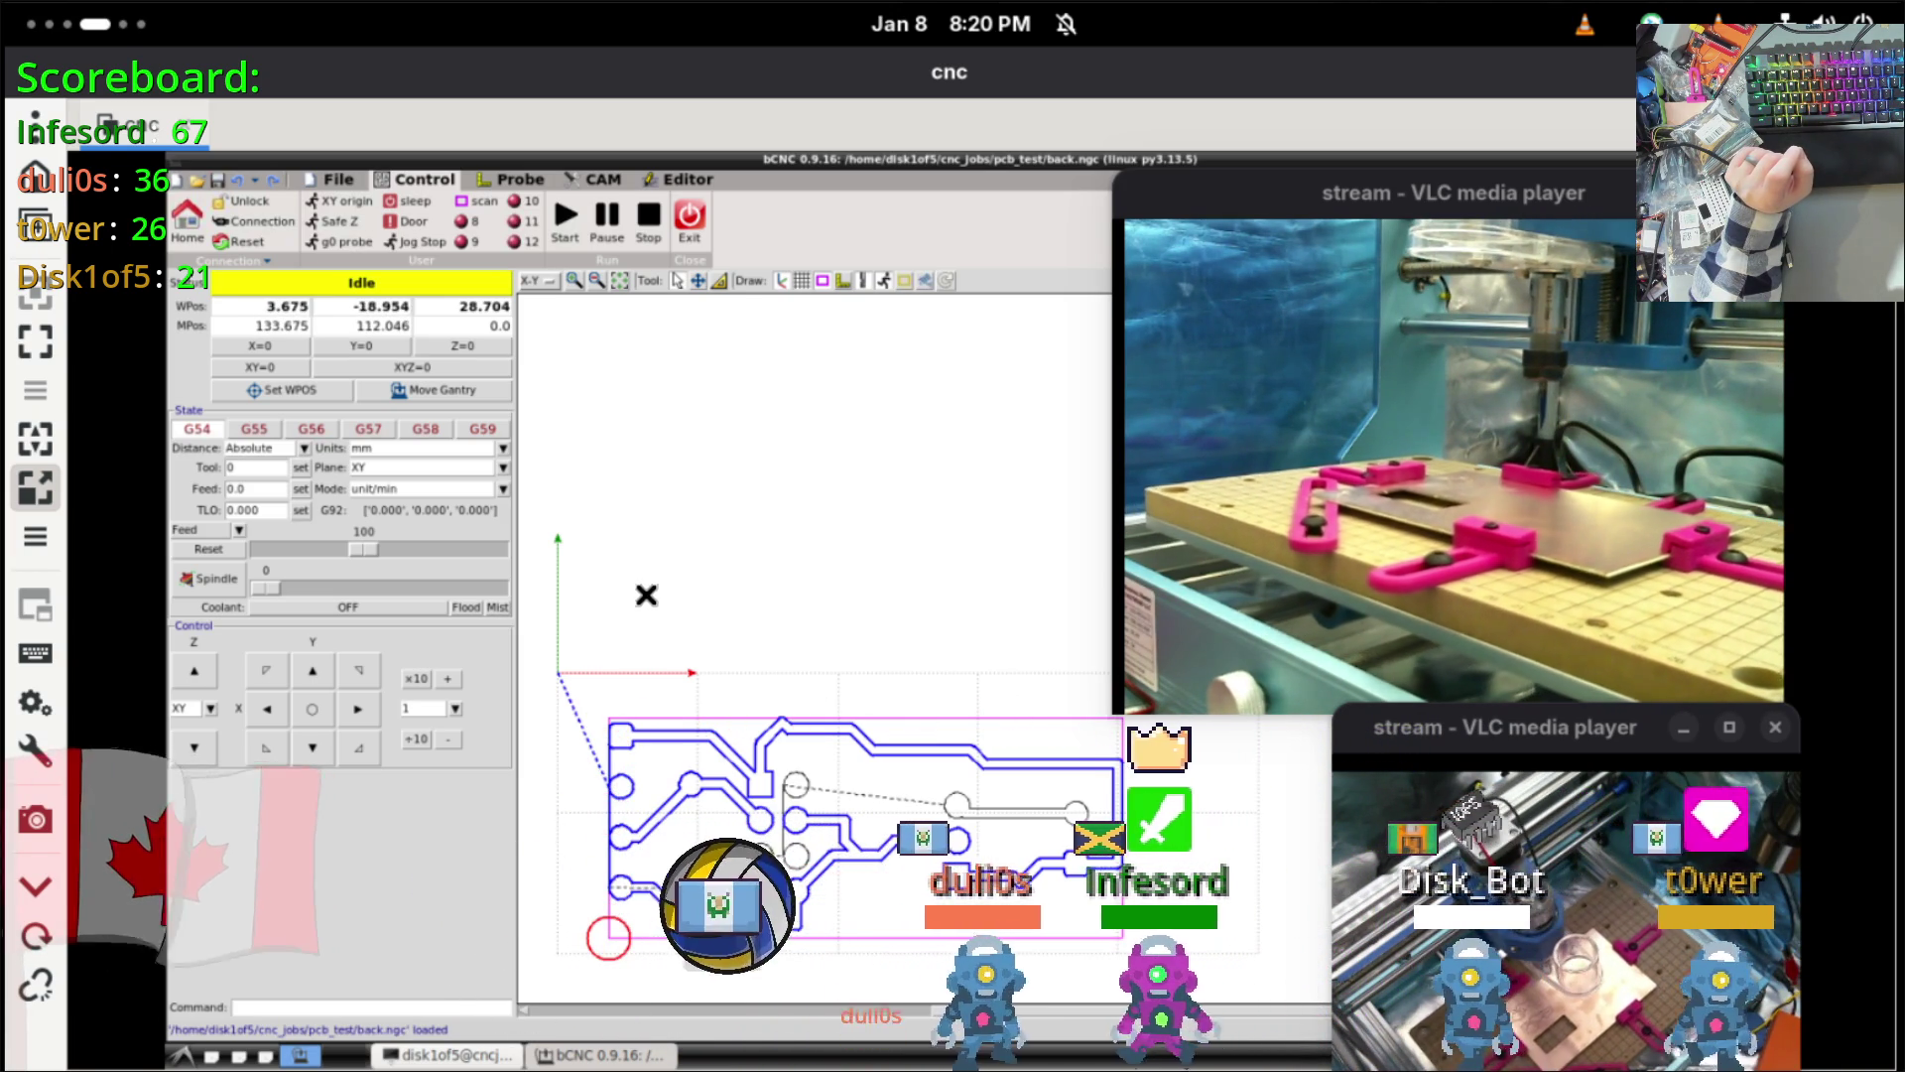
left_click(475, 1059)
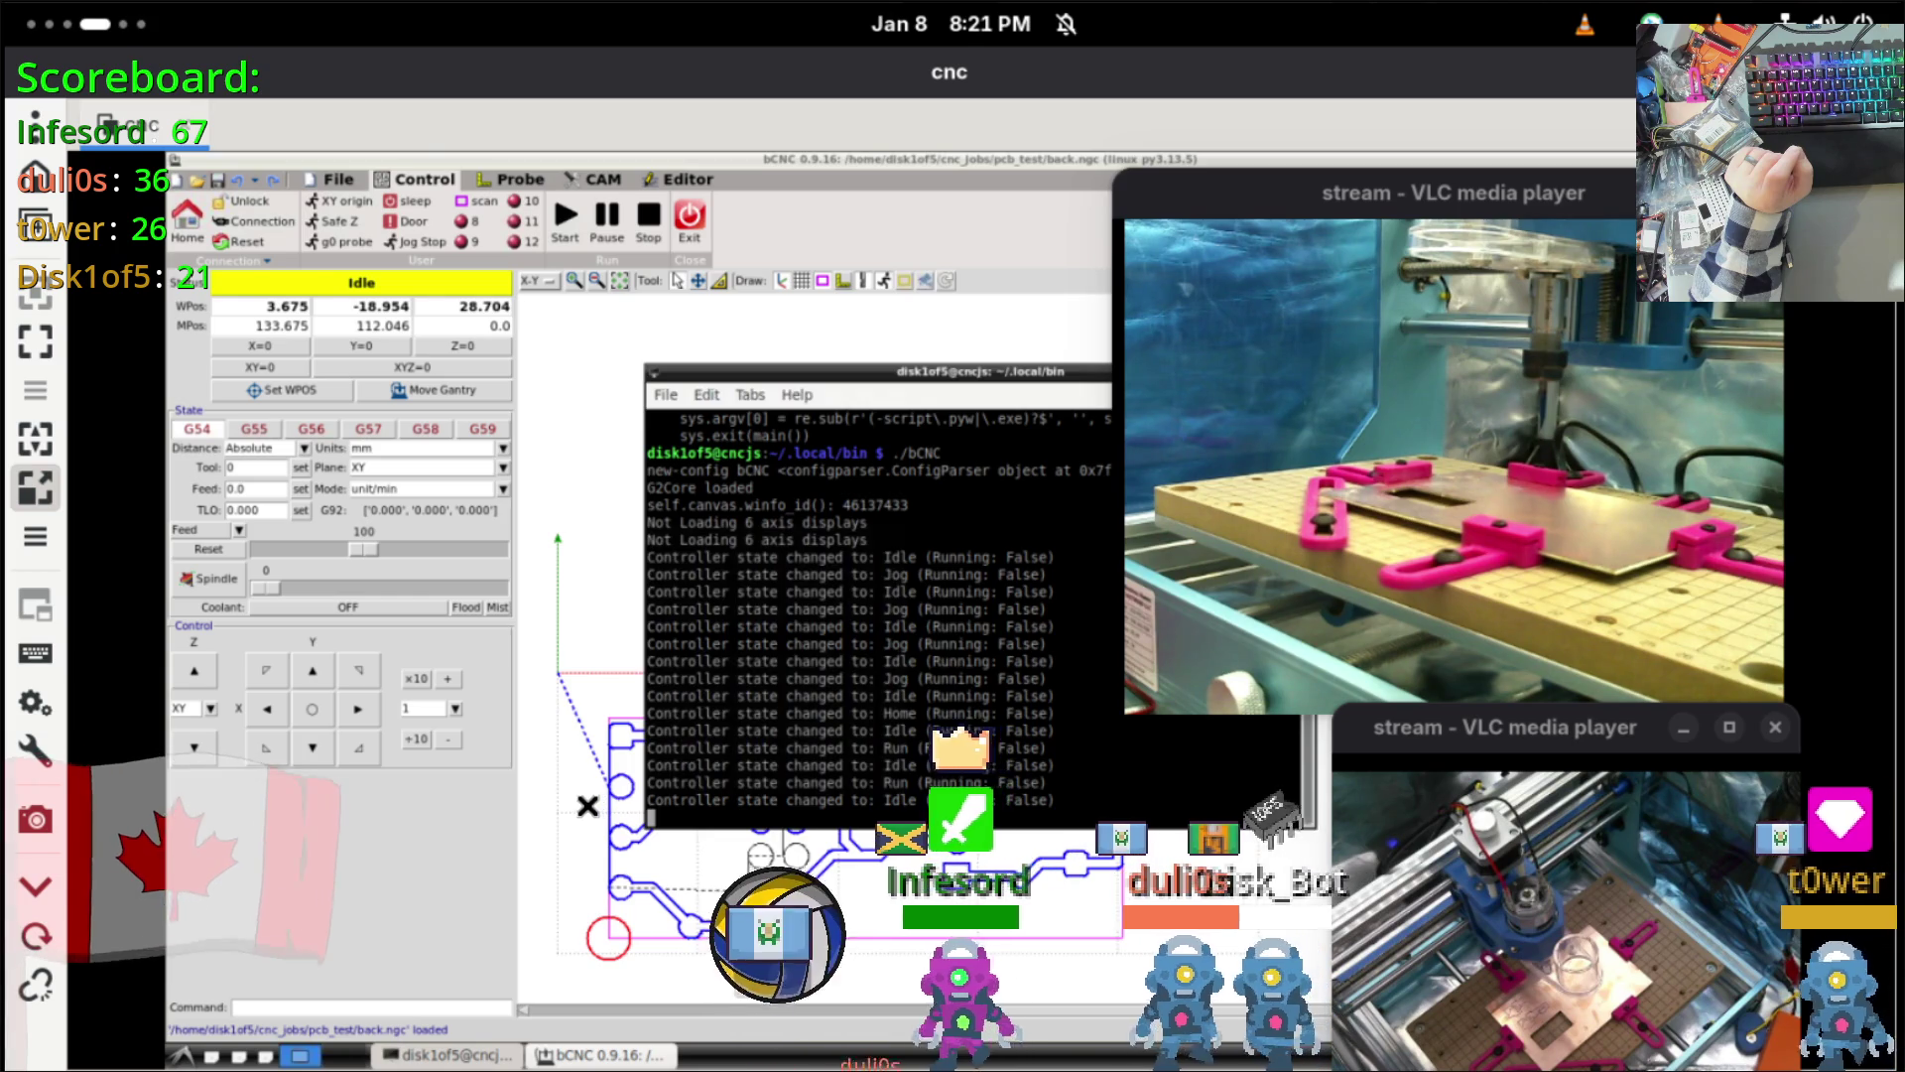
Step: Peek at the terminal behind bCNC from the taskbar, then run the Autolevel Scan
left_click(588, 806)
left_click(506, 184)
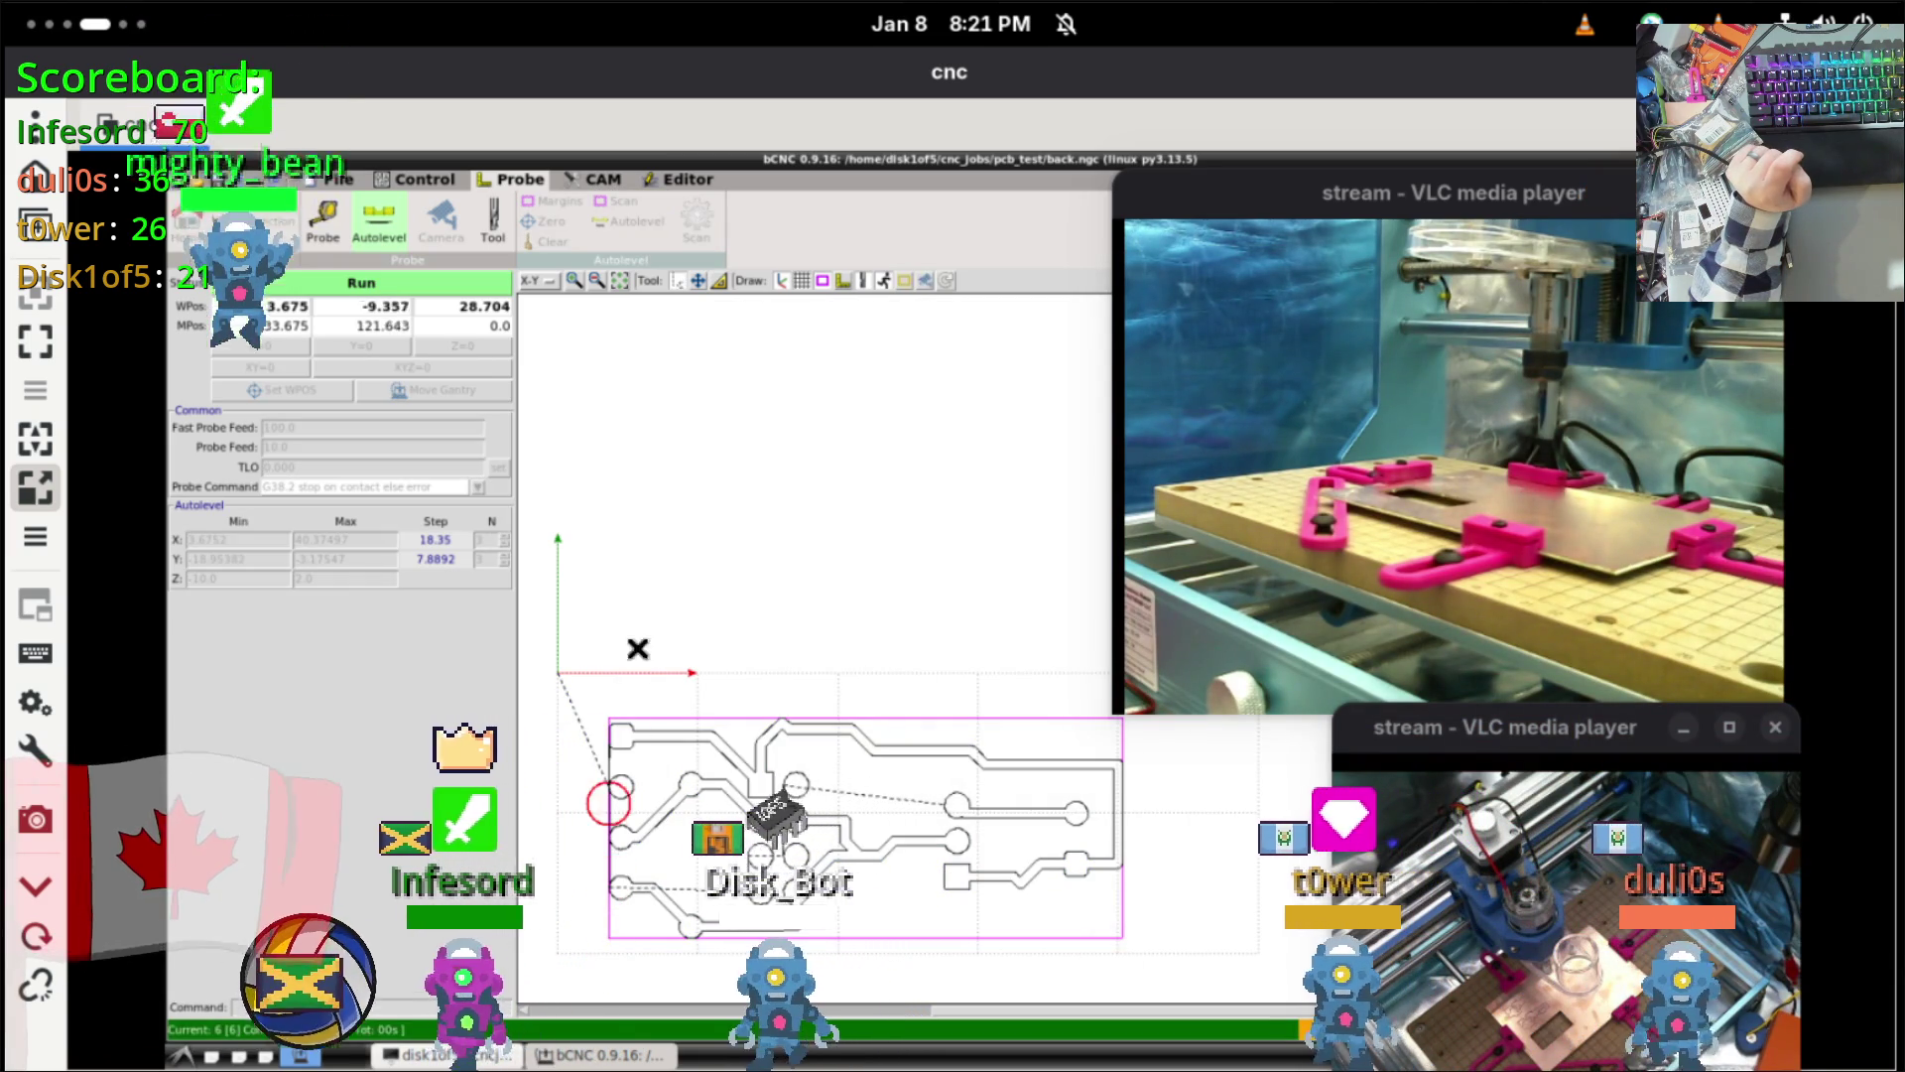
left_click(623, 1054)
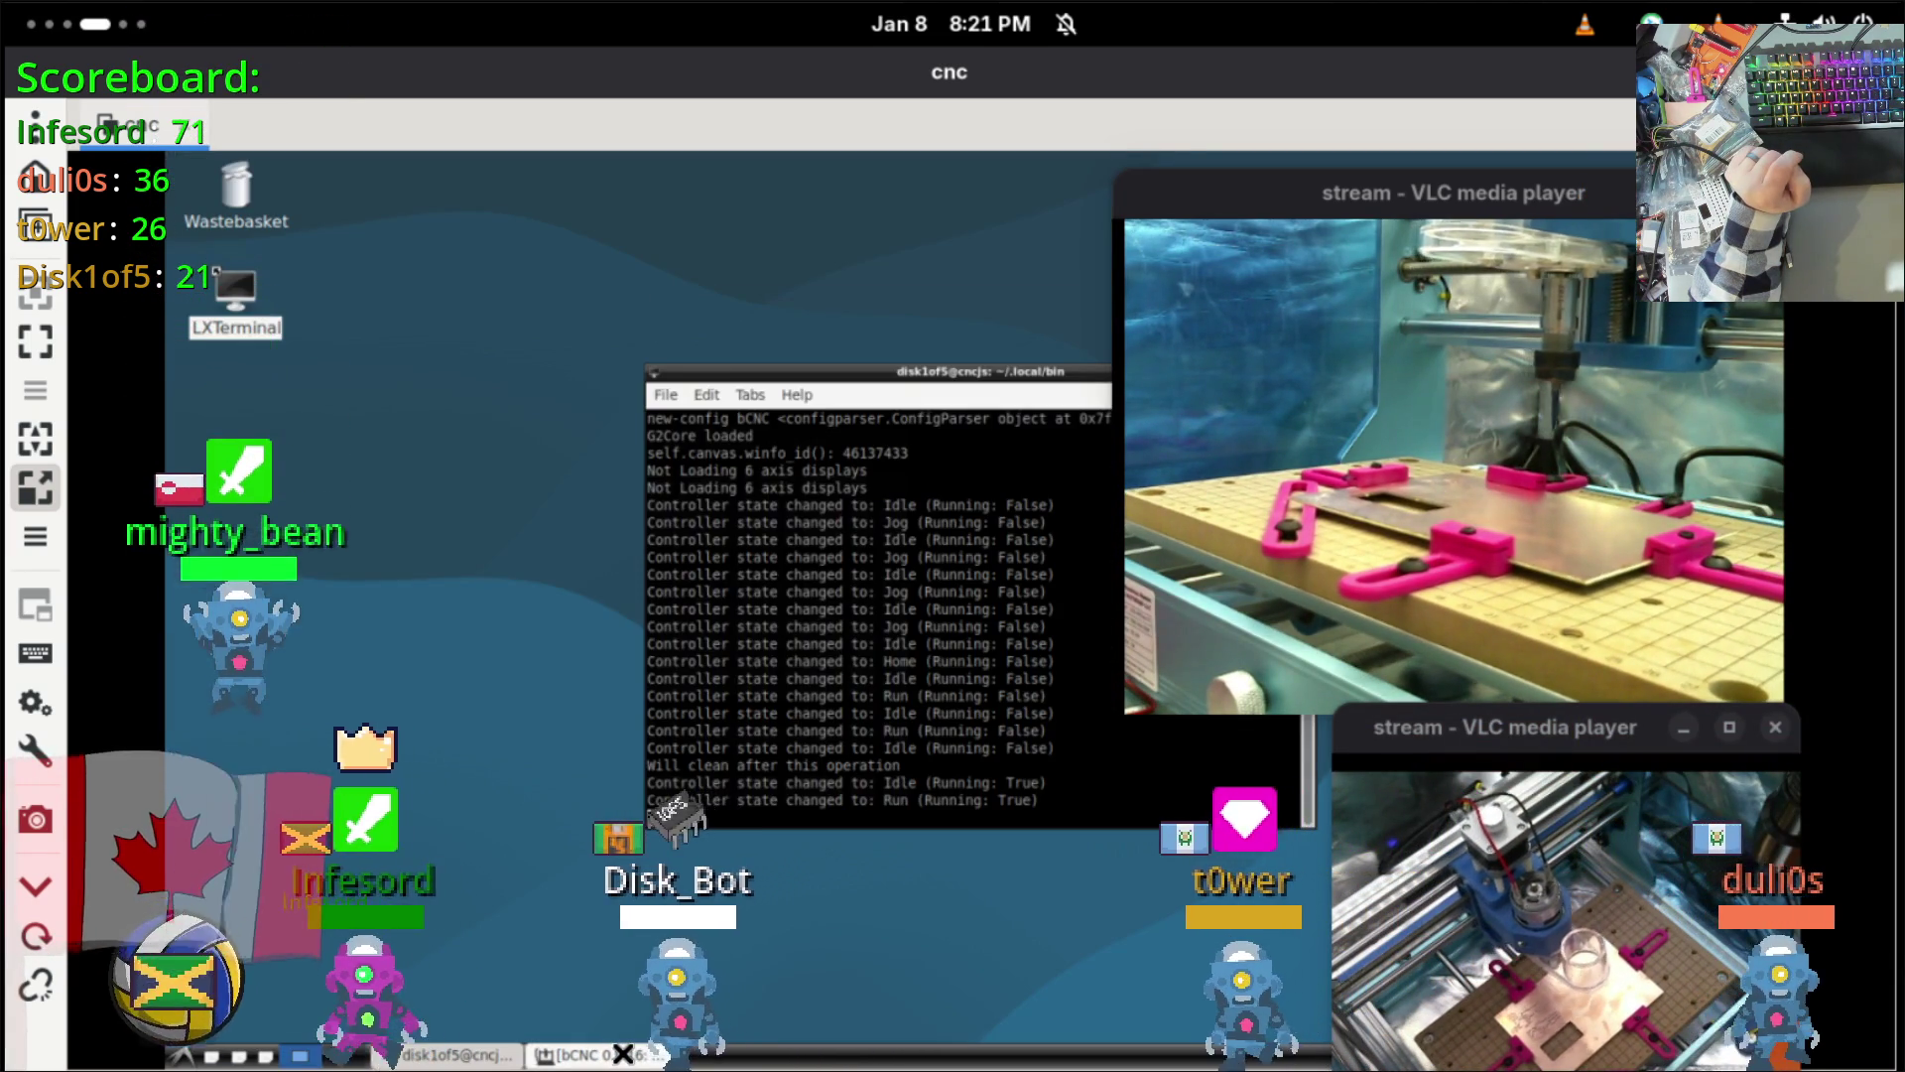
left_click(623, 1054)
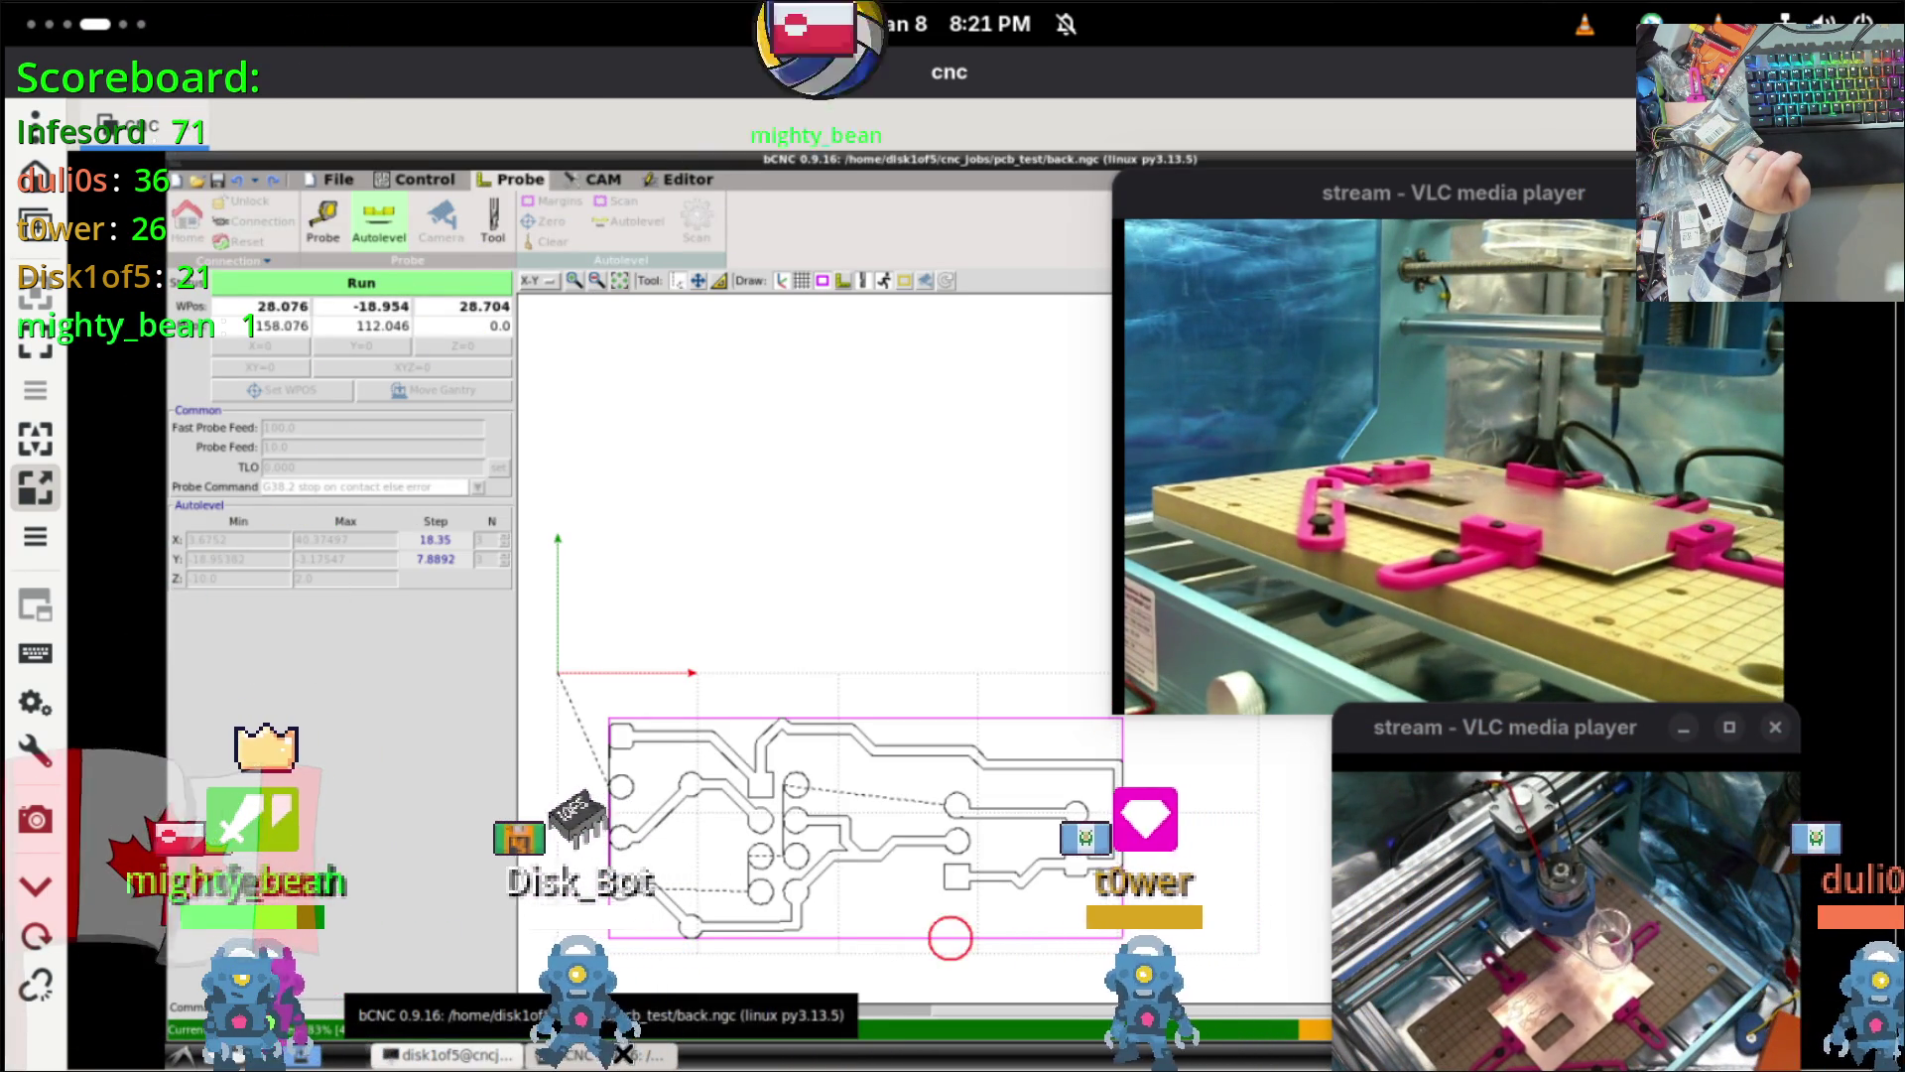
left_click(627, 1054)
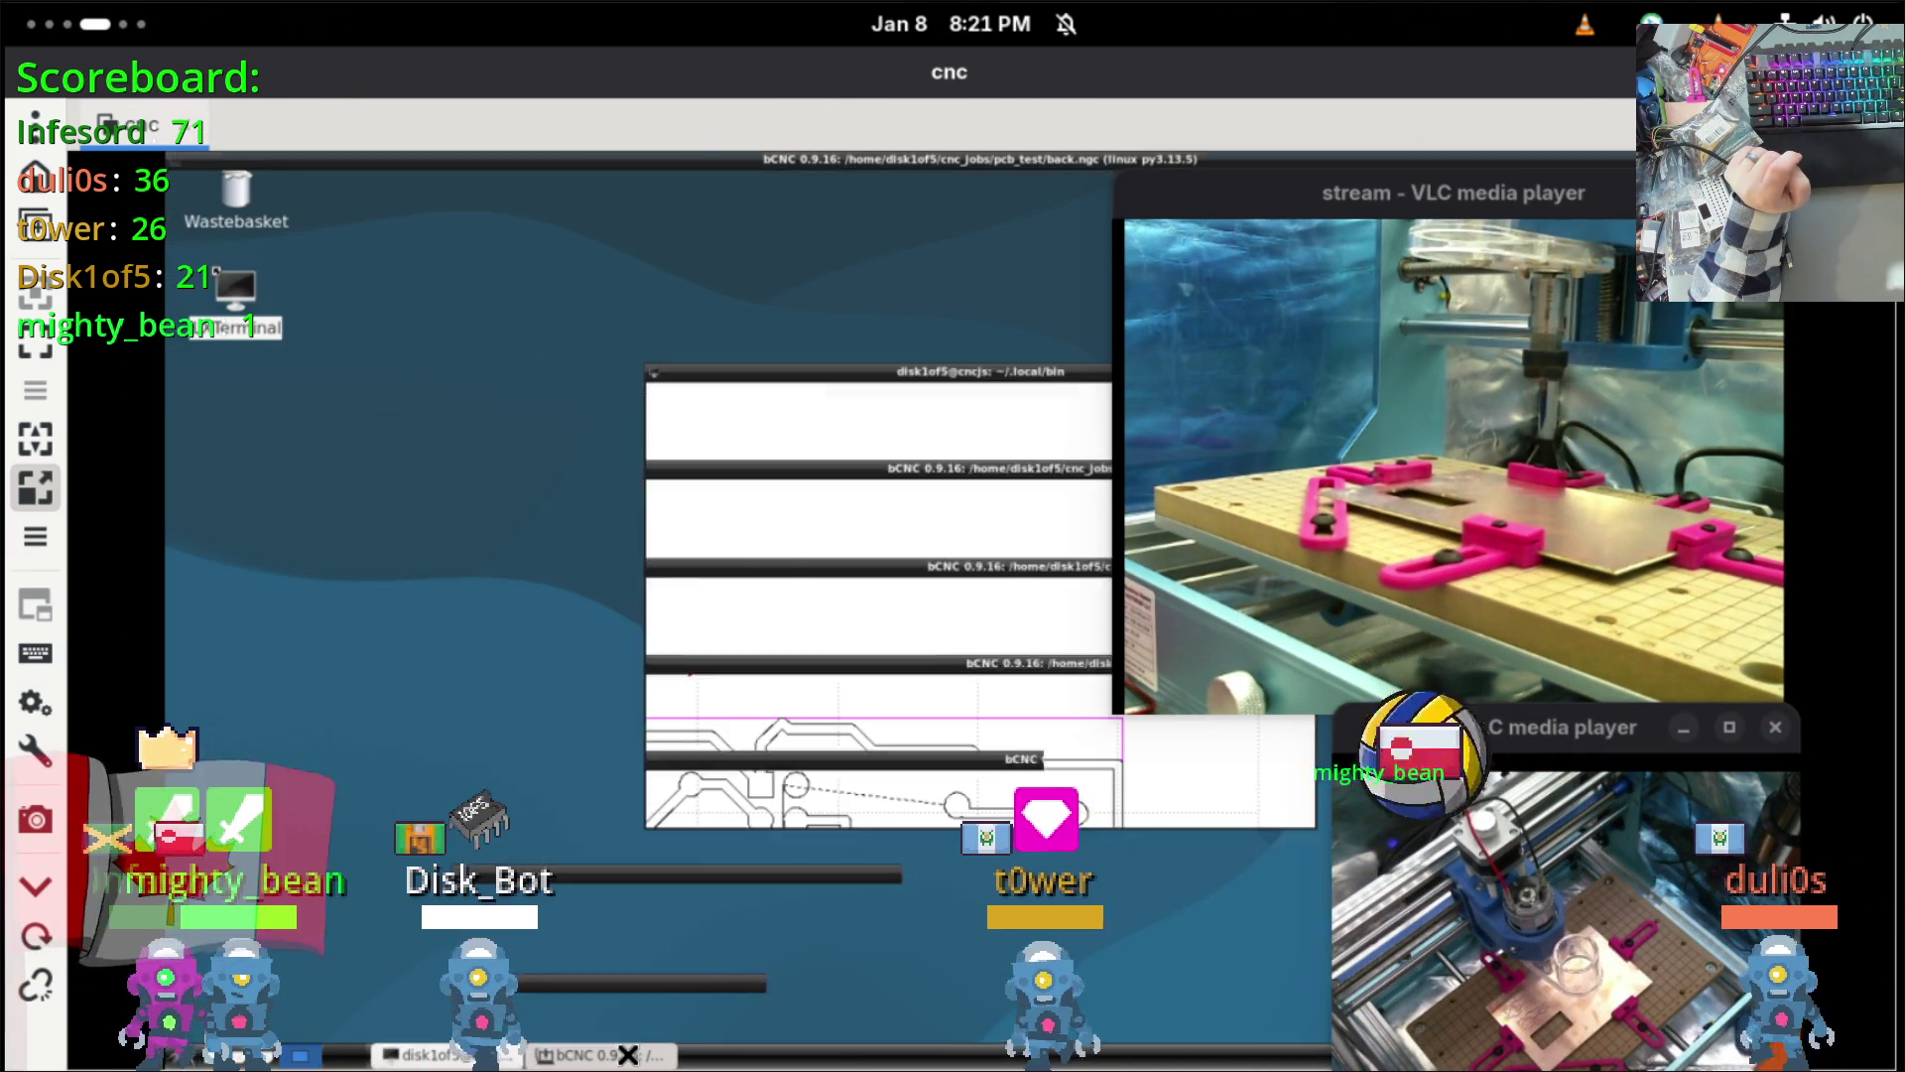
left_click(627, 1054)
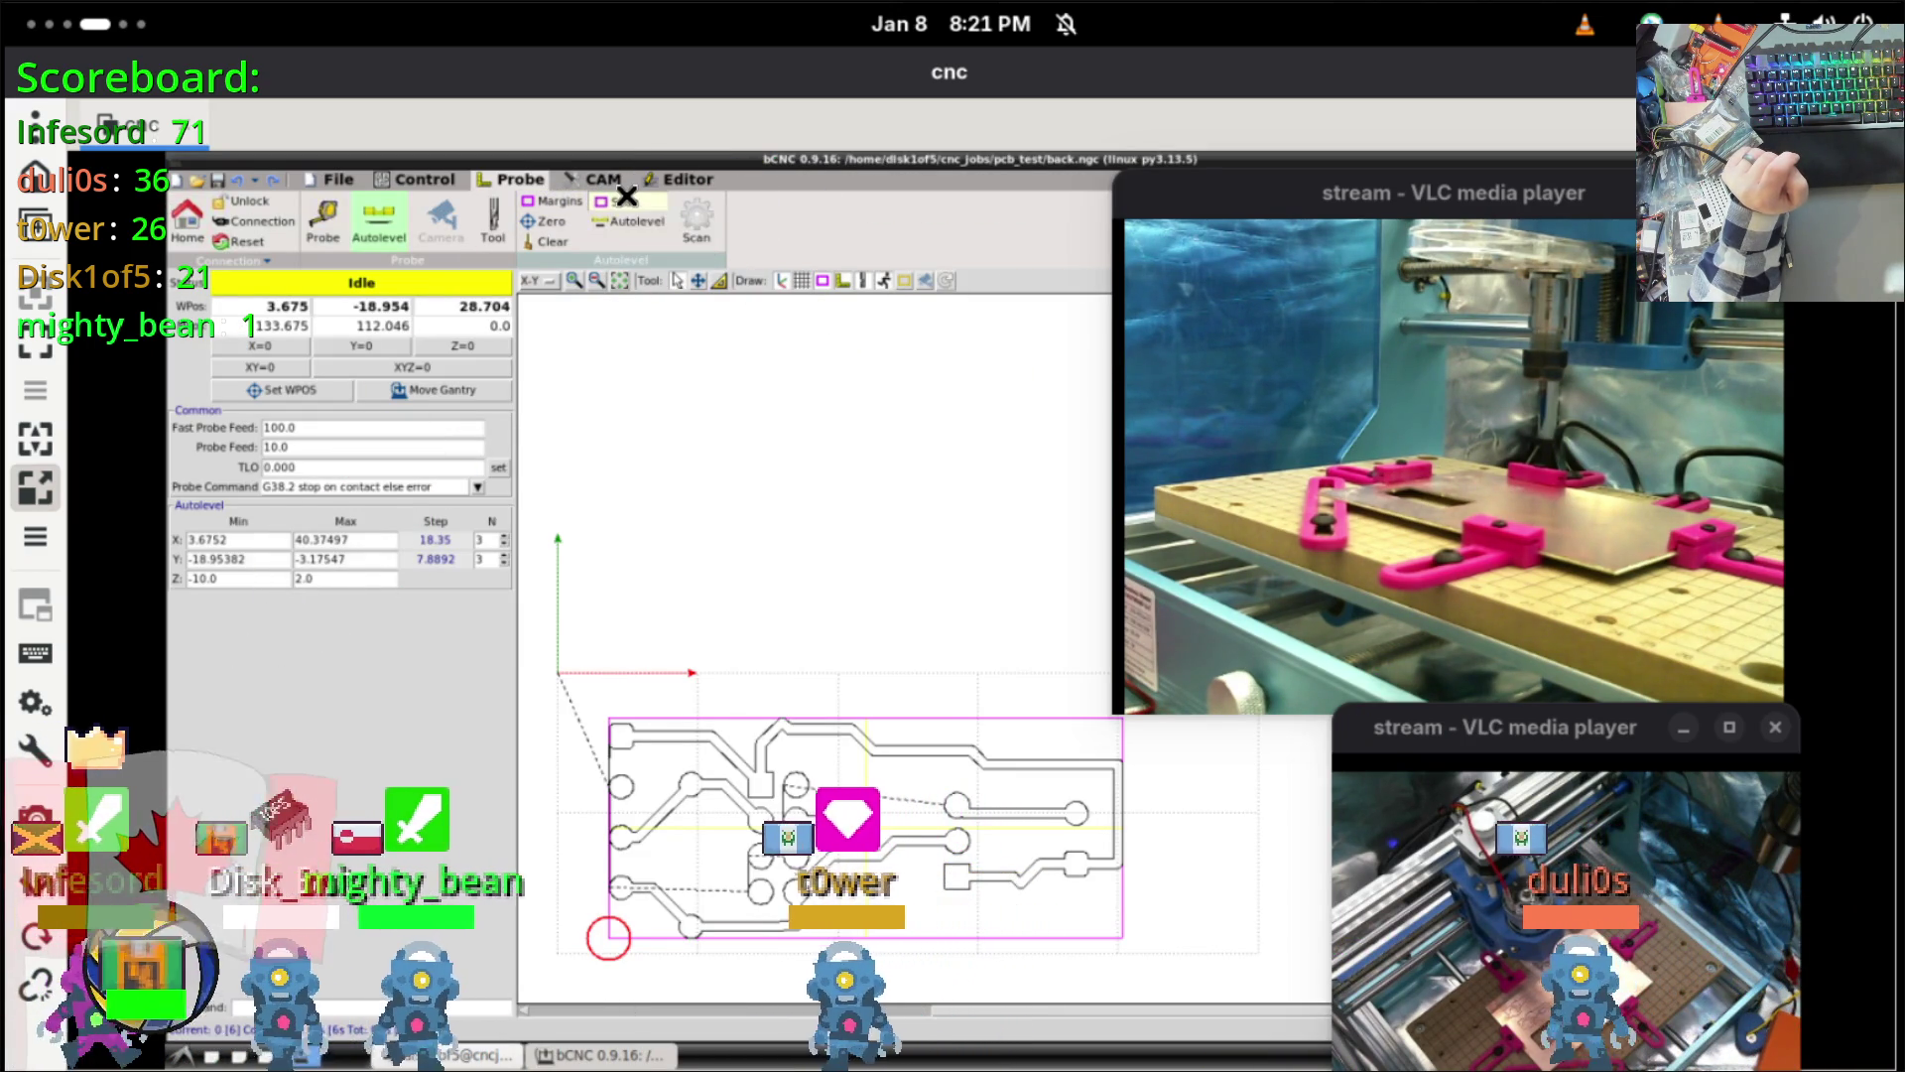
left_click(613, 205)
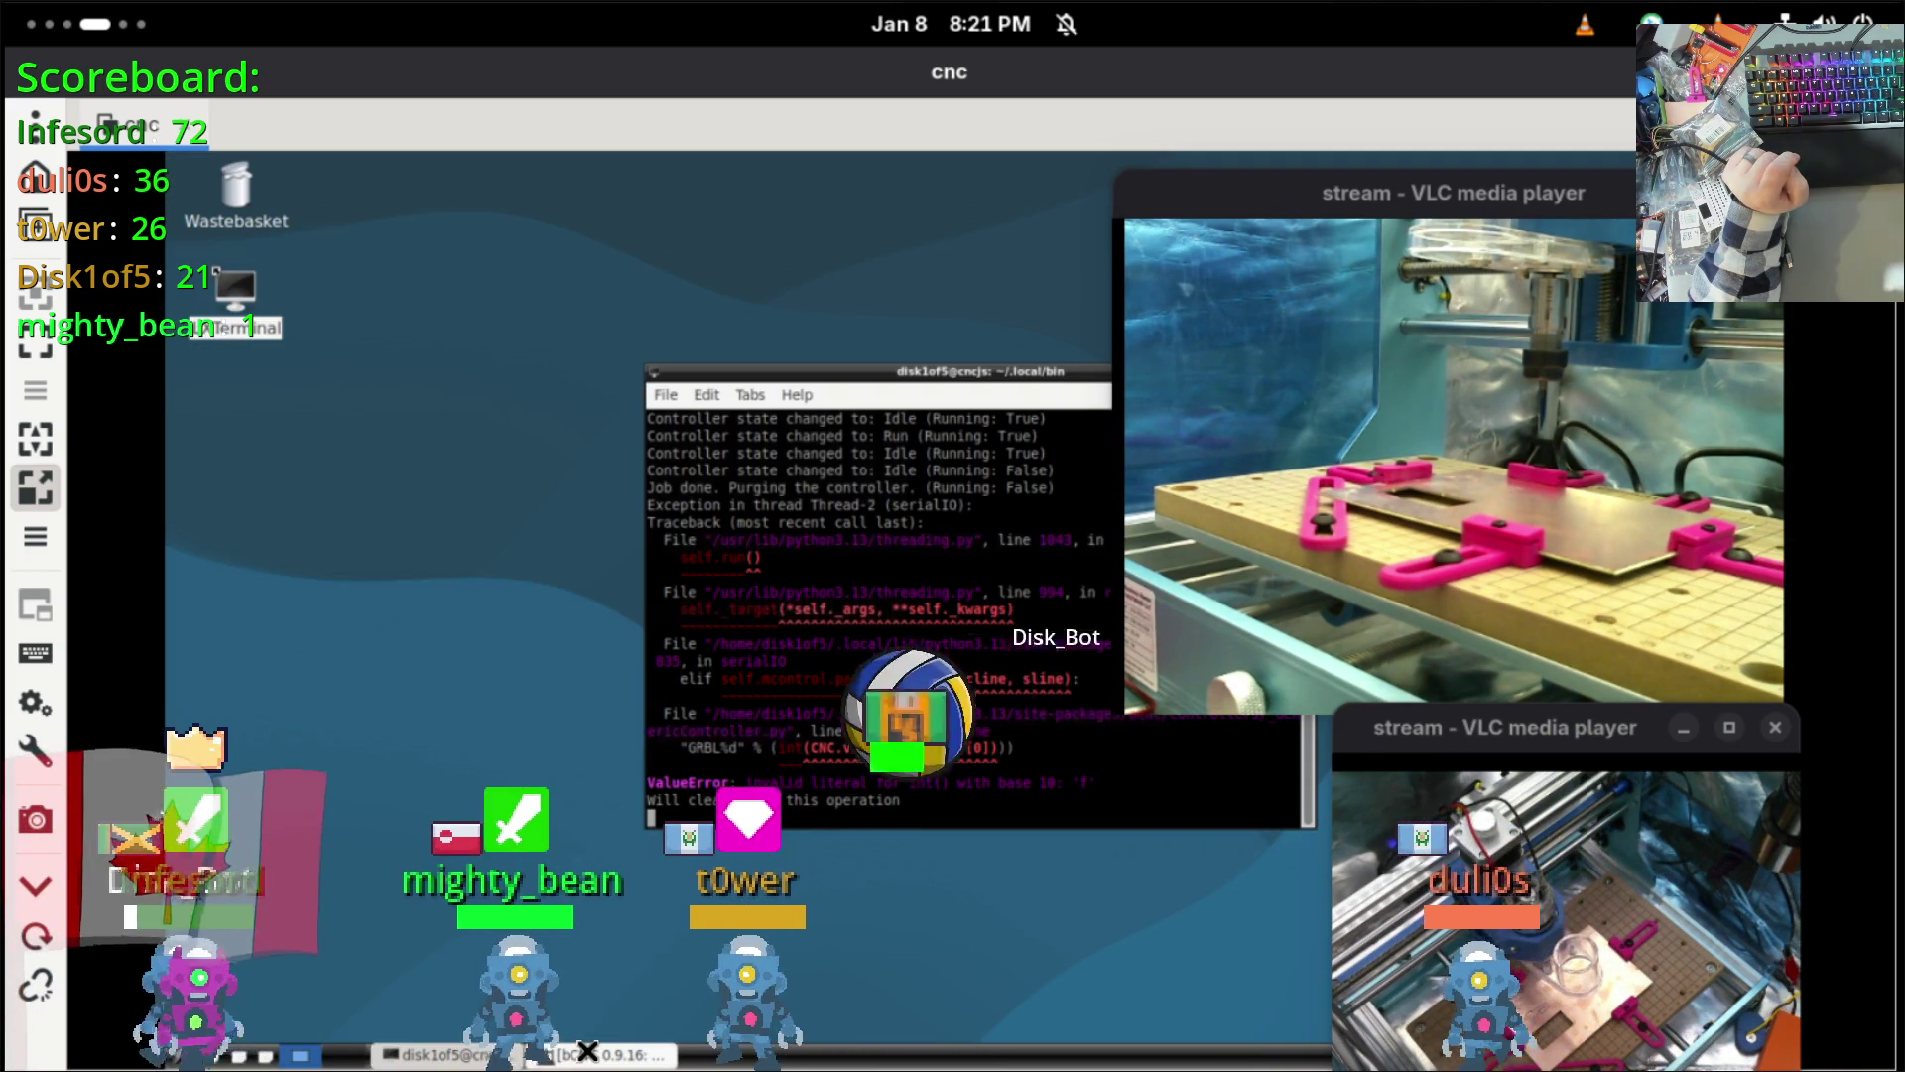
Step: Select the terminal traceback and lower the bCNC window so the traceback stays visible above it
left_click_drag(799, 596, 1068, 759)
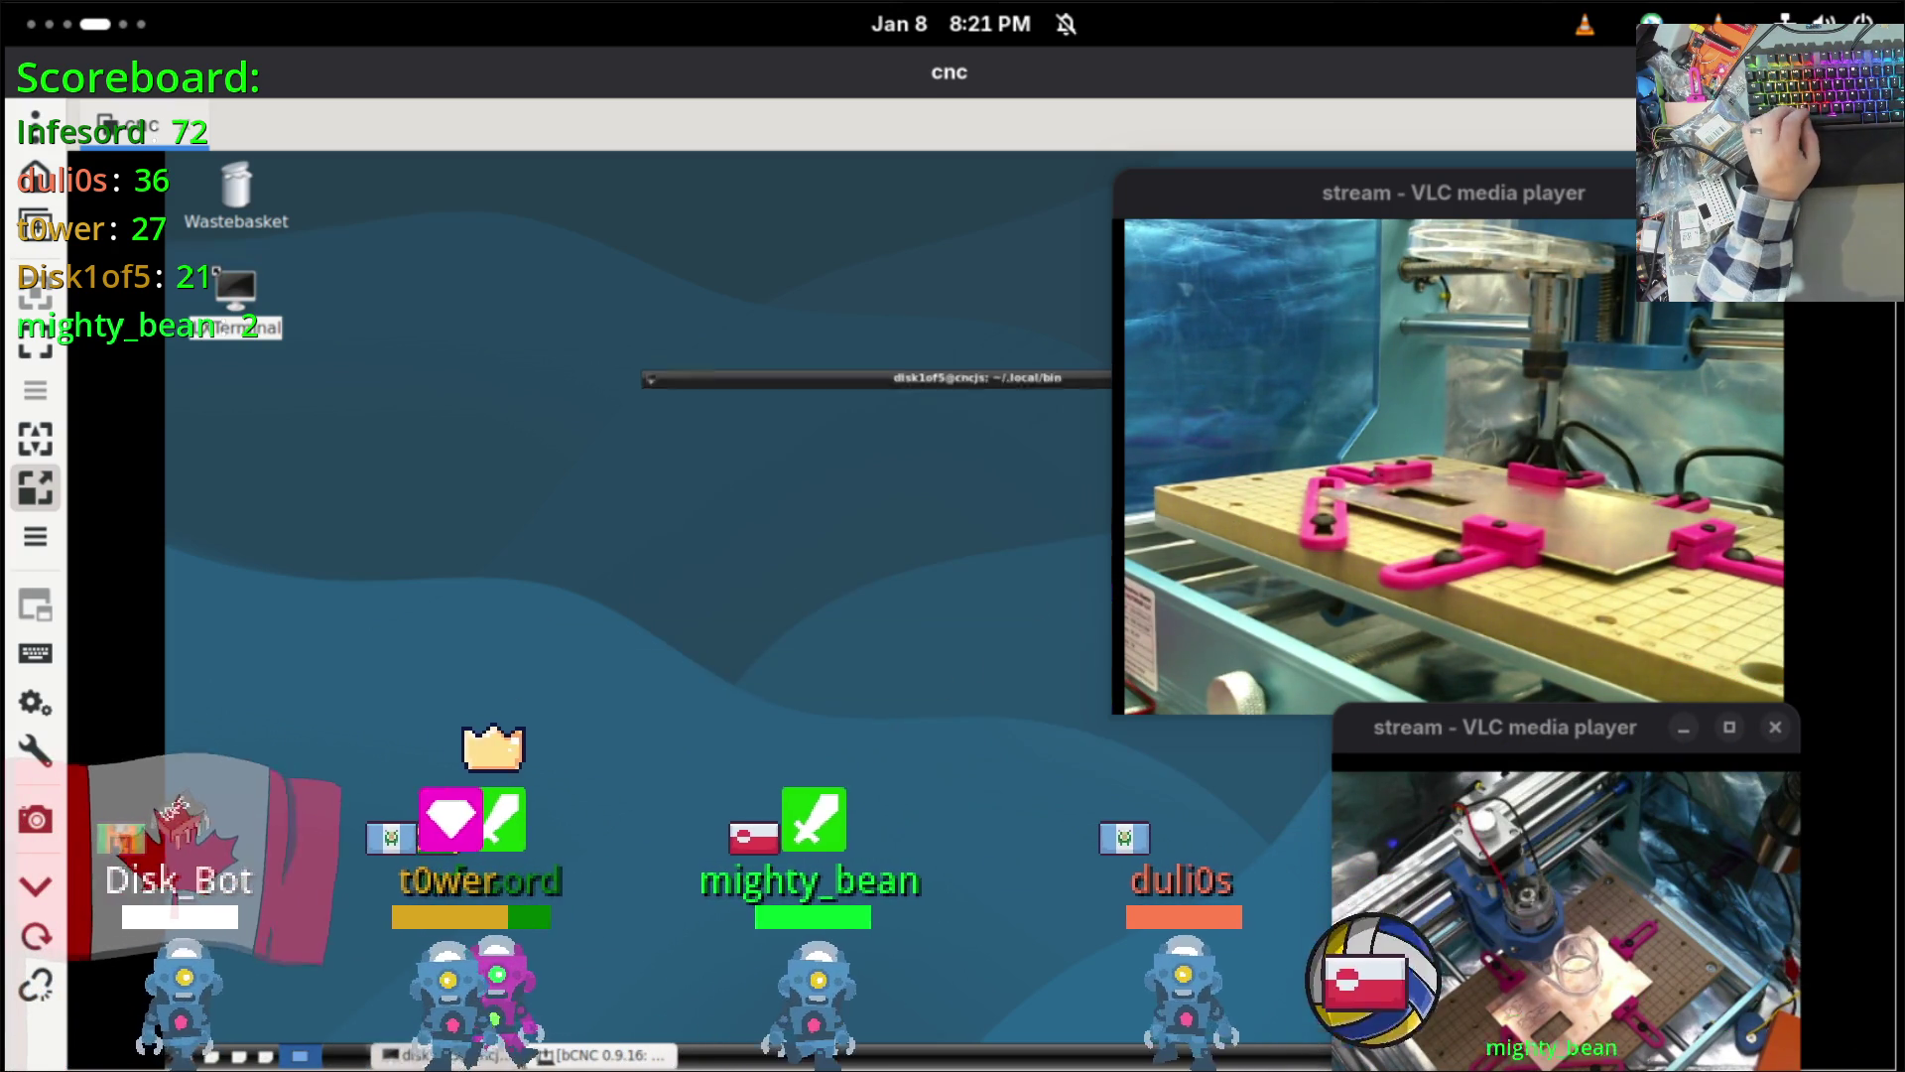
left_click(655, 1054)
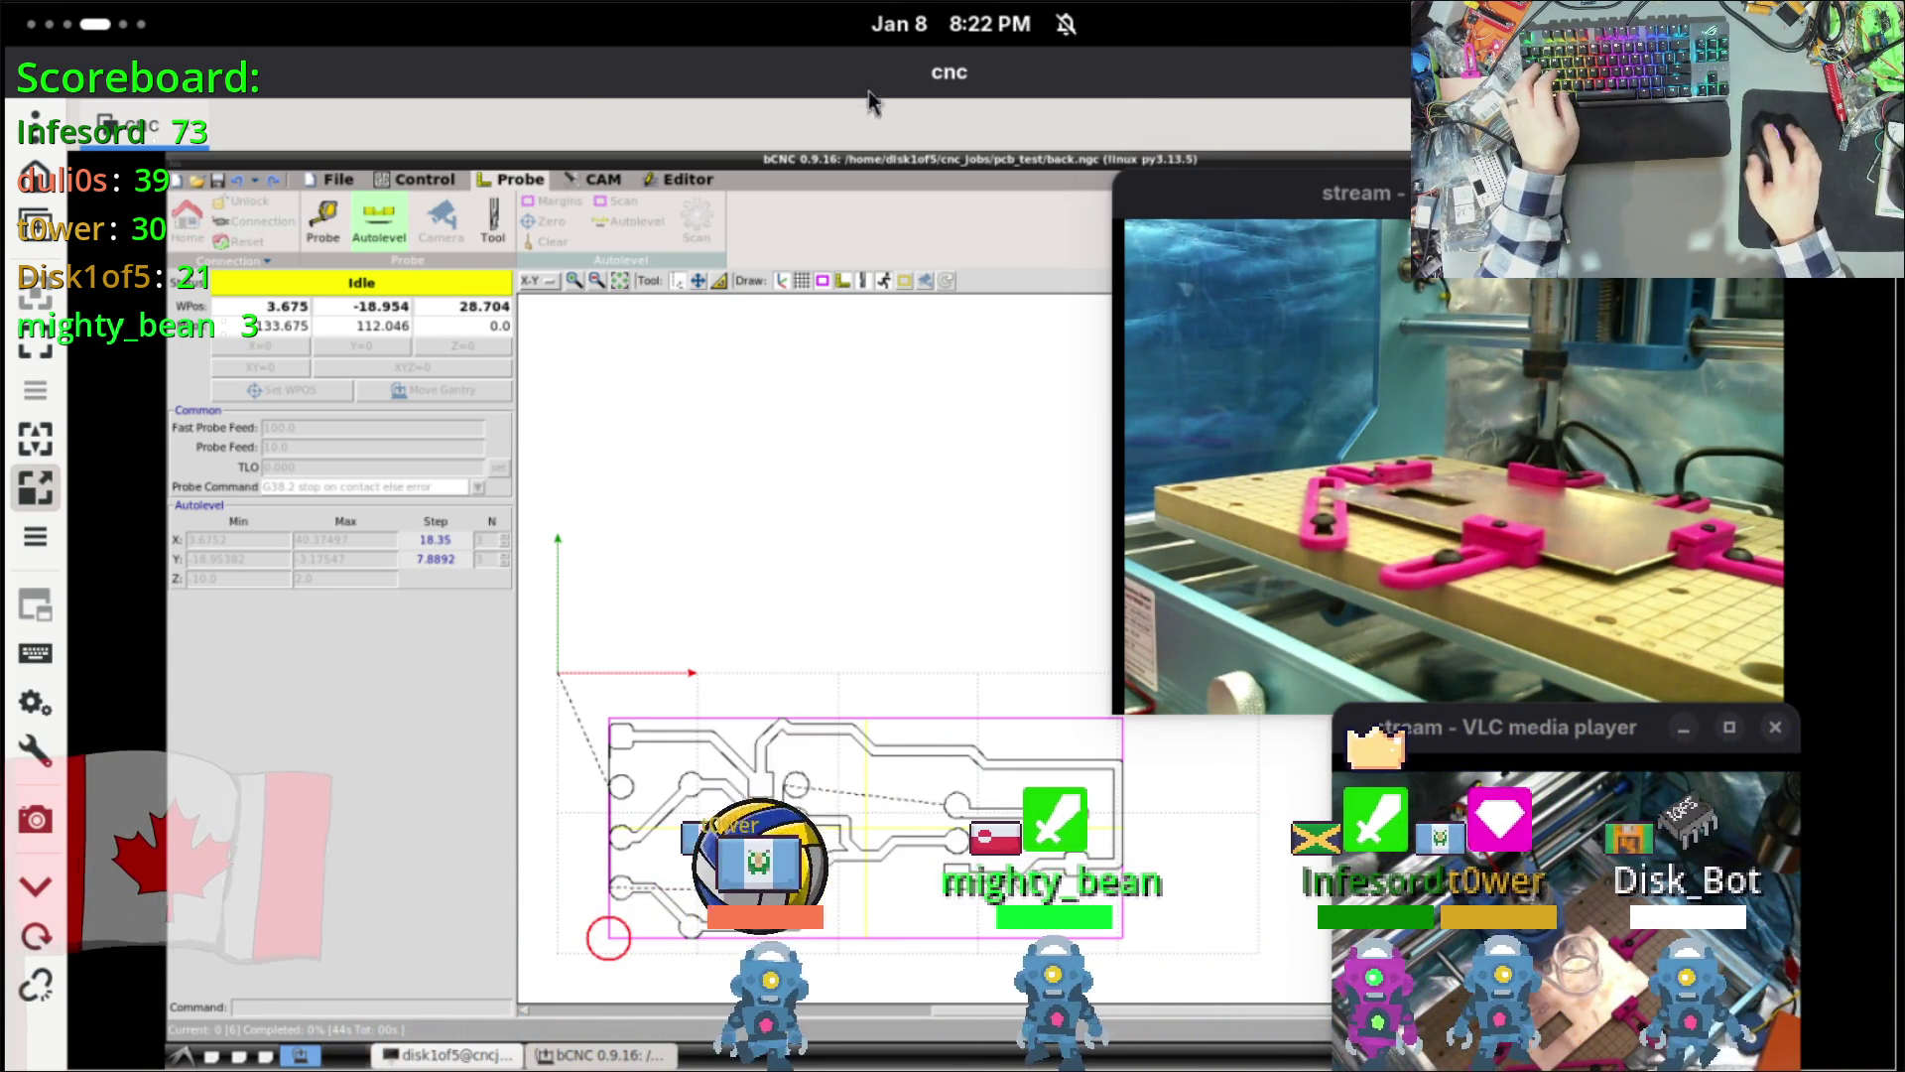
left_click_drag(848, 158, 802, 493)
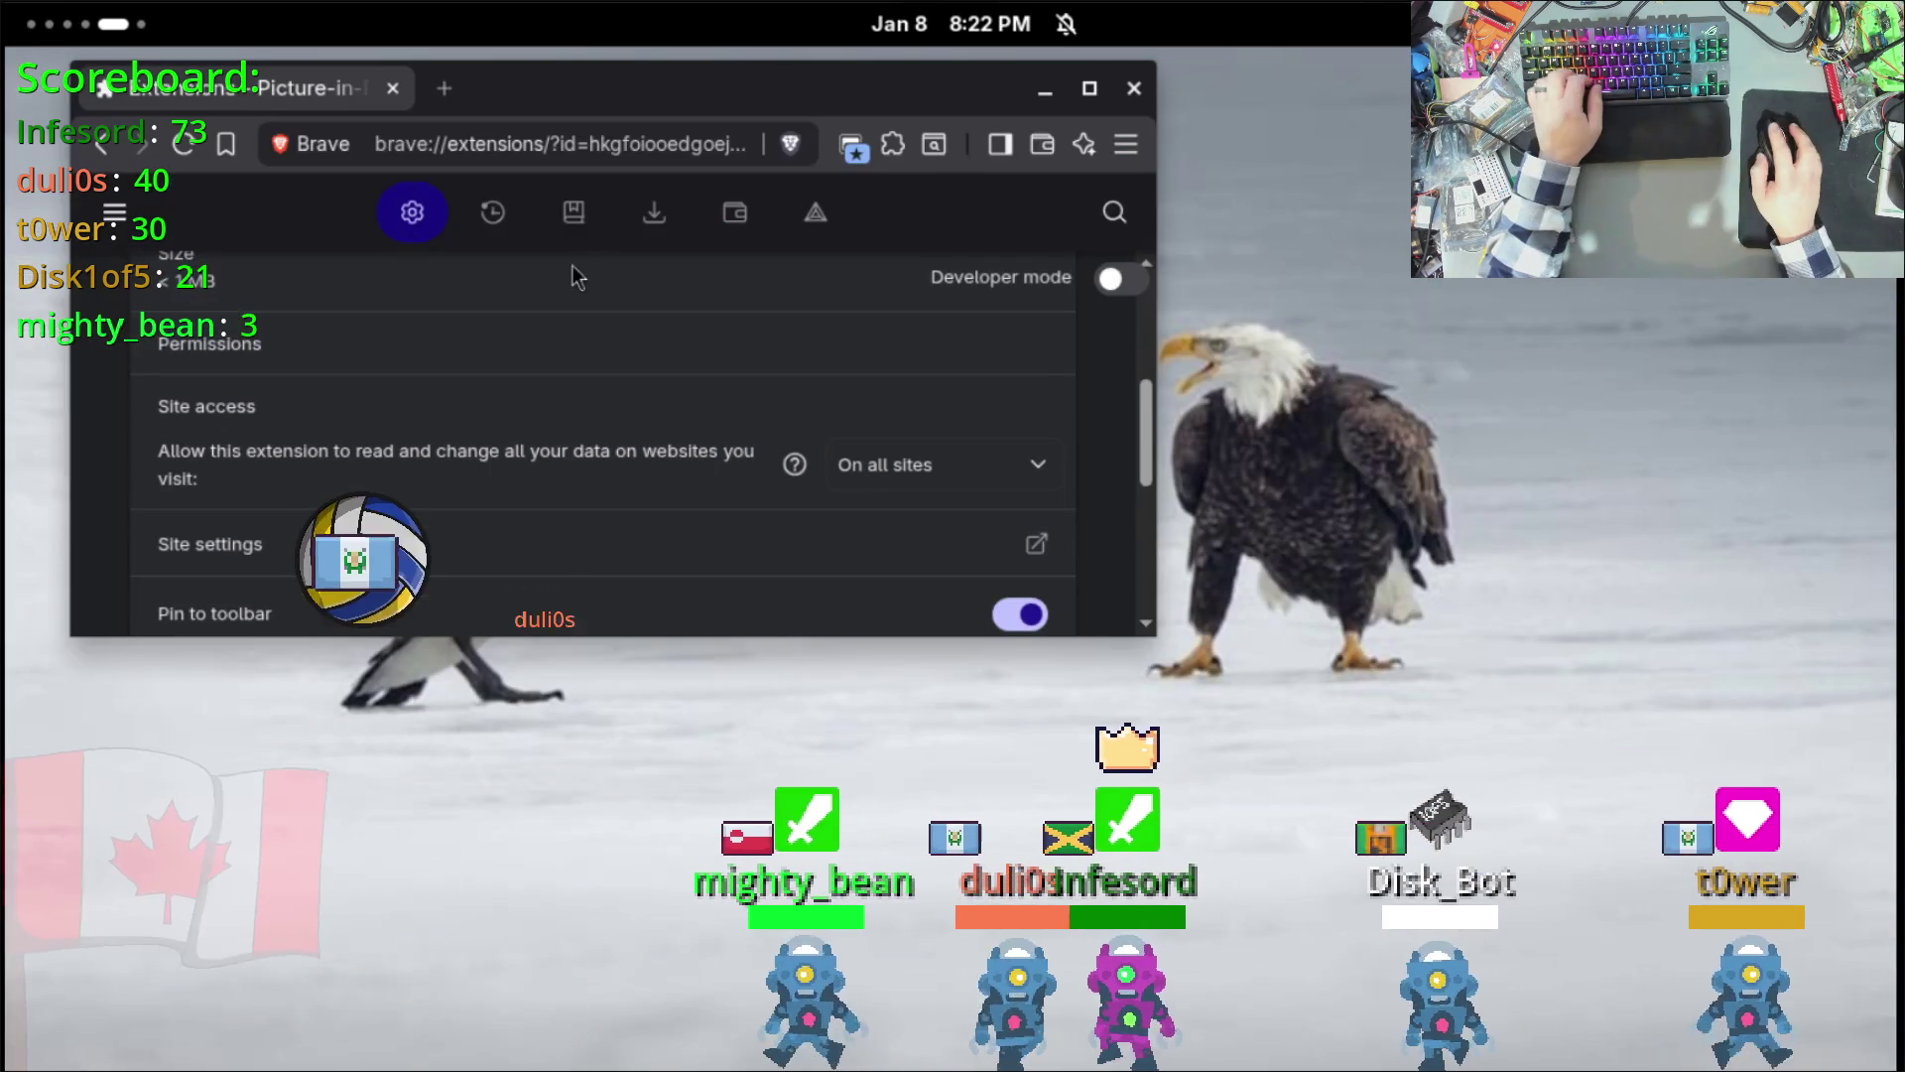
left_click(586, 143)
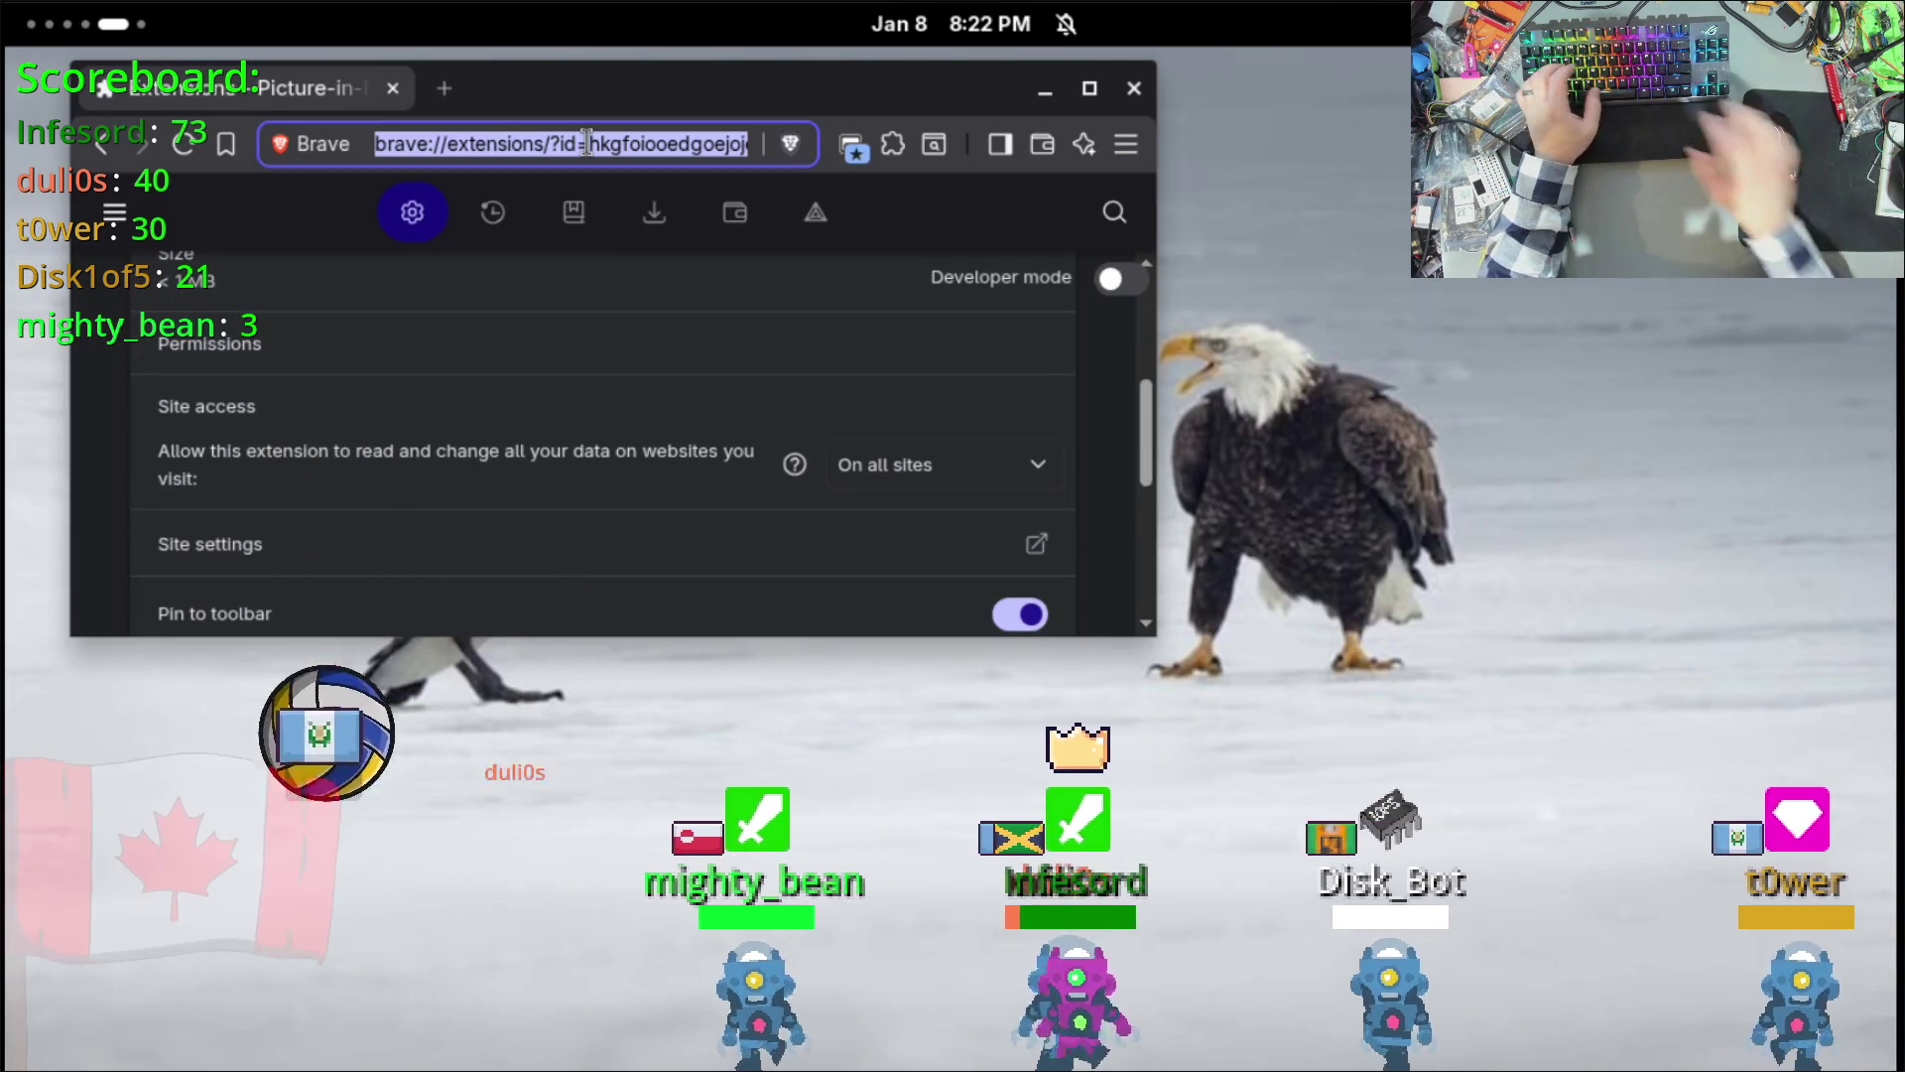
Step: Search the web for 'github bcnc' and open the bCNC repository's Issues list
type("github")
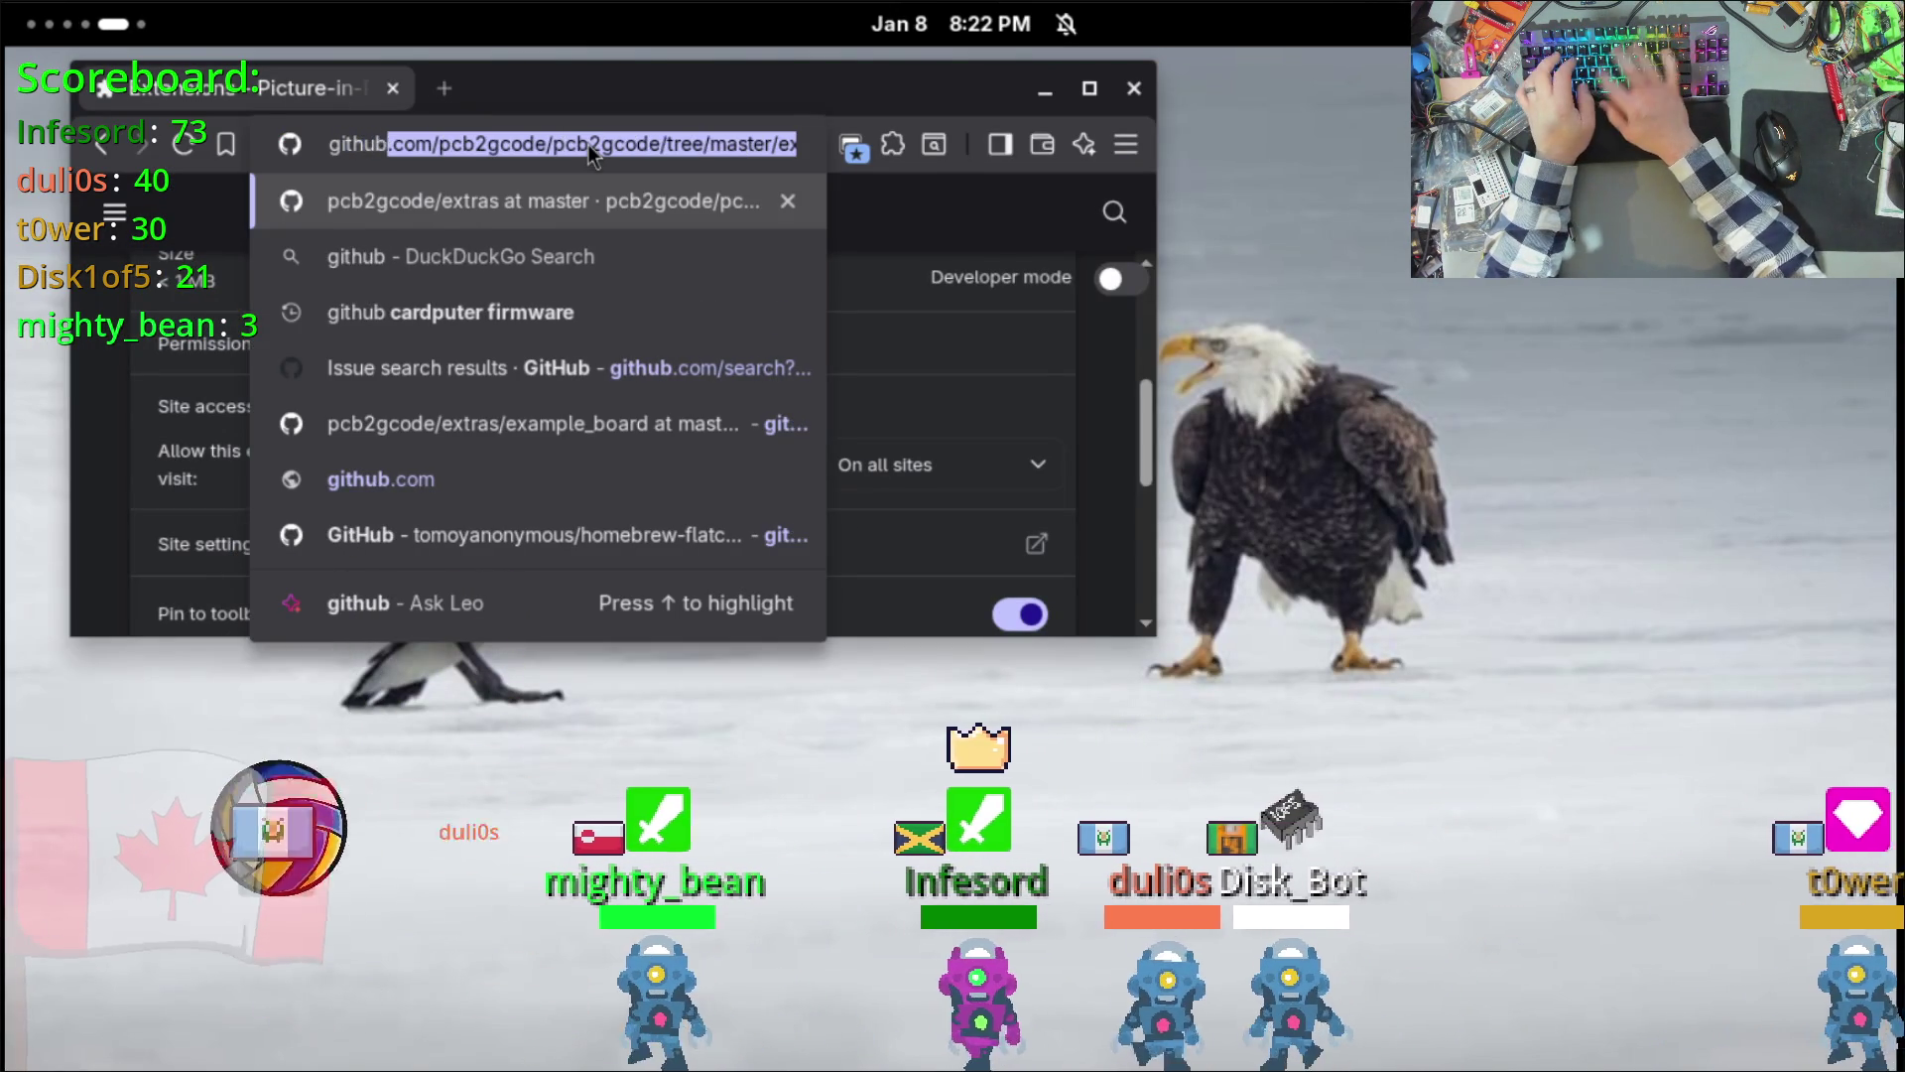
type(" bcnc")
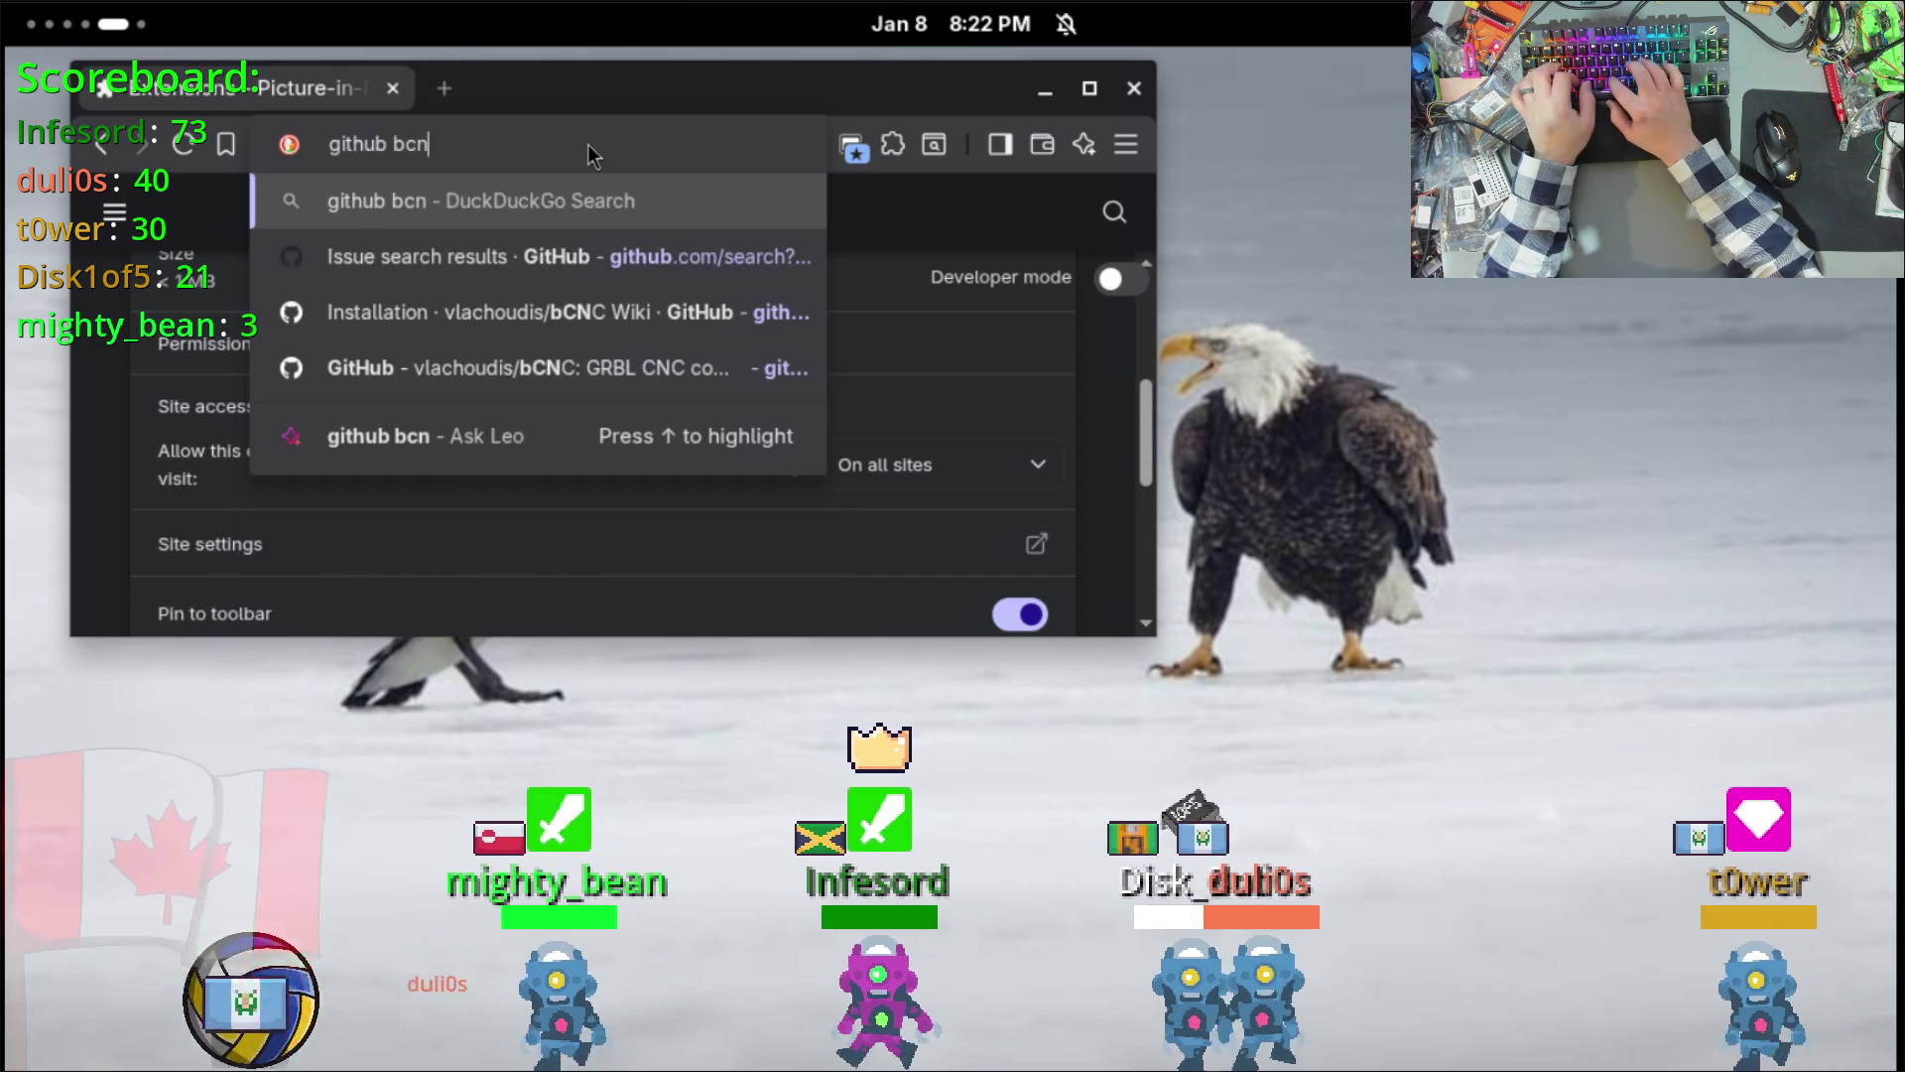
key("Return")
double_click(915, 101)
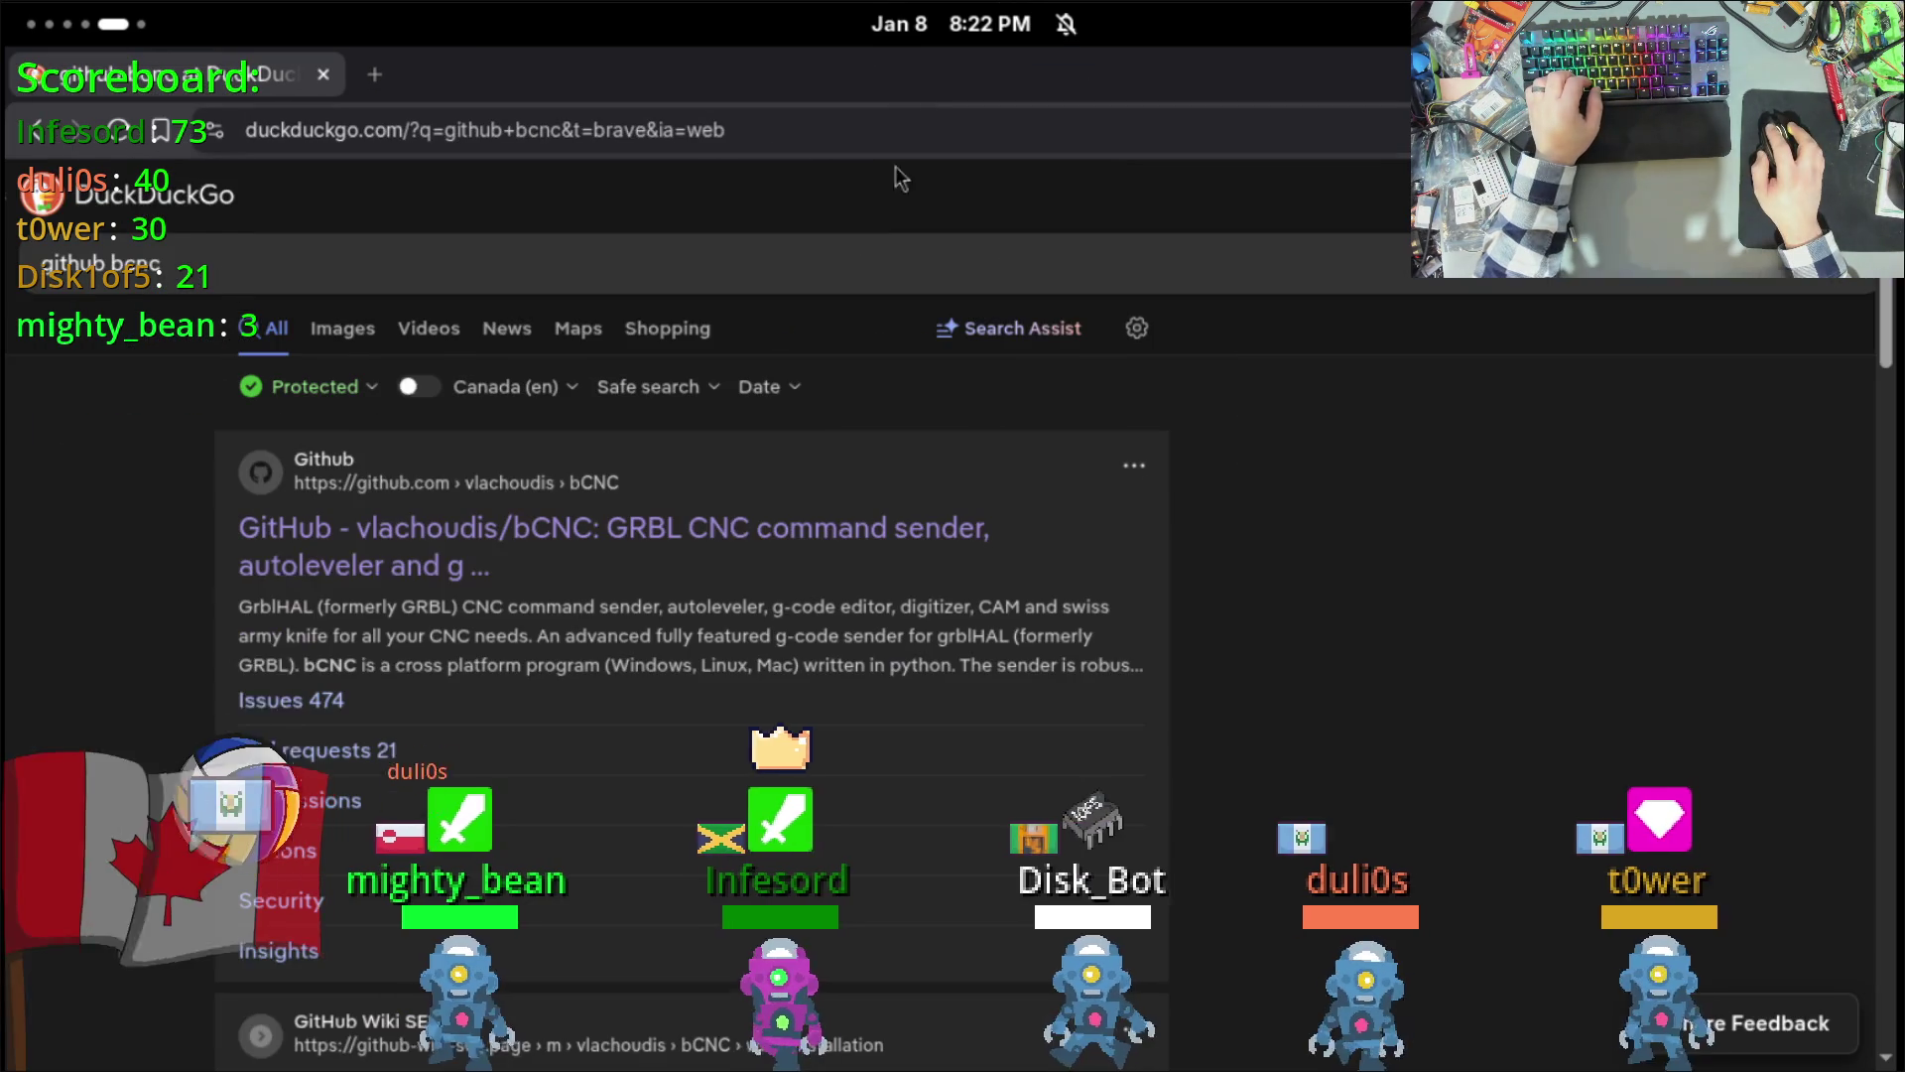
left_click(373, 572)
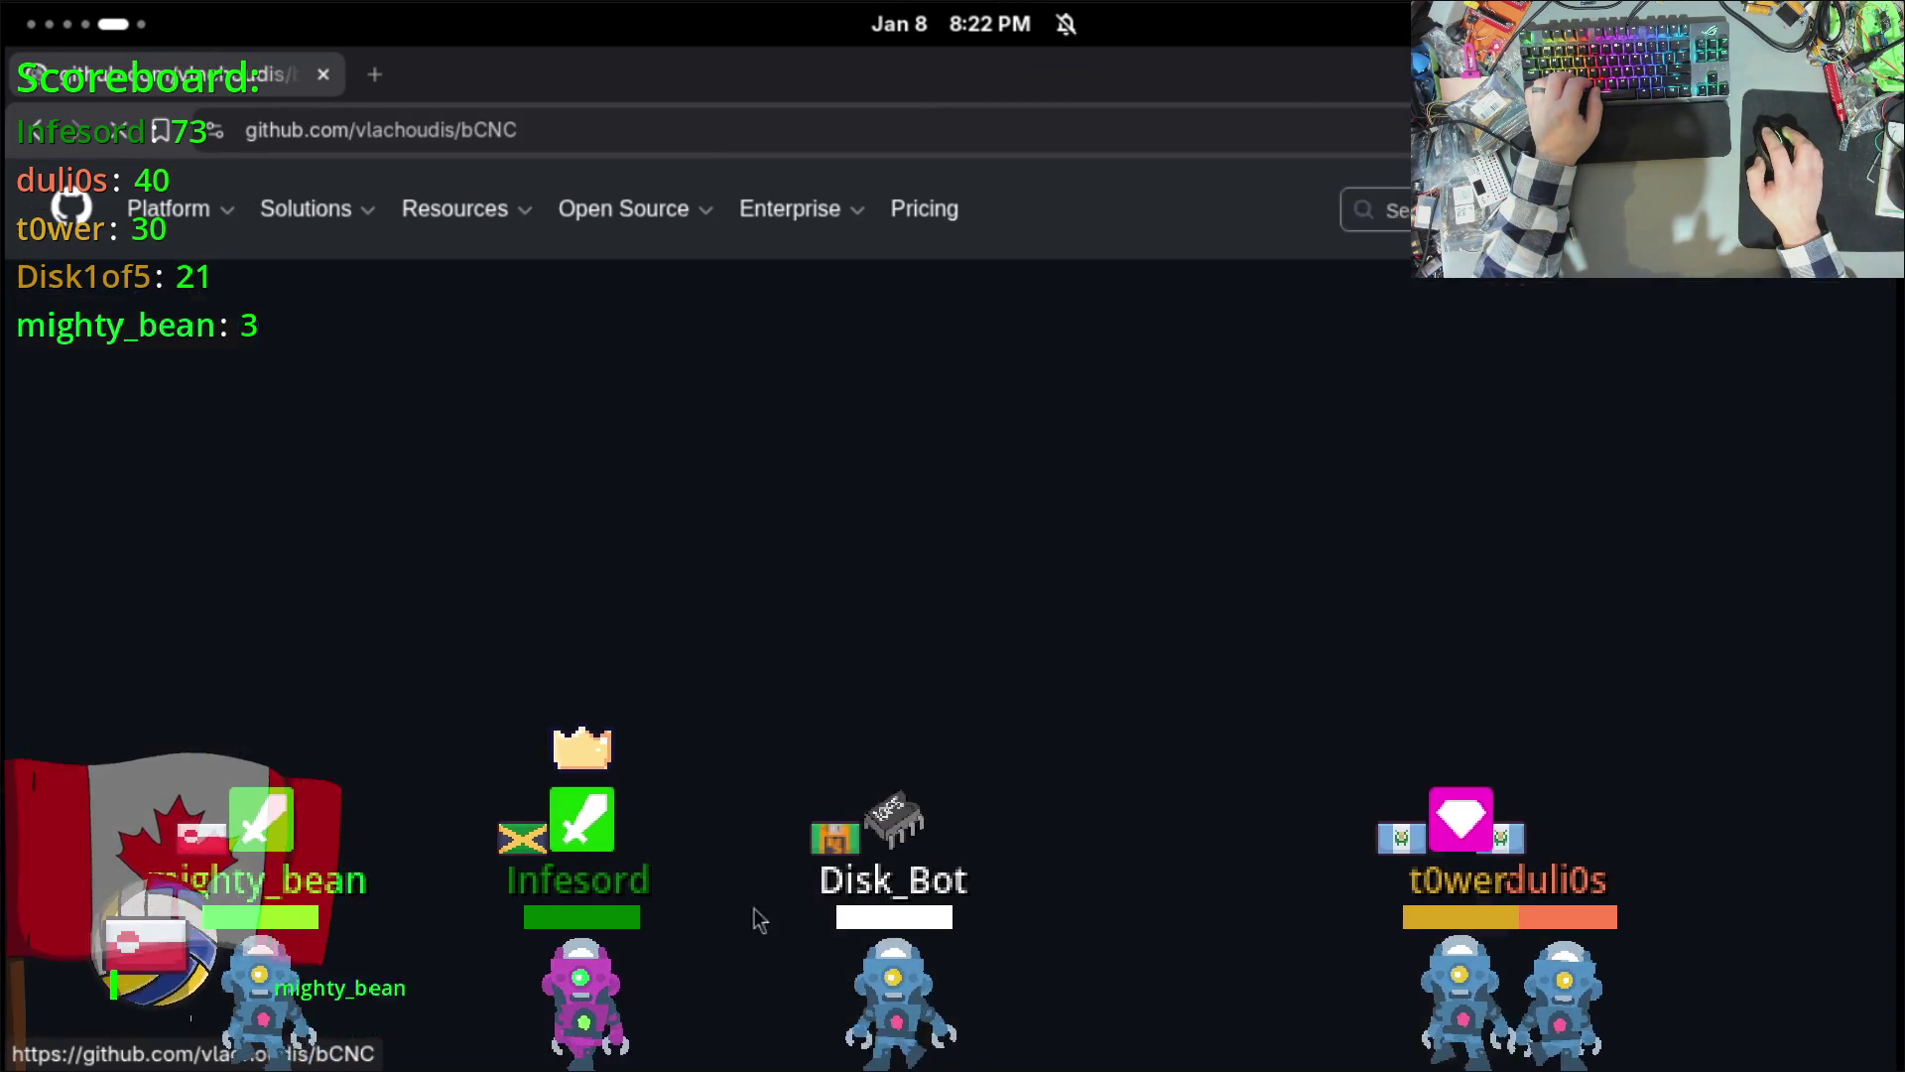
left_click(239, 379)
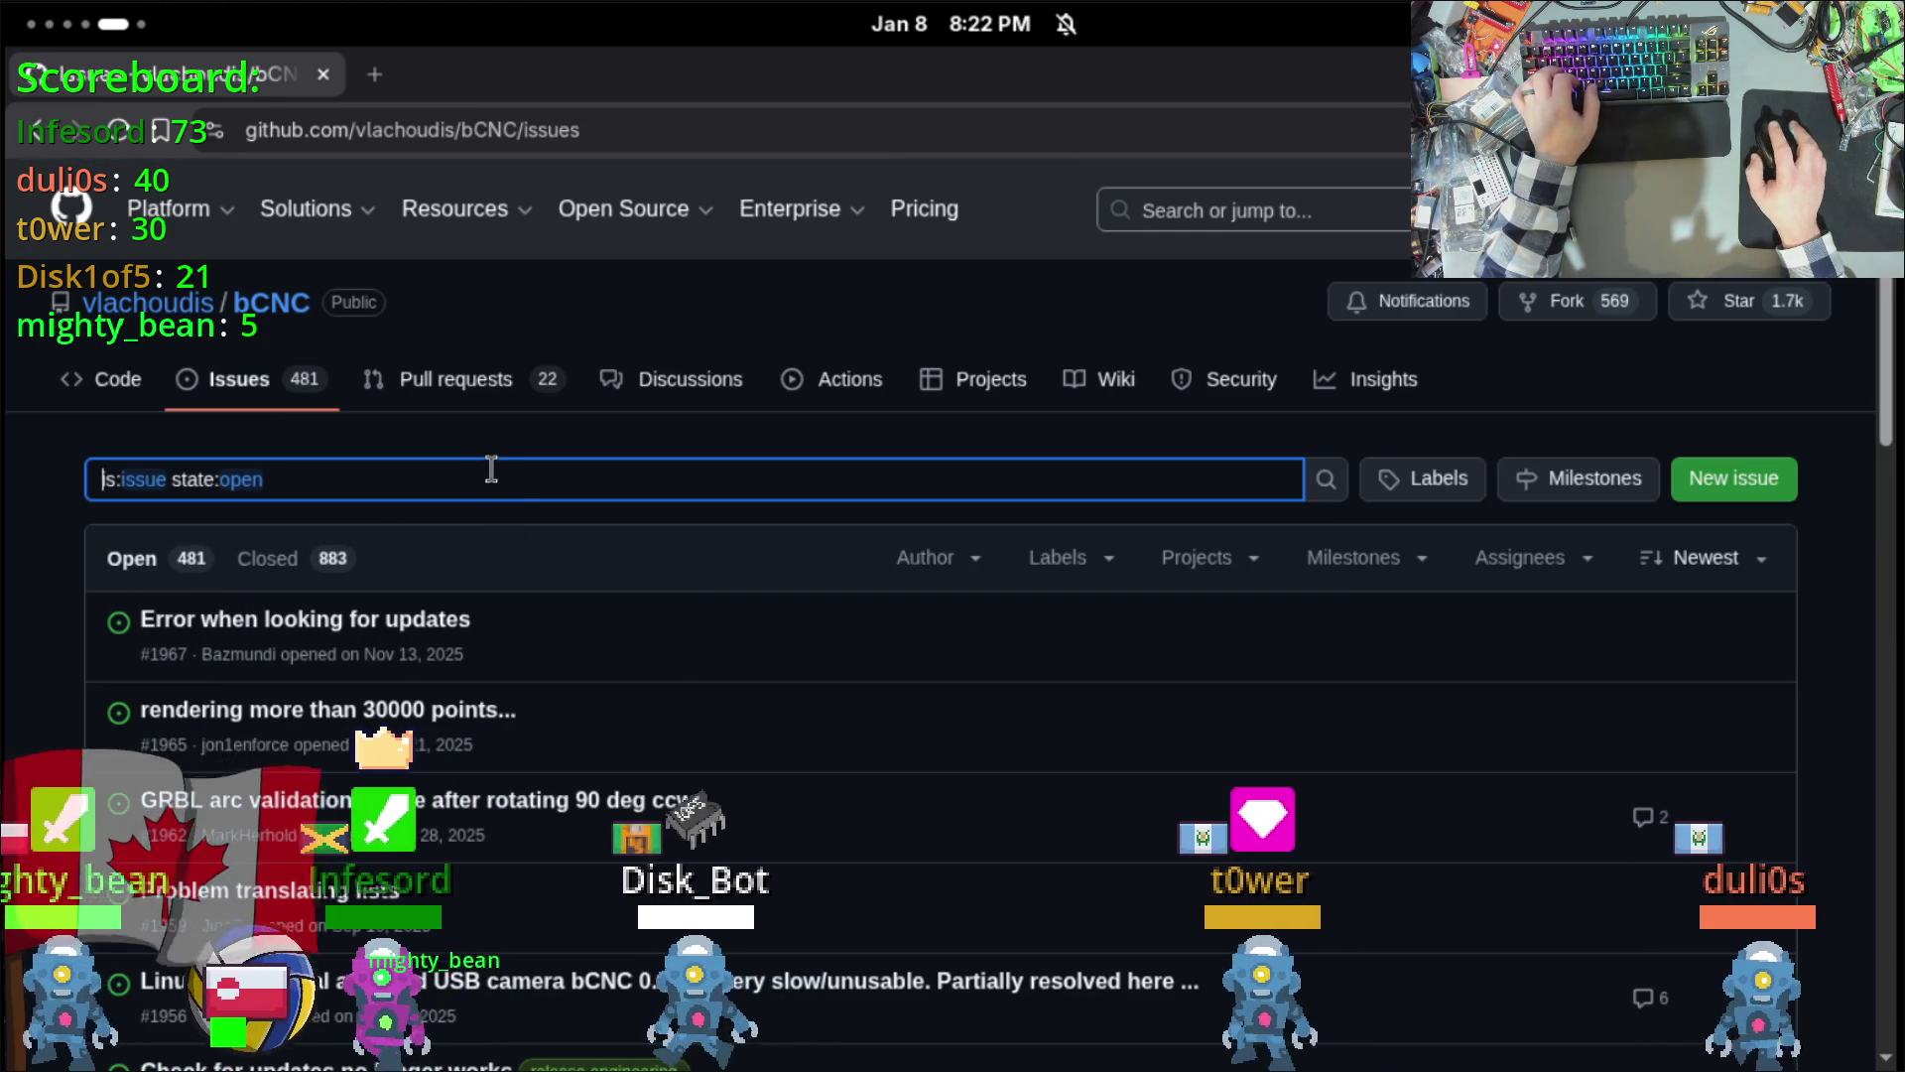
Step: Filter the issues by 'crash' and open issue #1892, 'Crash after scan'
type("crashj")
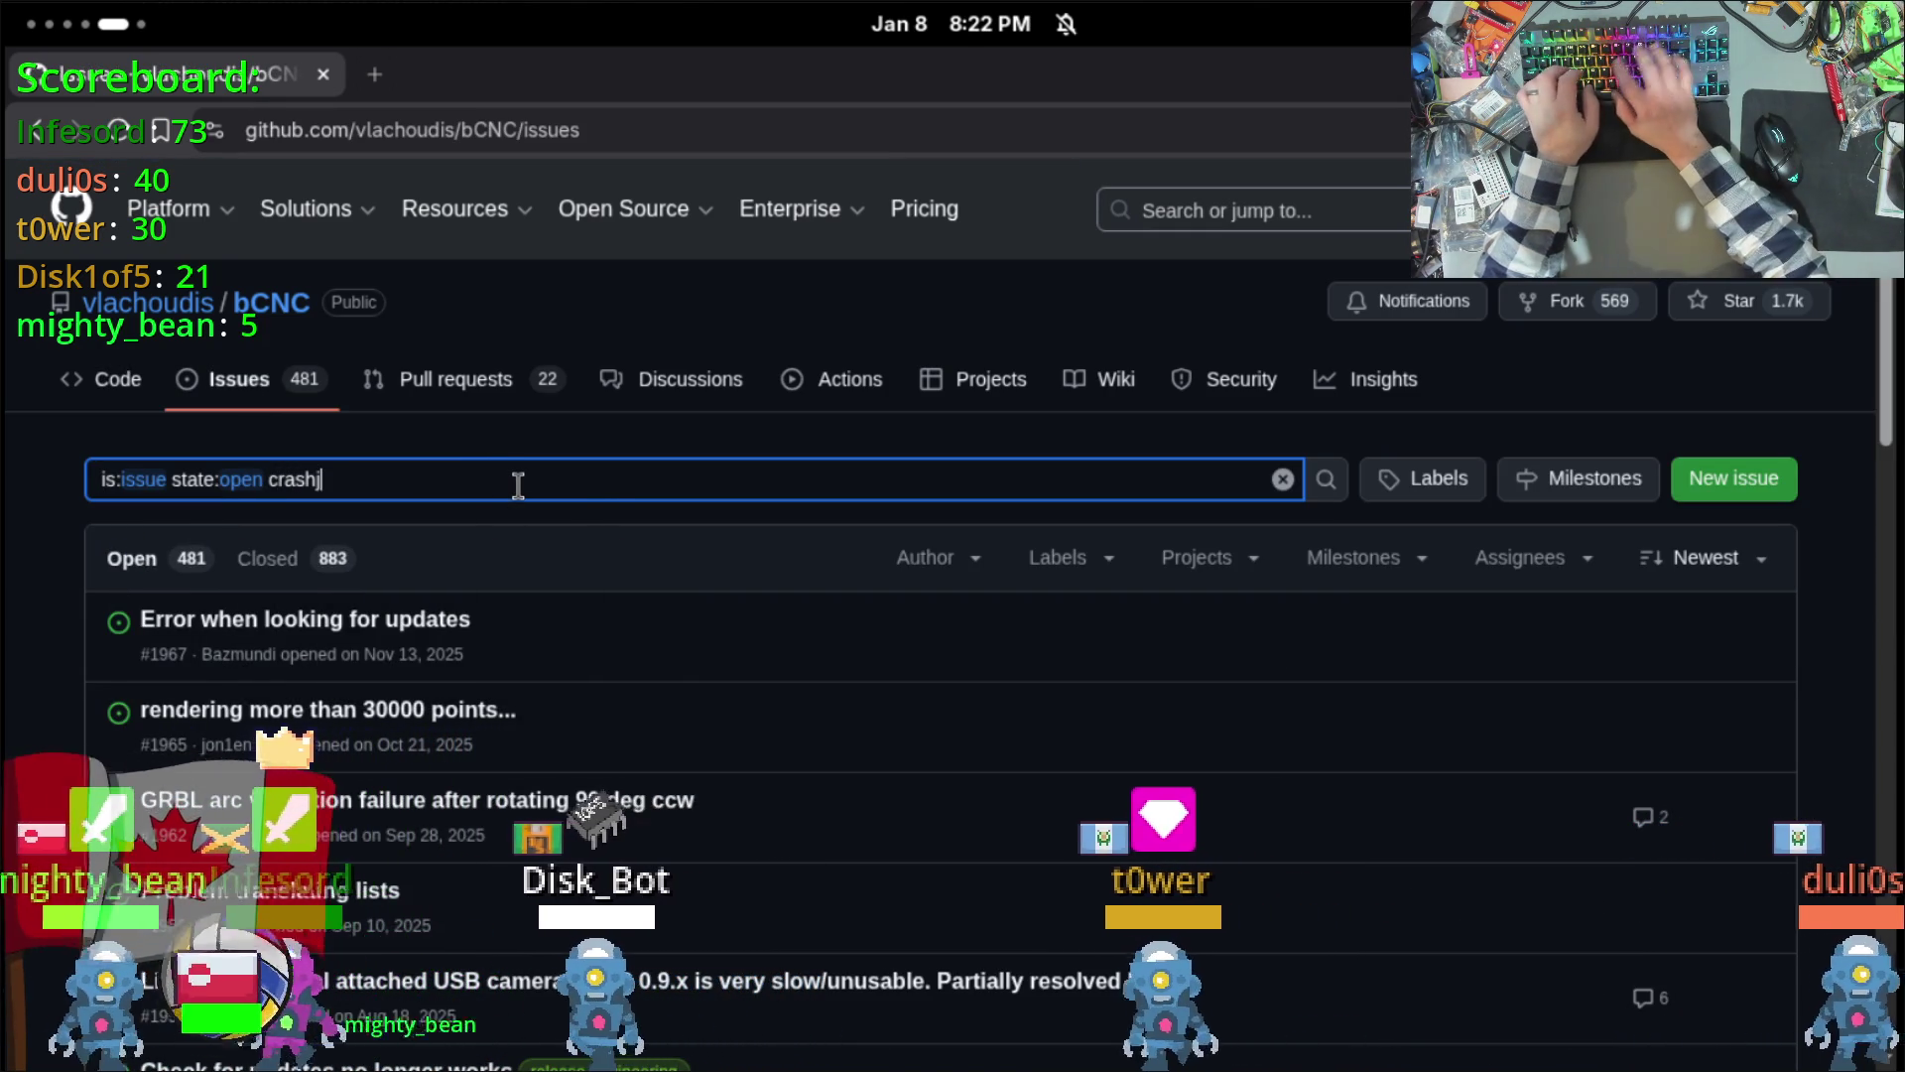
key("Return")
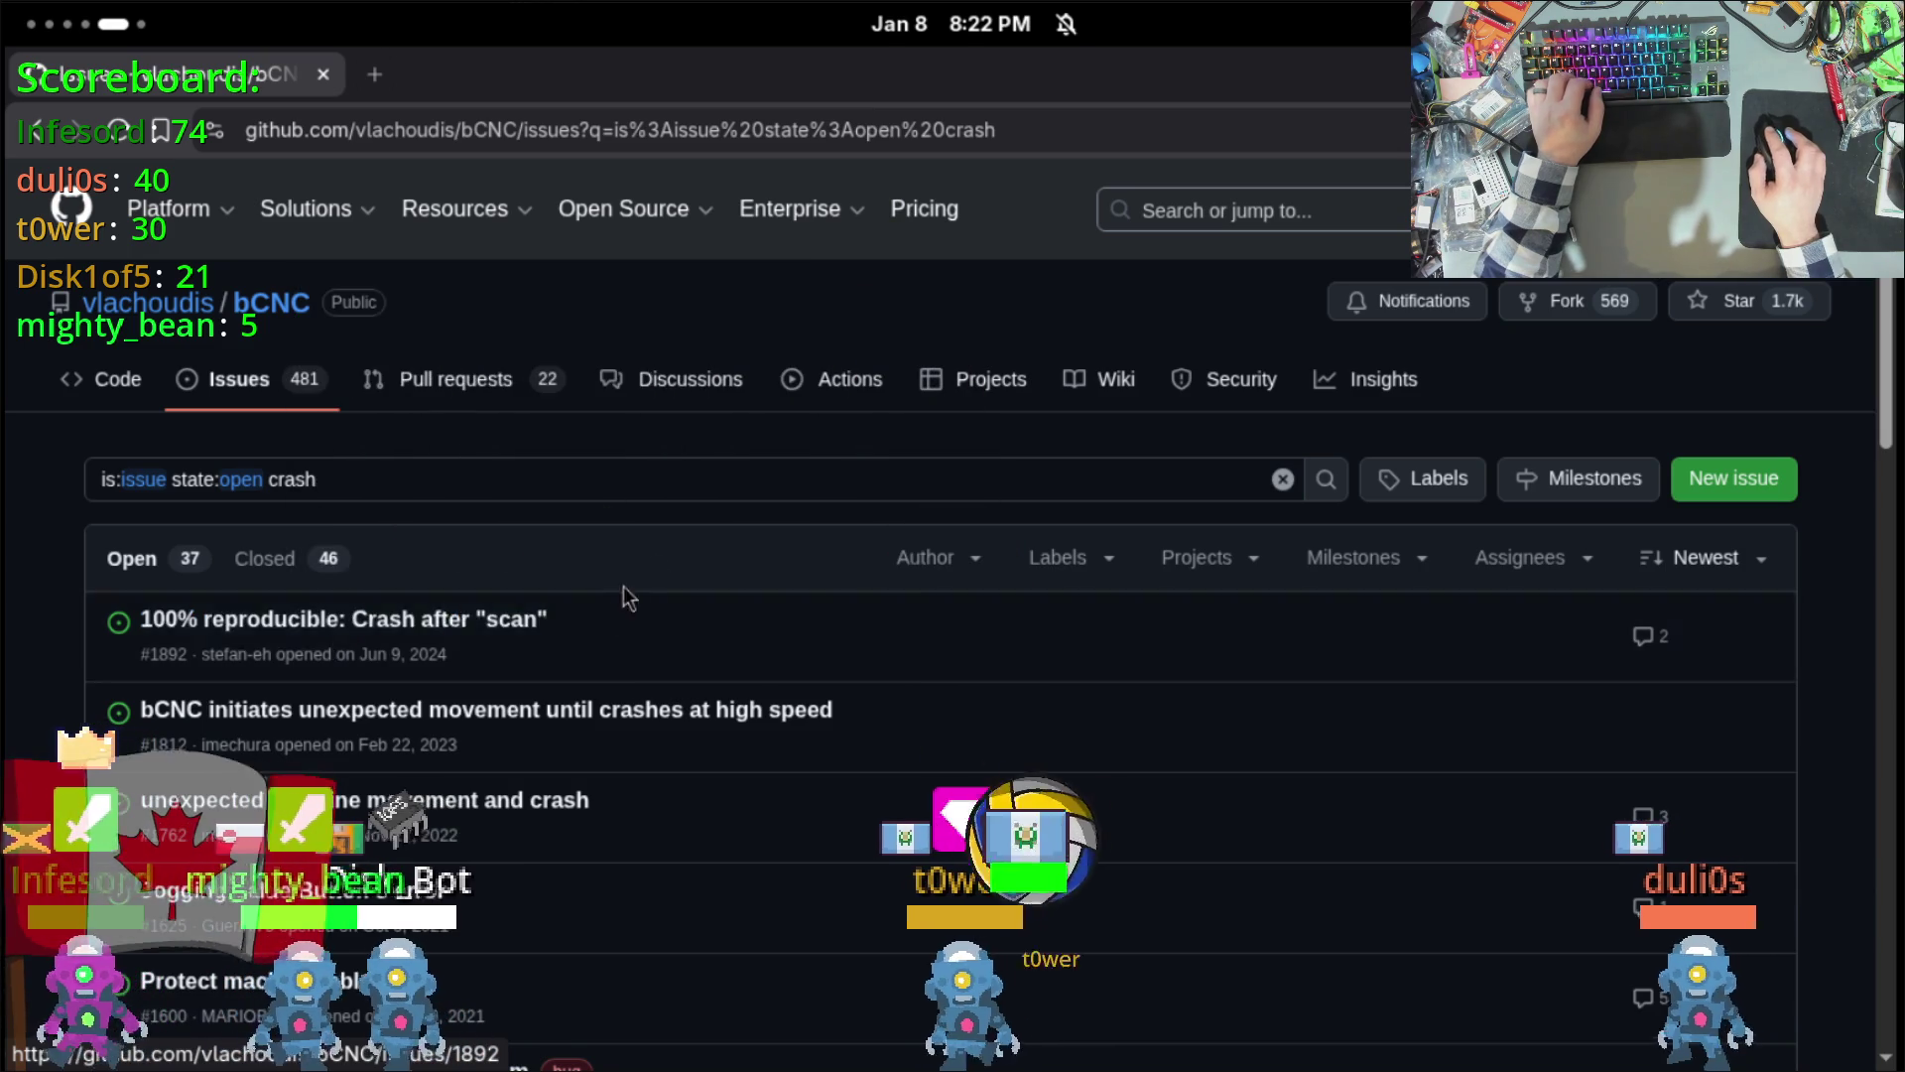
left_click(345, 619)
scroll(596, 585, "down", 5)
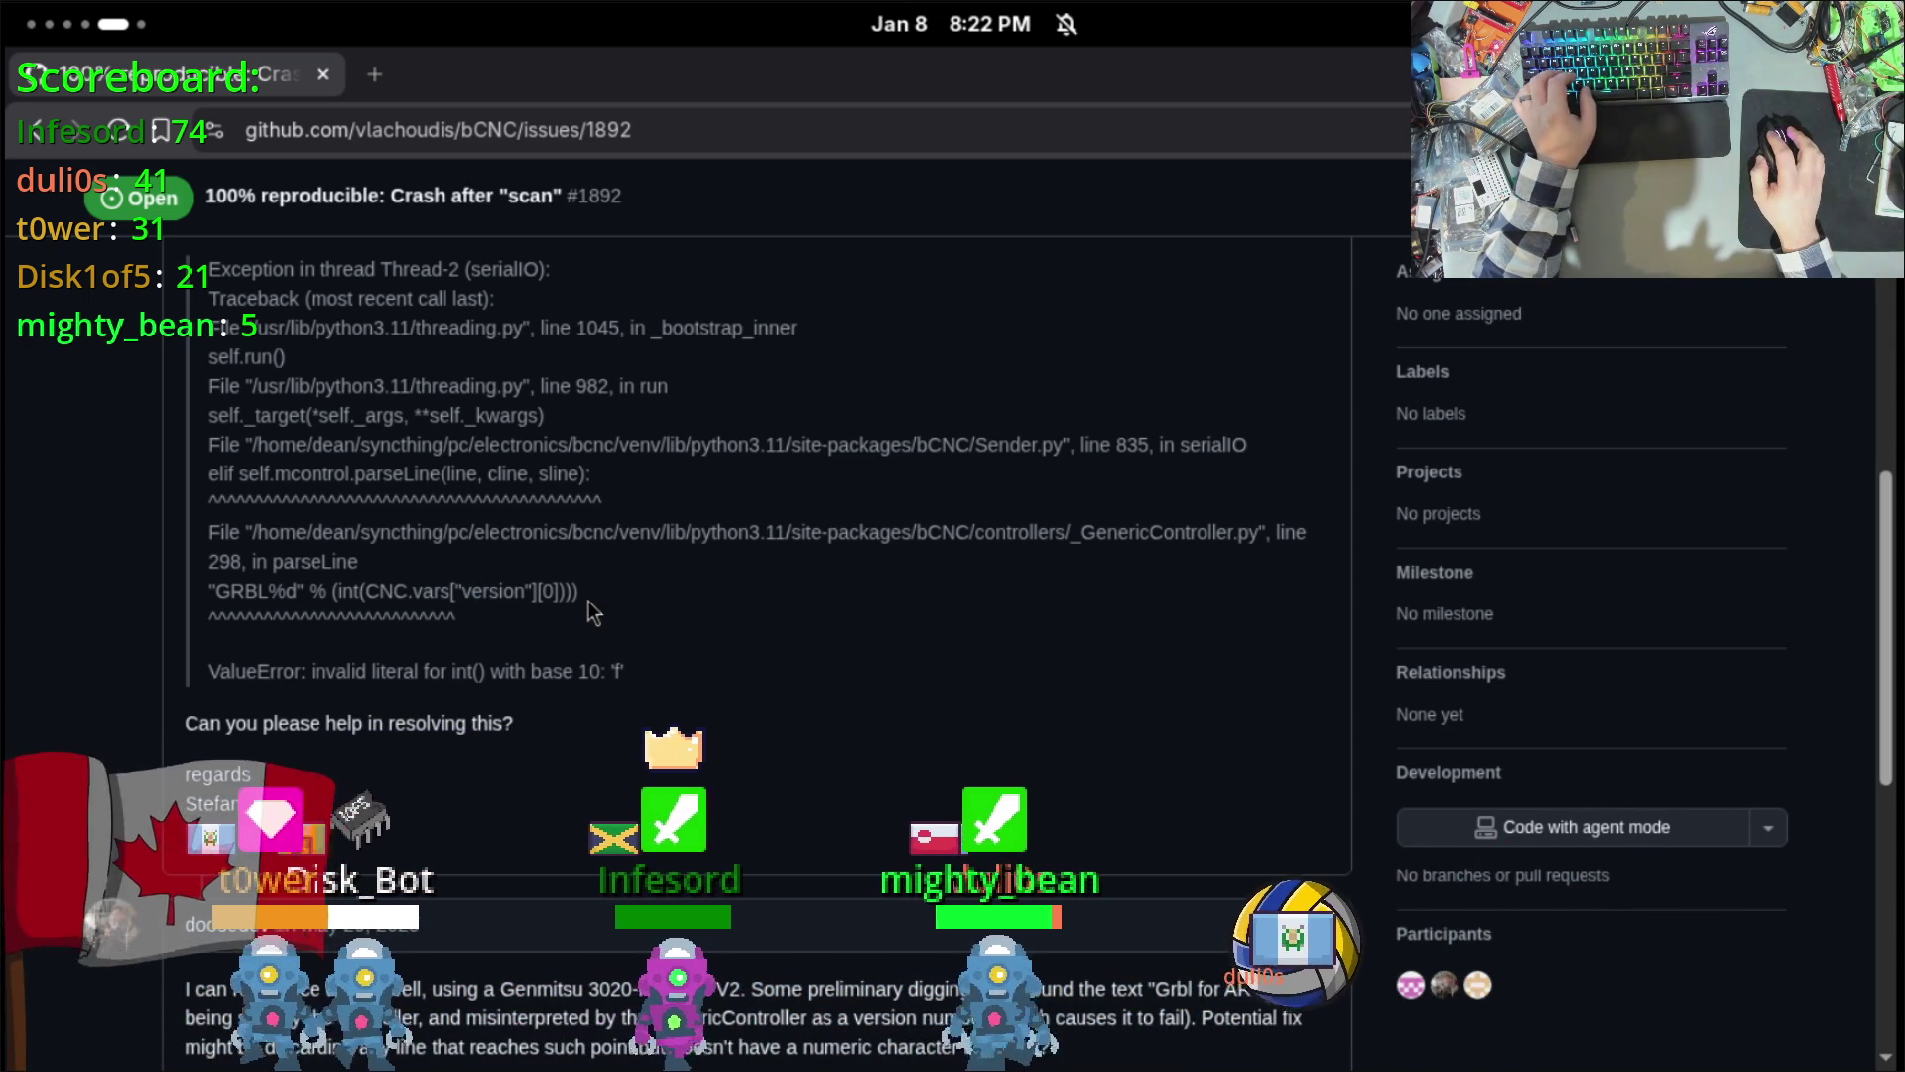
Step: Compare the issue's traceback lines, GRBL%d parsing and serialIO, before returning to the terminal workspace
mouse_move(578, 591)
left_mouse_down()
mouse_move(229, 535)
mouse_move(336, 588)
left_mouse_up()
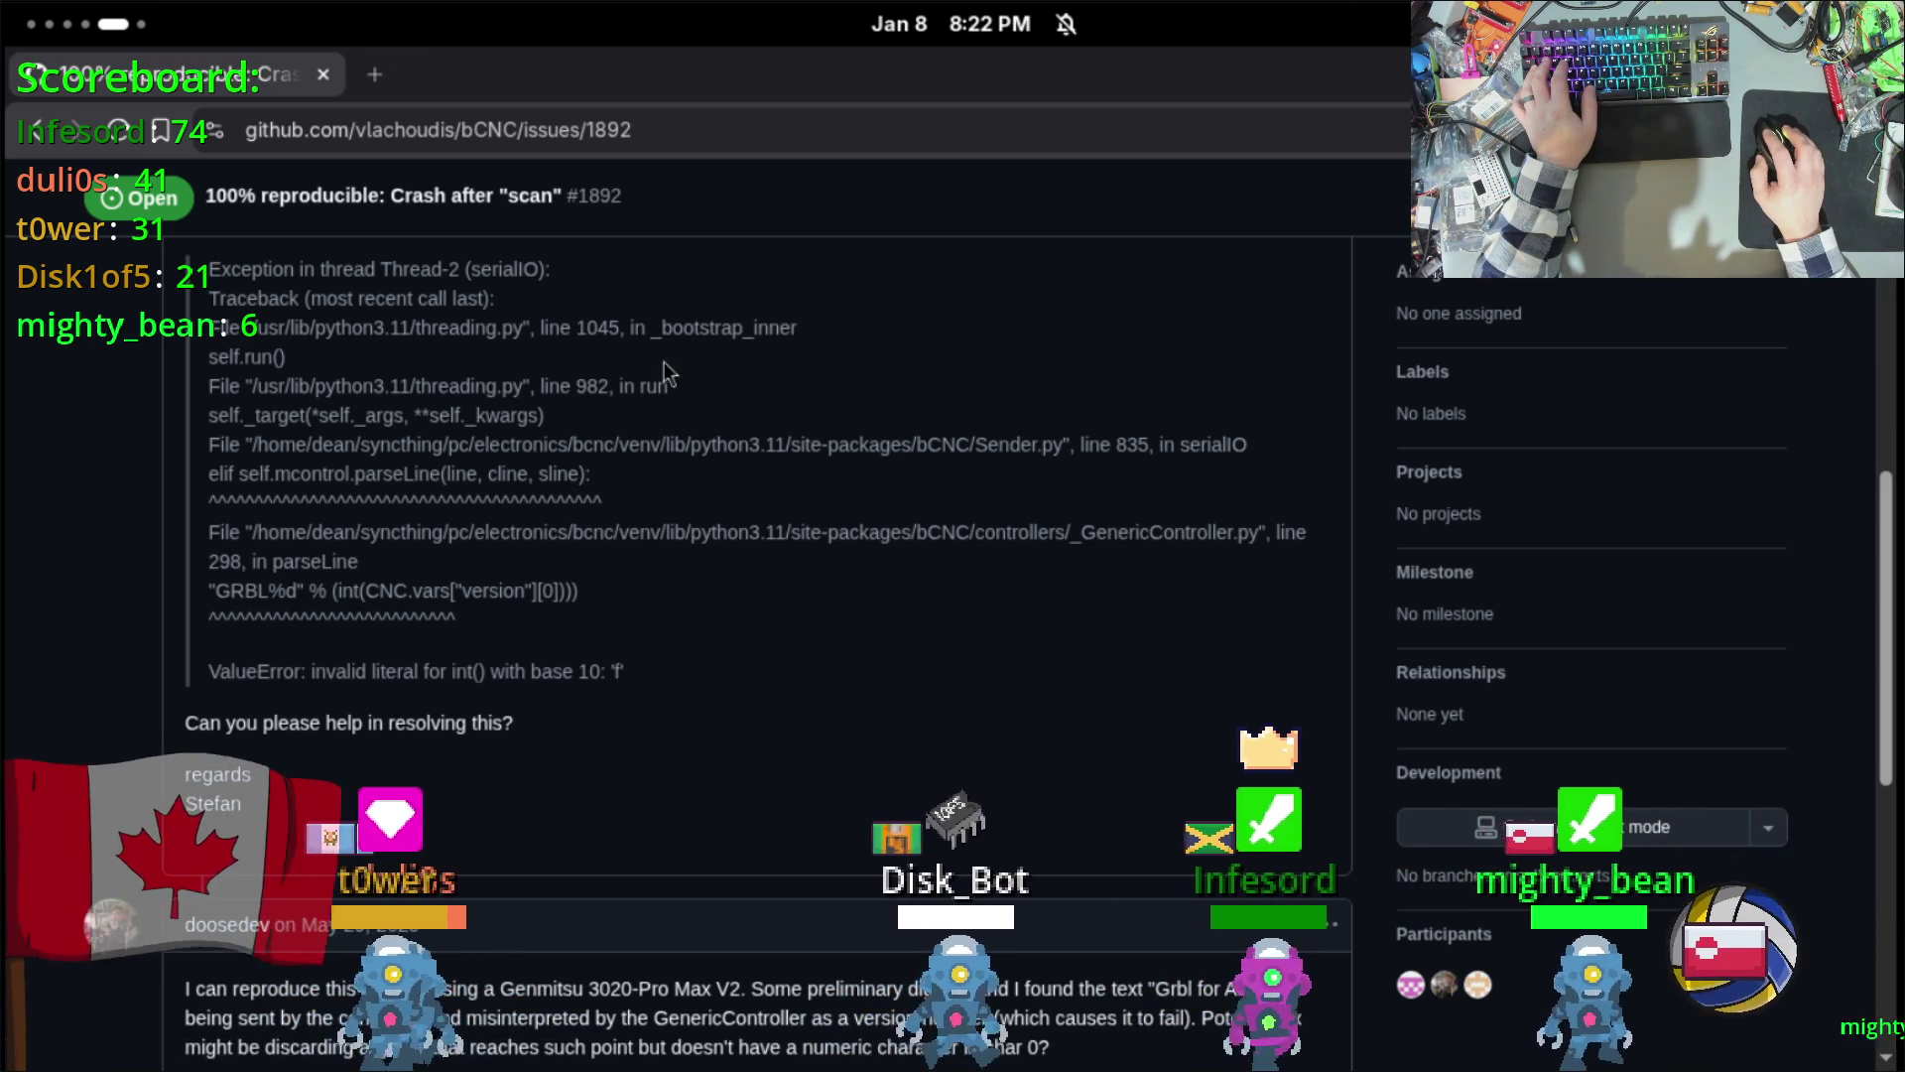
left_click_drag(415, 337, 663, 593)
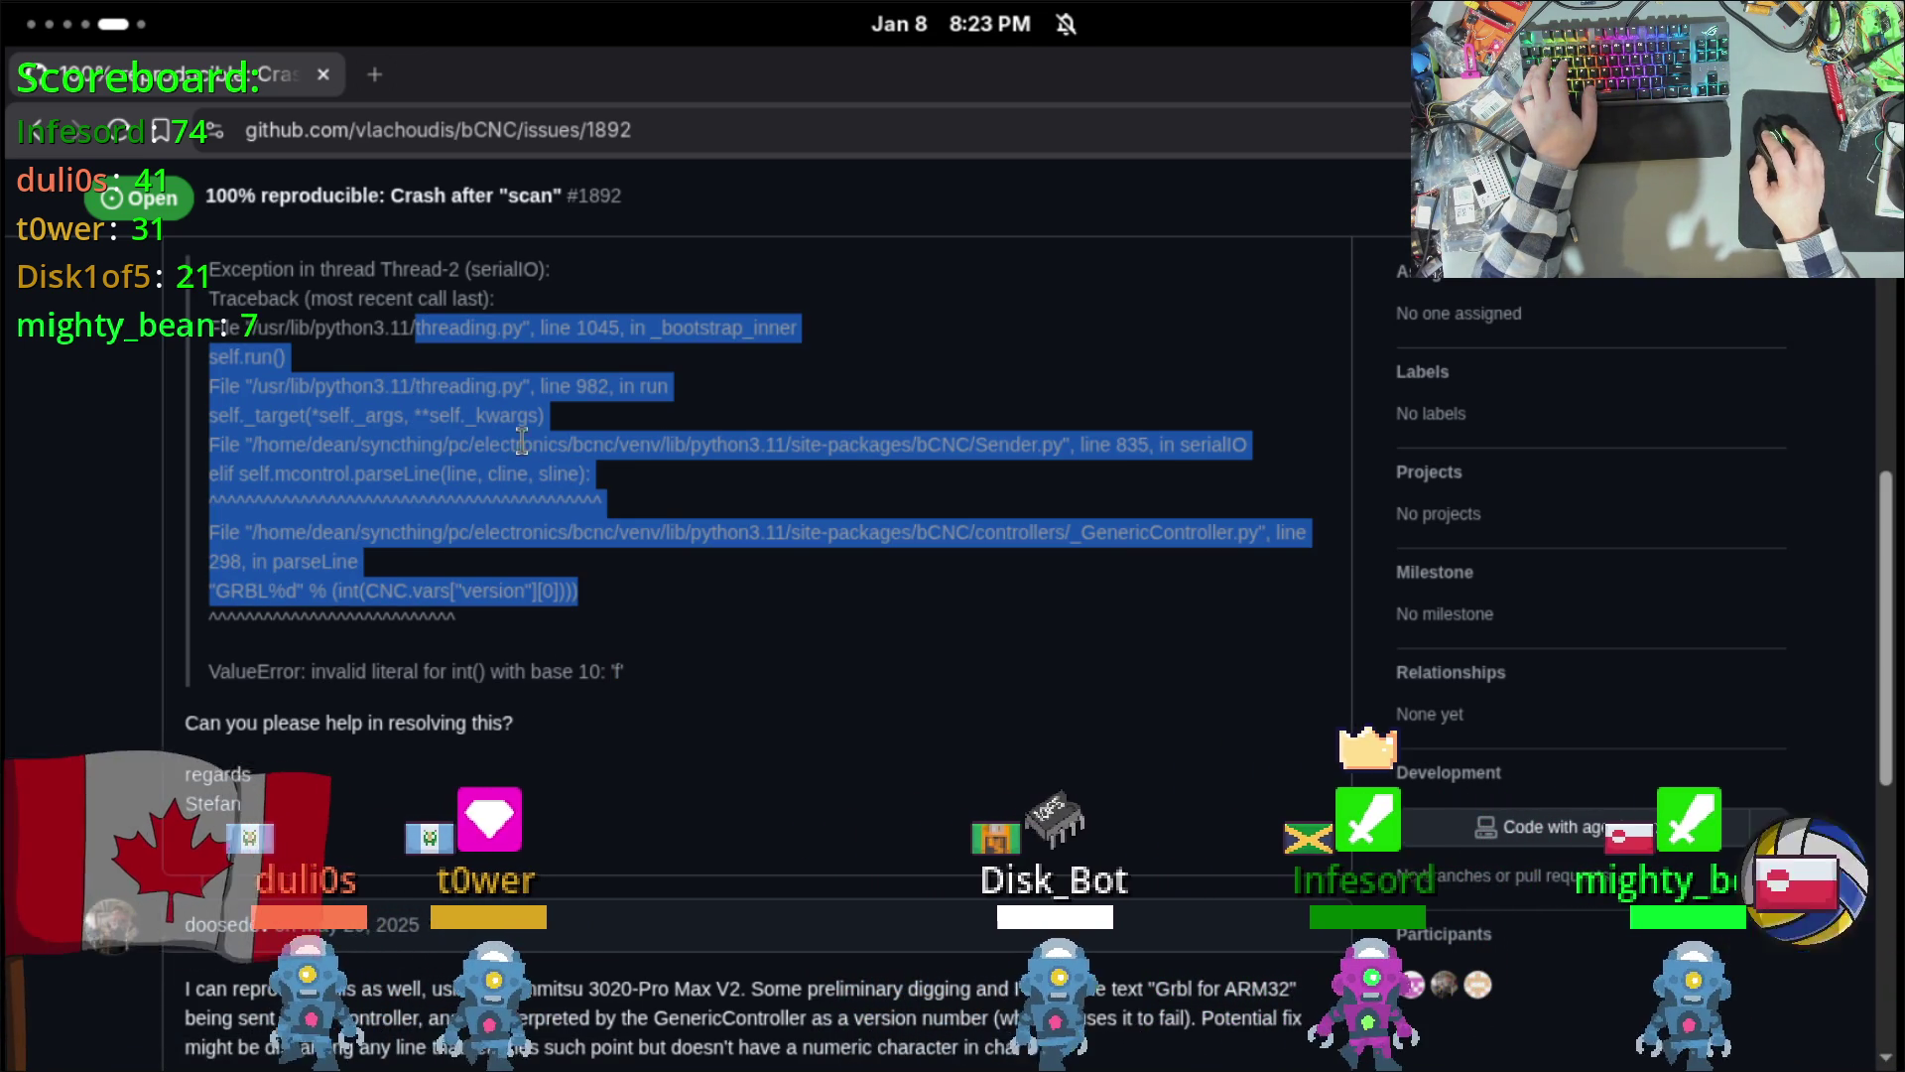
left_click(477, 446)
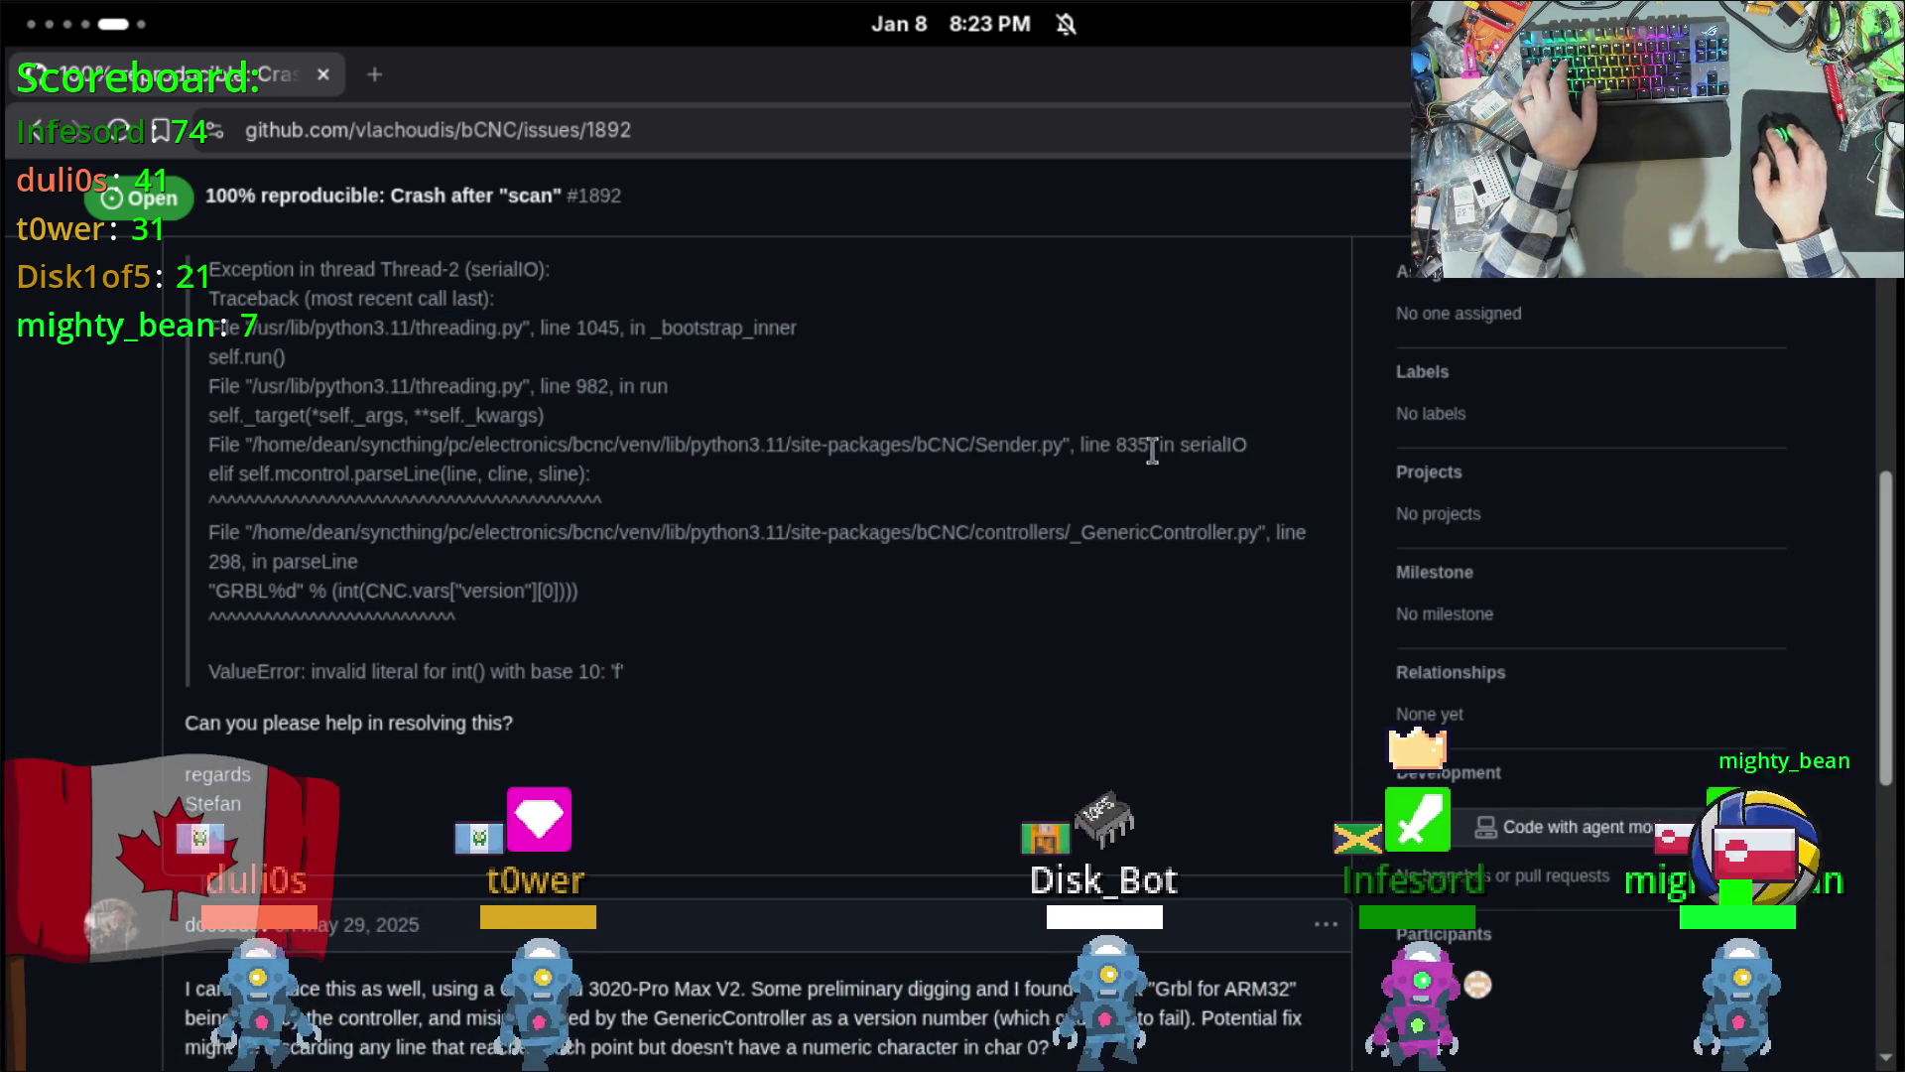
double_click(1212, 446)
key("super+Page_Up")
key("super+Page_Up")
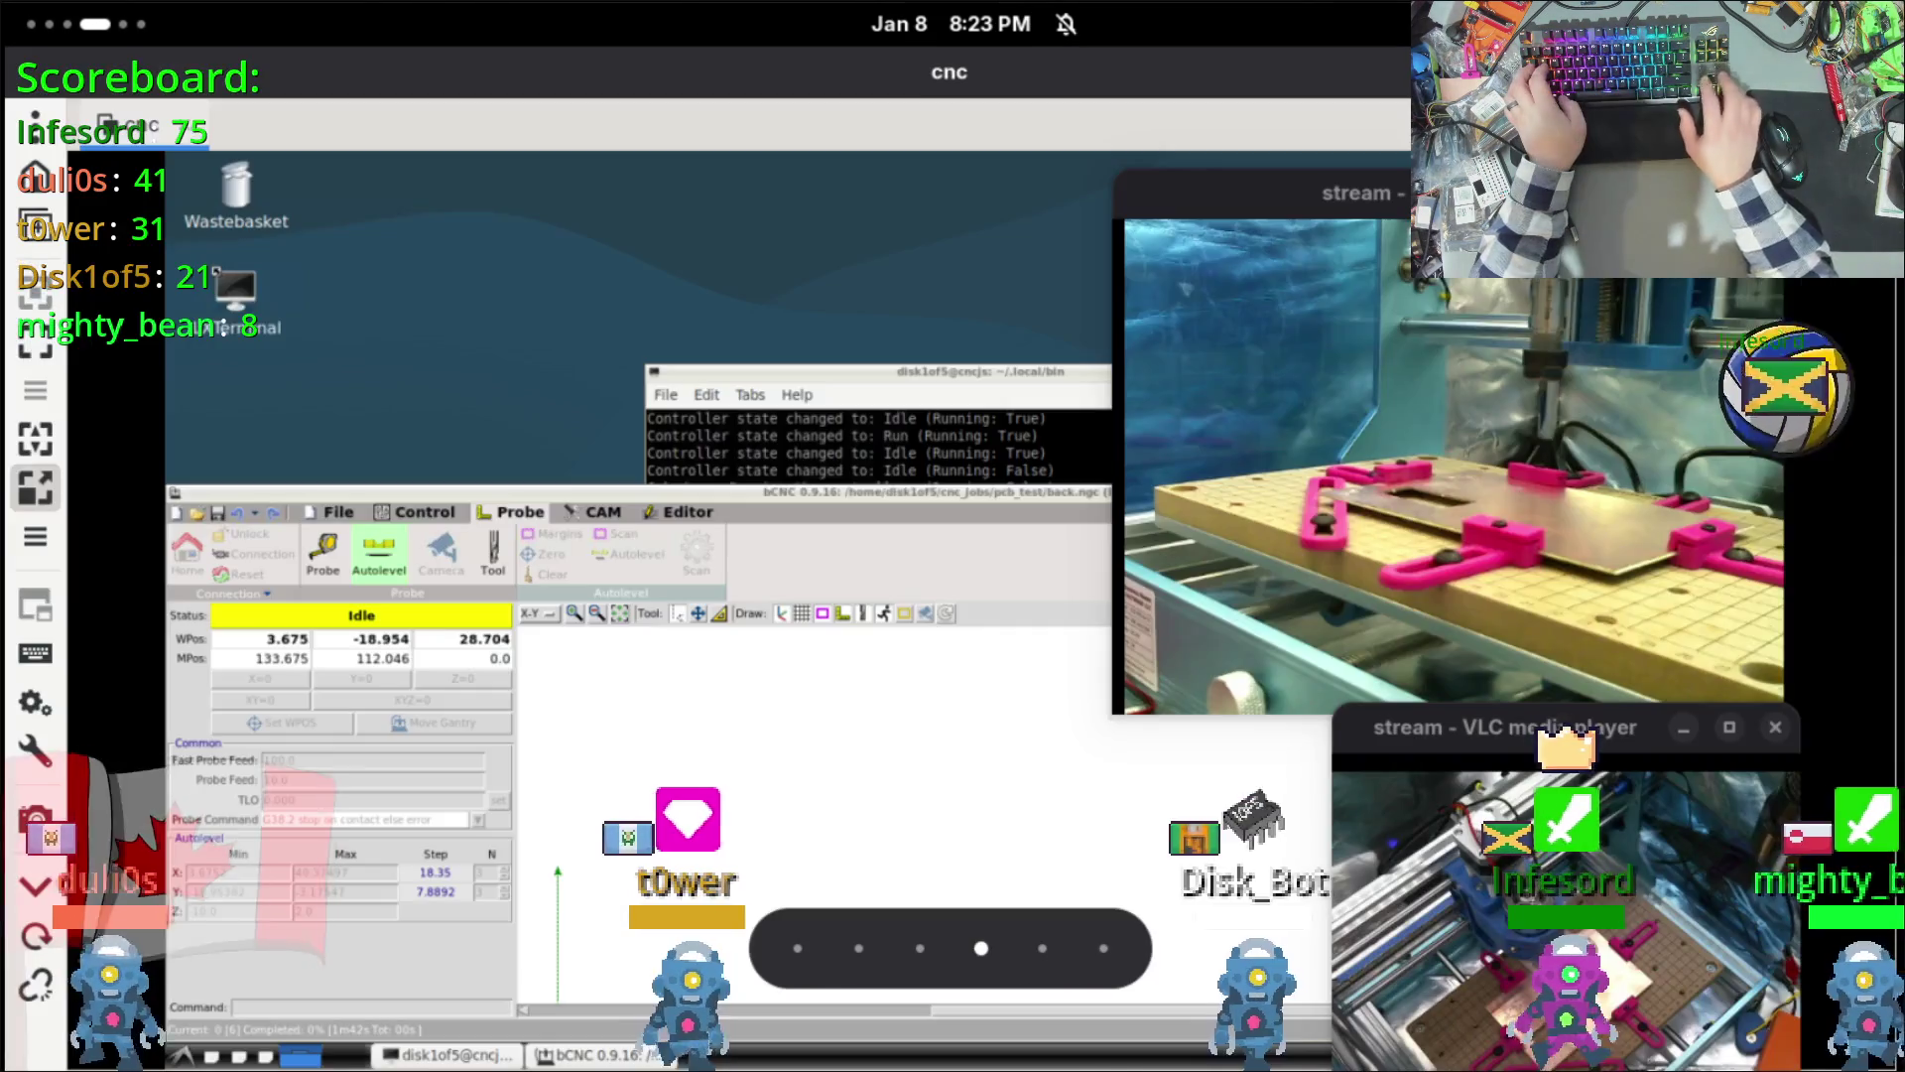
Step: Raise the terminal over bCNC, move it up-left, and select the ValueError lines
key("super+Page_Down")
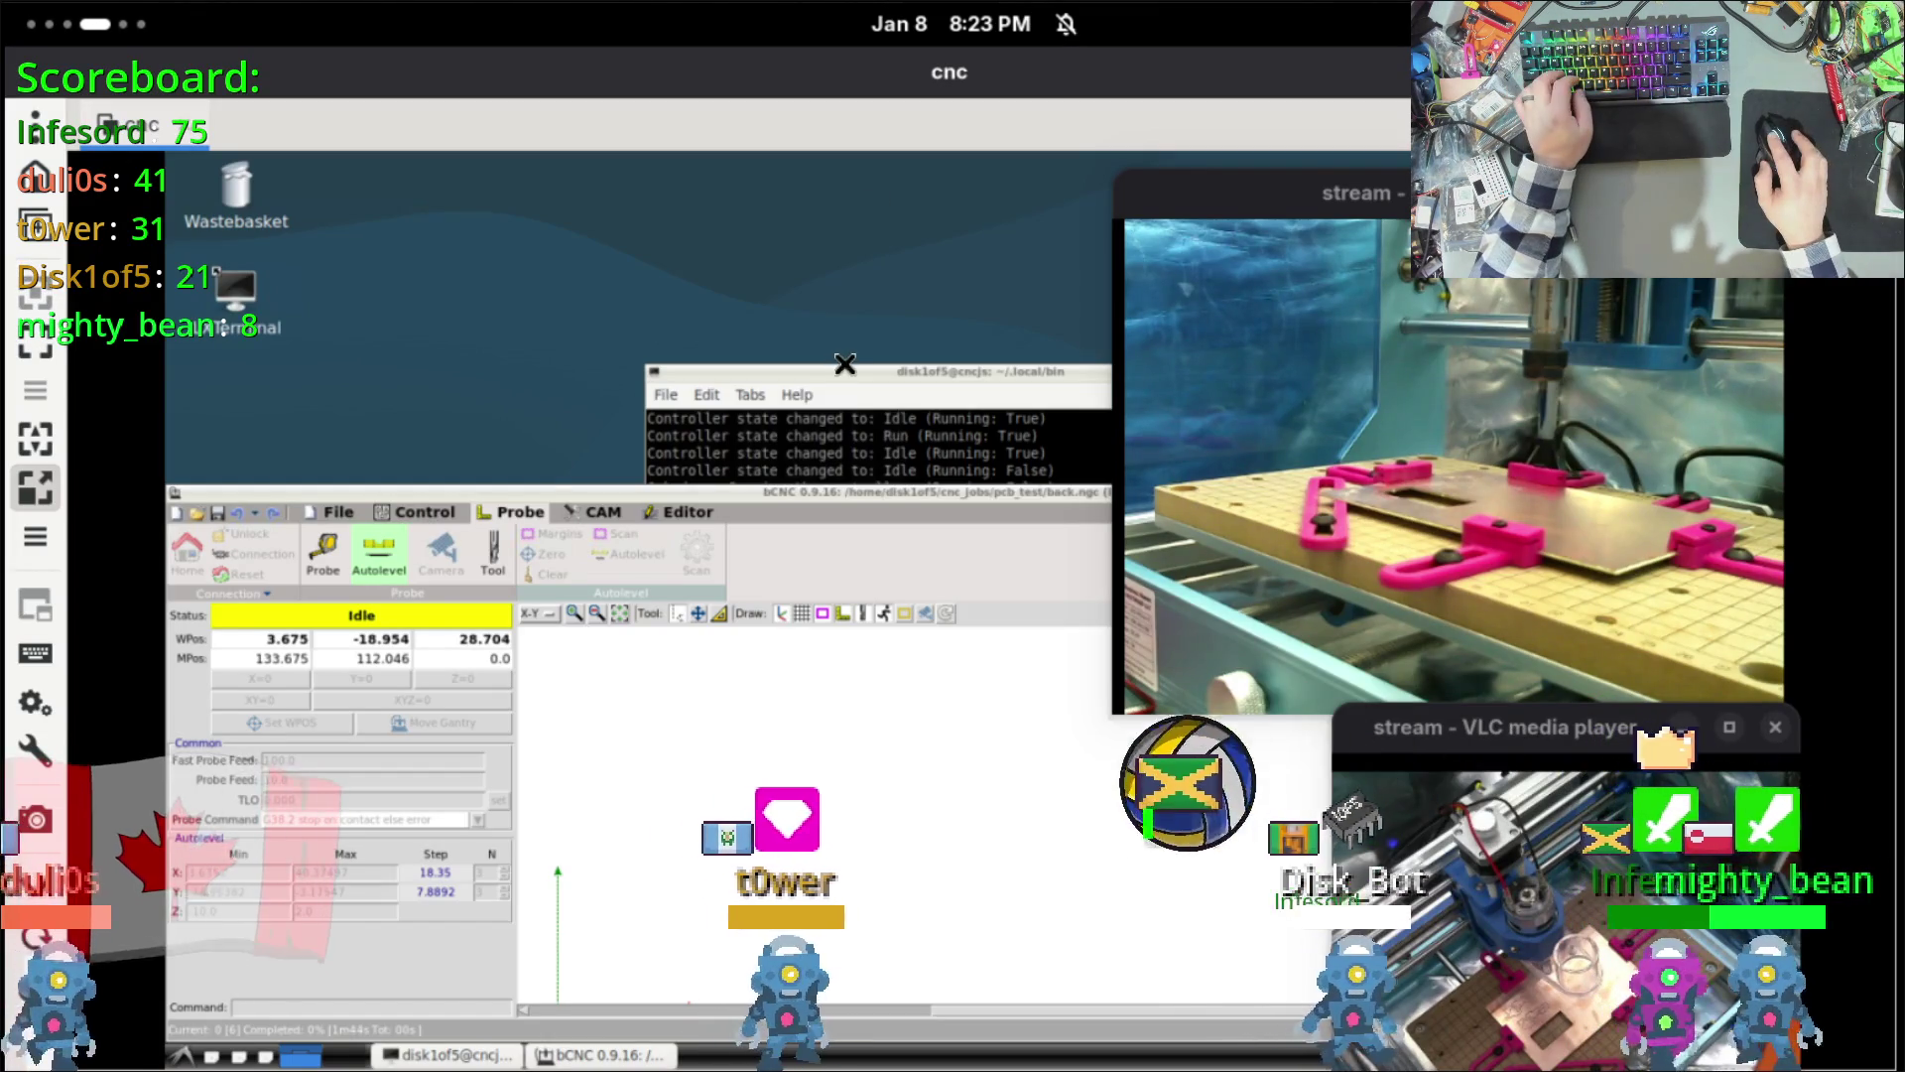
left_click(843, 372)
mouse_move(836, 372)
left_mouse_down()
mouse_move(813, 269)
mouse_move(578, 291)
left_mouse_up()
left_click_drag(726, 700, 591, 682)
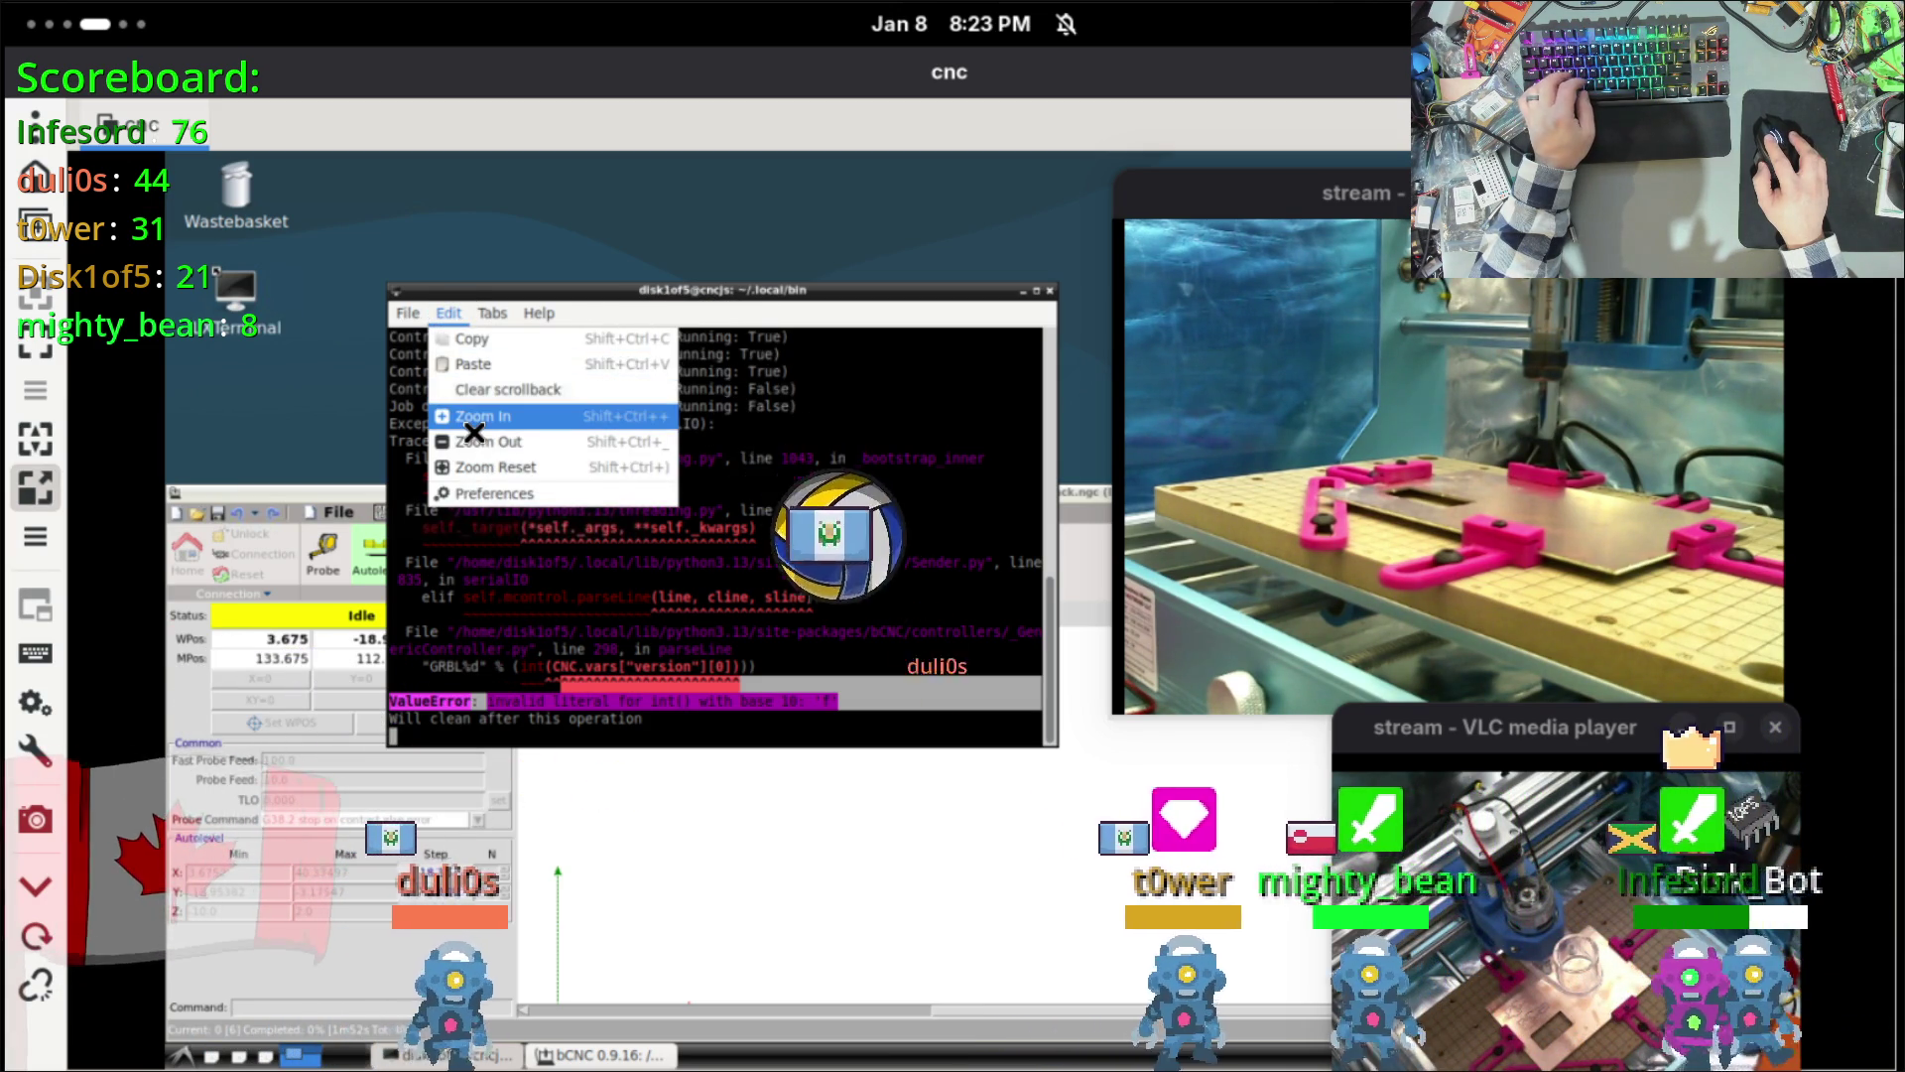
Step: Enlarge the terminal text twice and select the ValueError message, then return to the GitHub issue
left_click(475, 434)
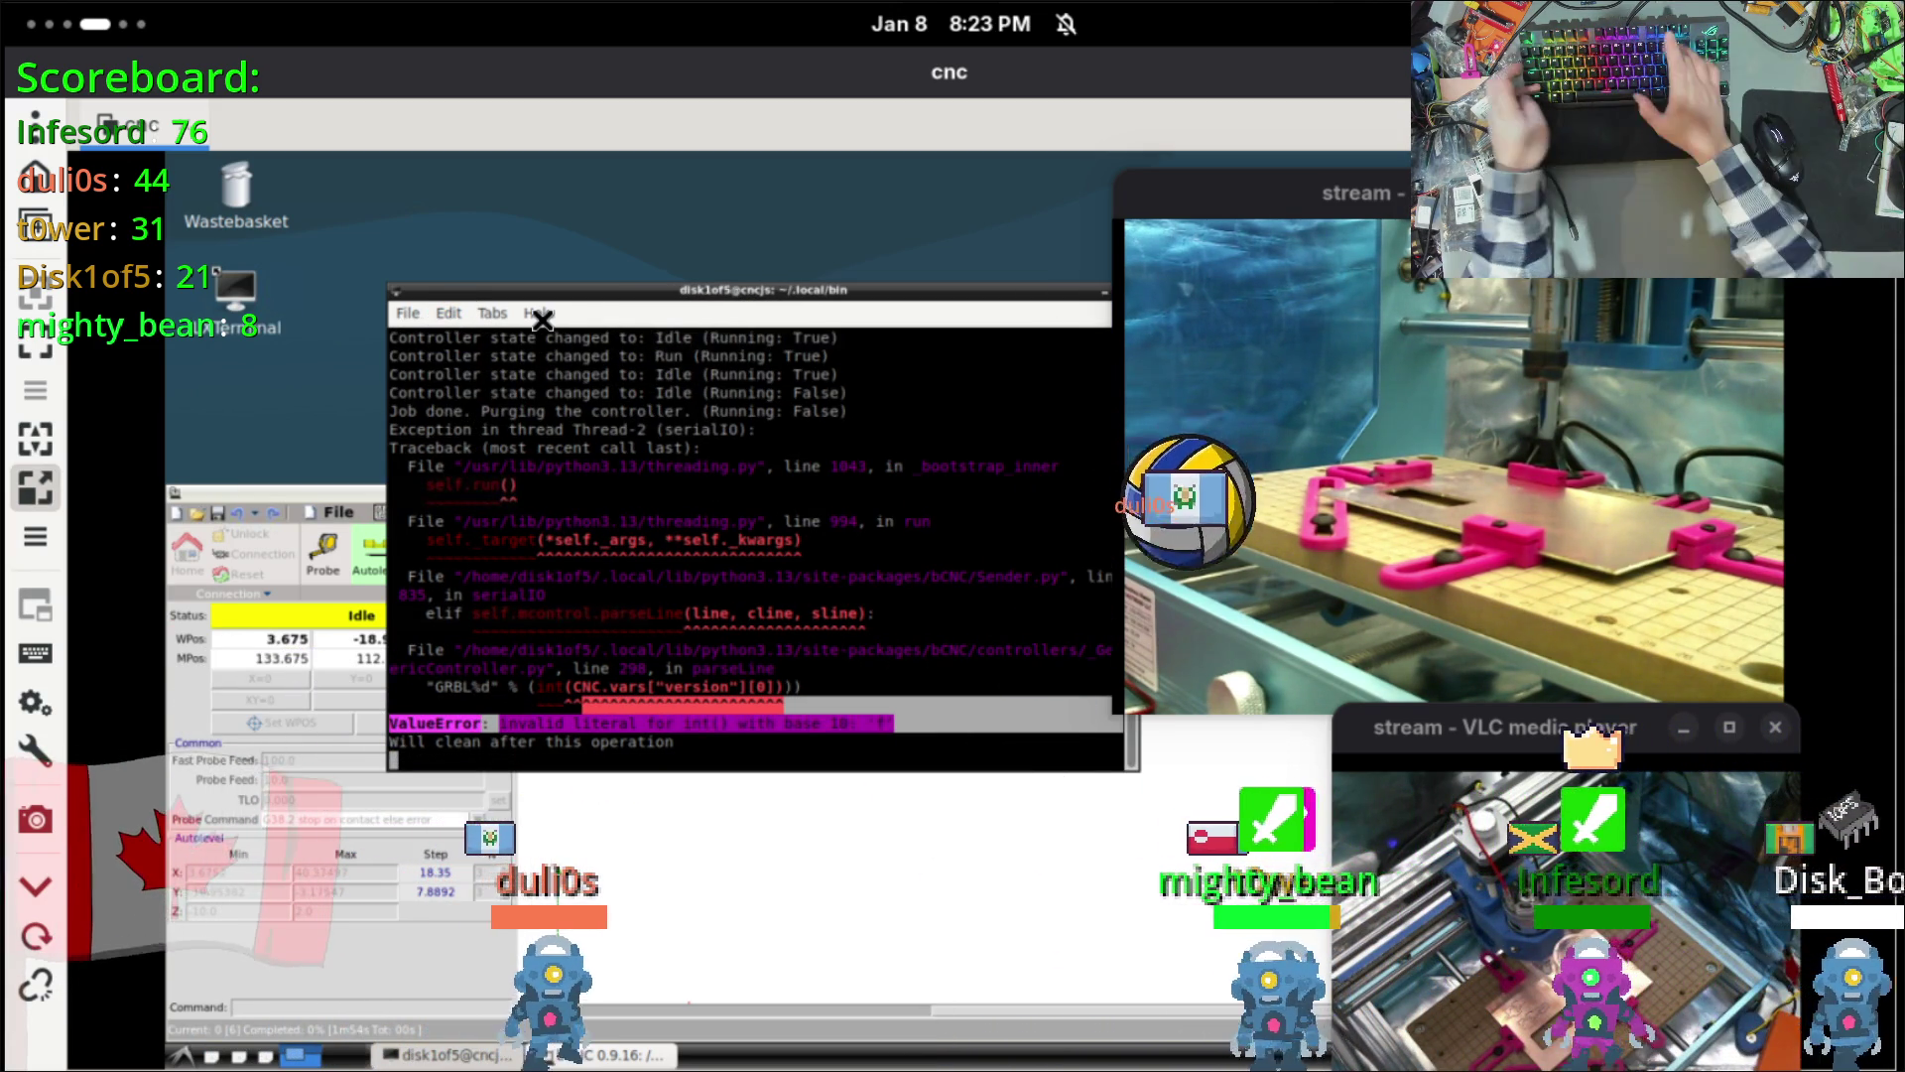
key("ctrl+plus")
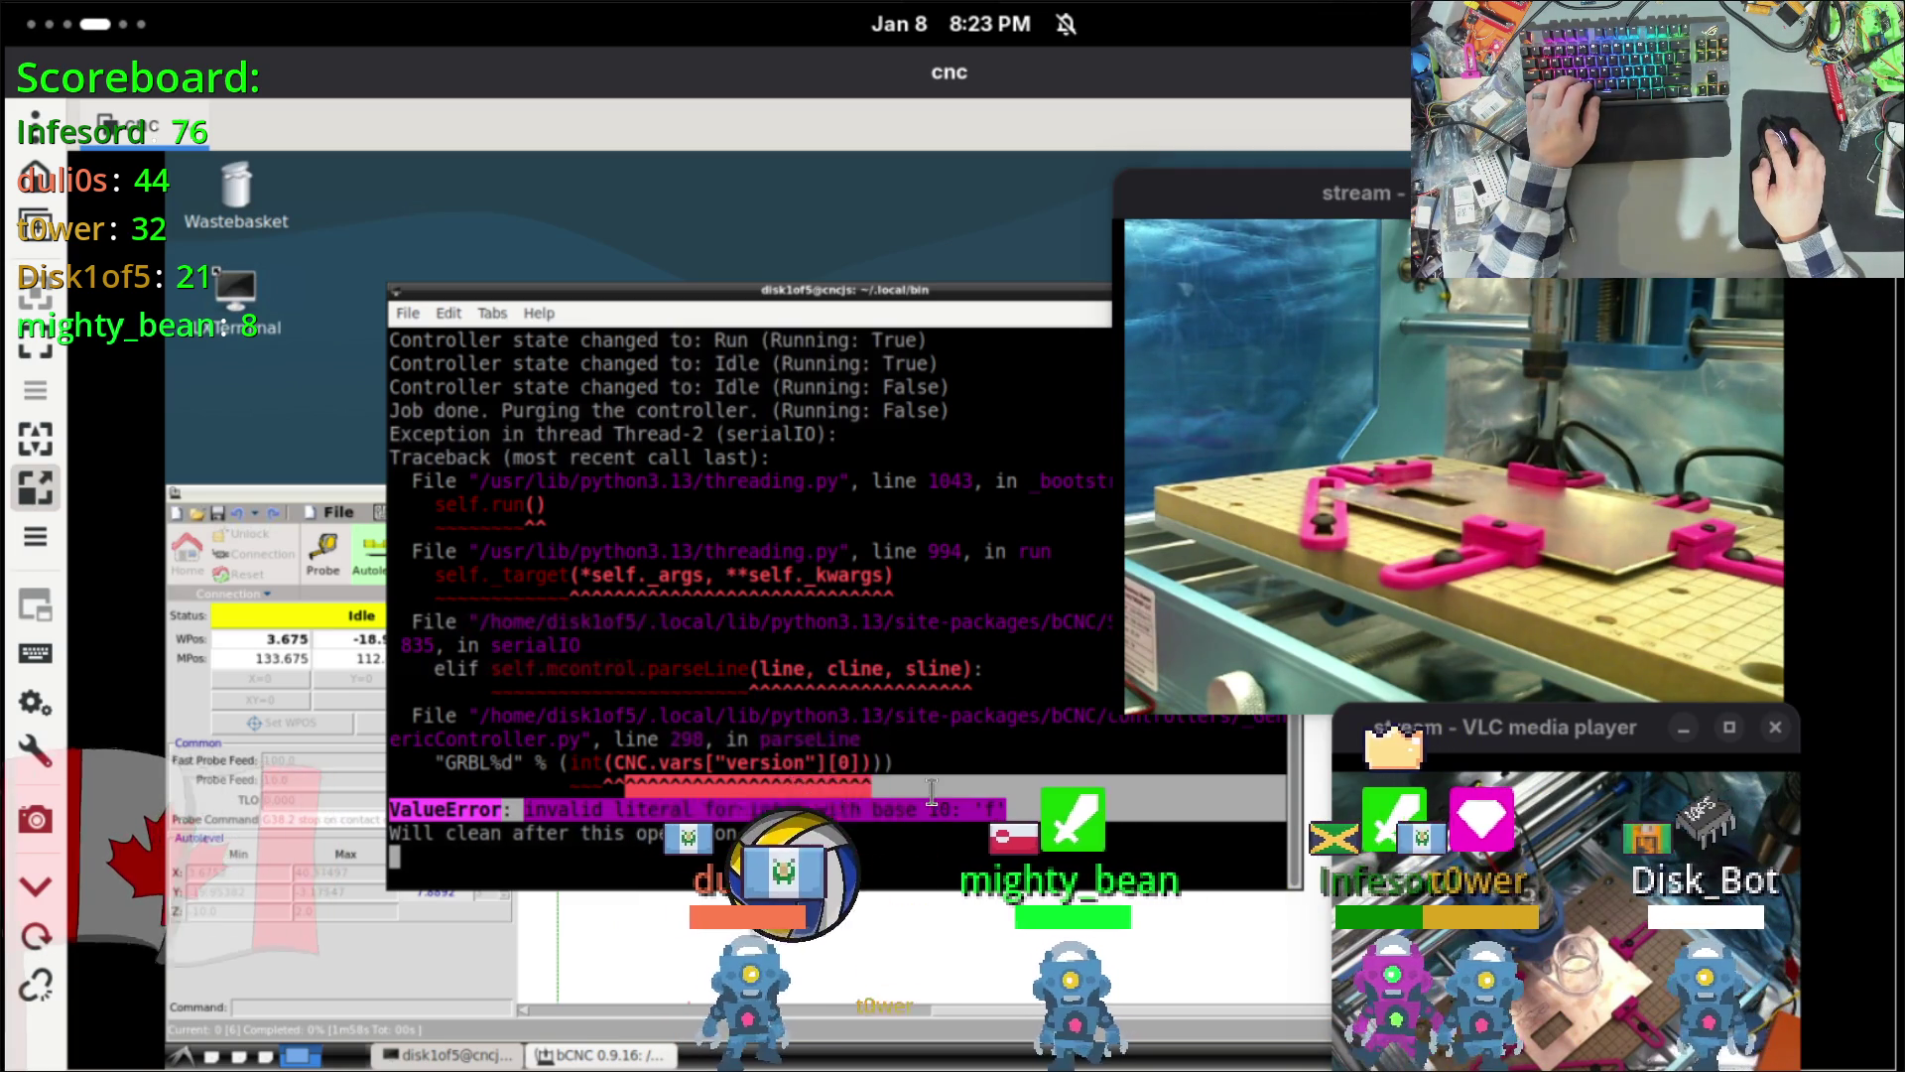
mouse_move(899, 790)
left_mouse_down()
mouse_move(763, 794)
mouse_move(836, 809)
left_mouse_up()
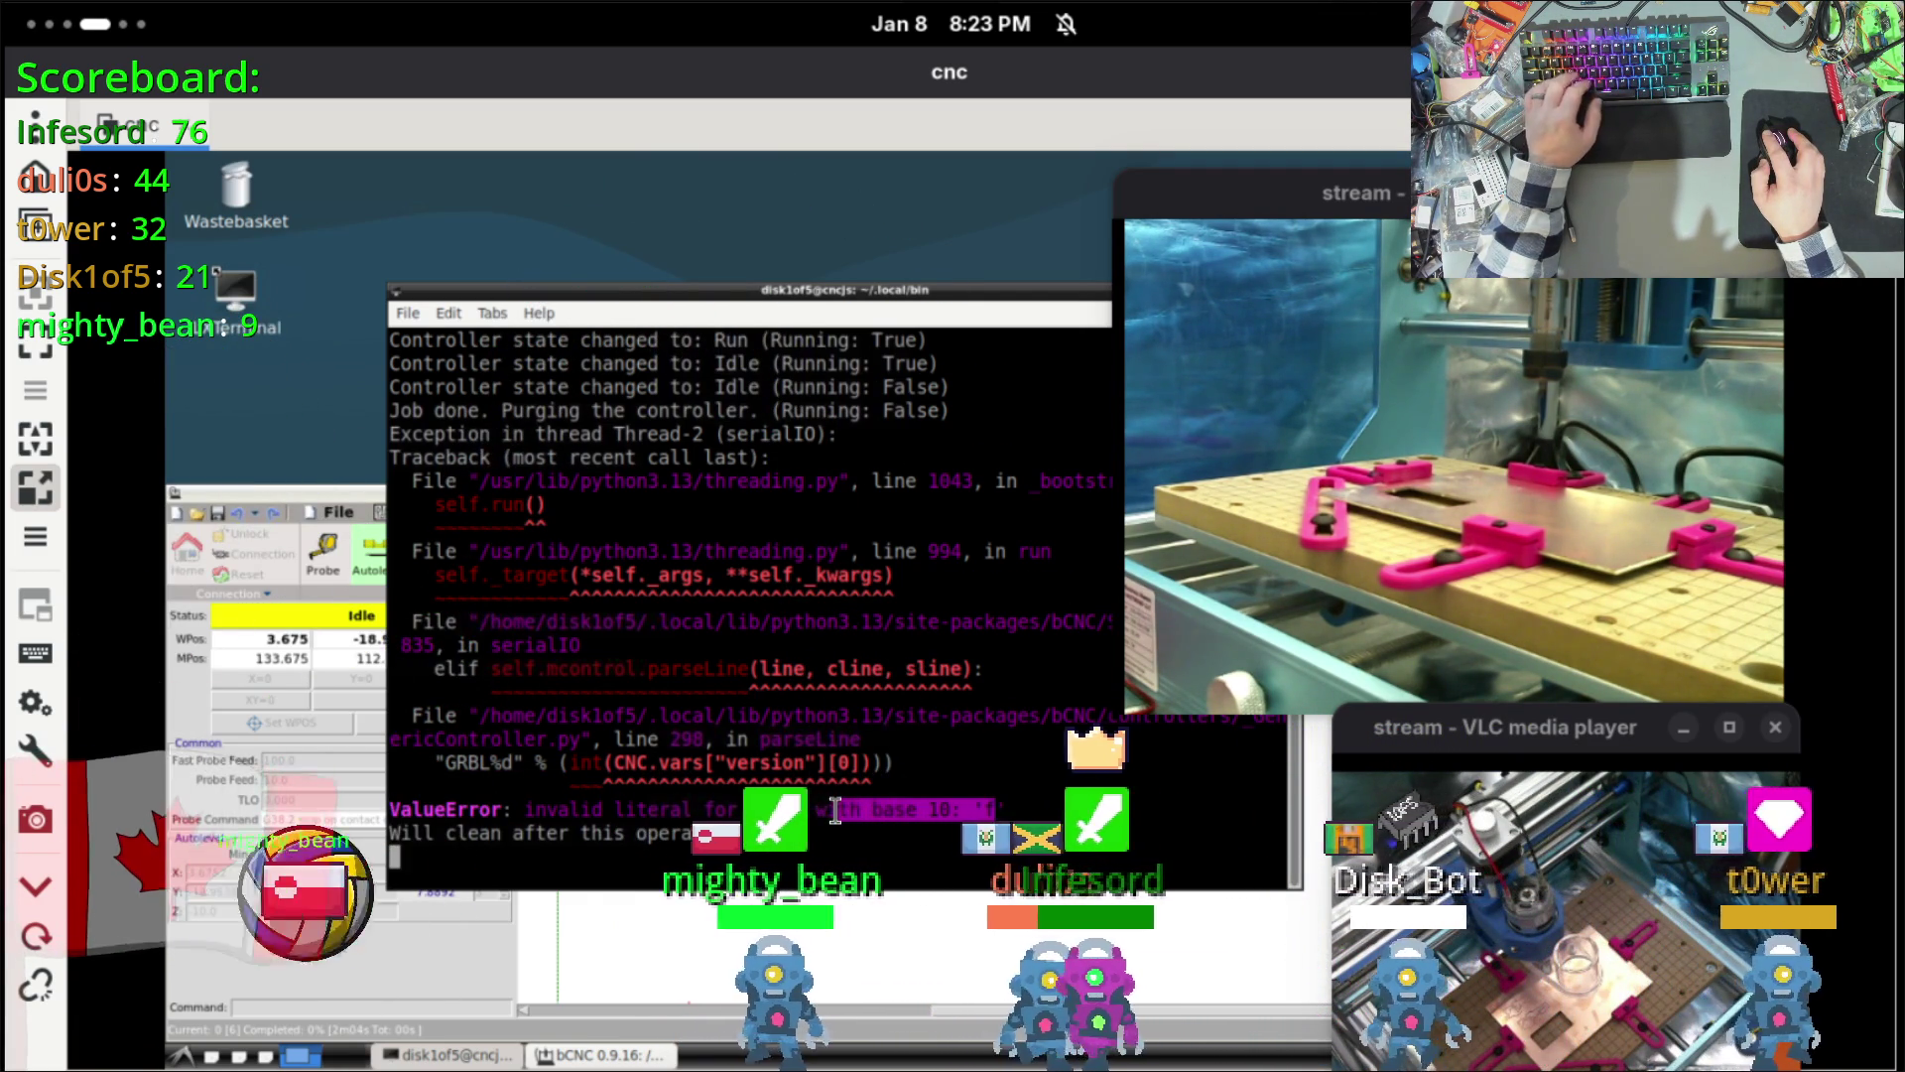
key("super+Page_Down")
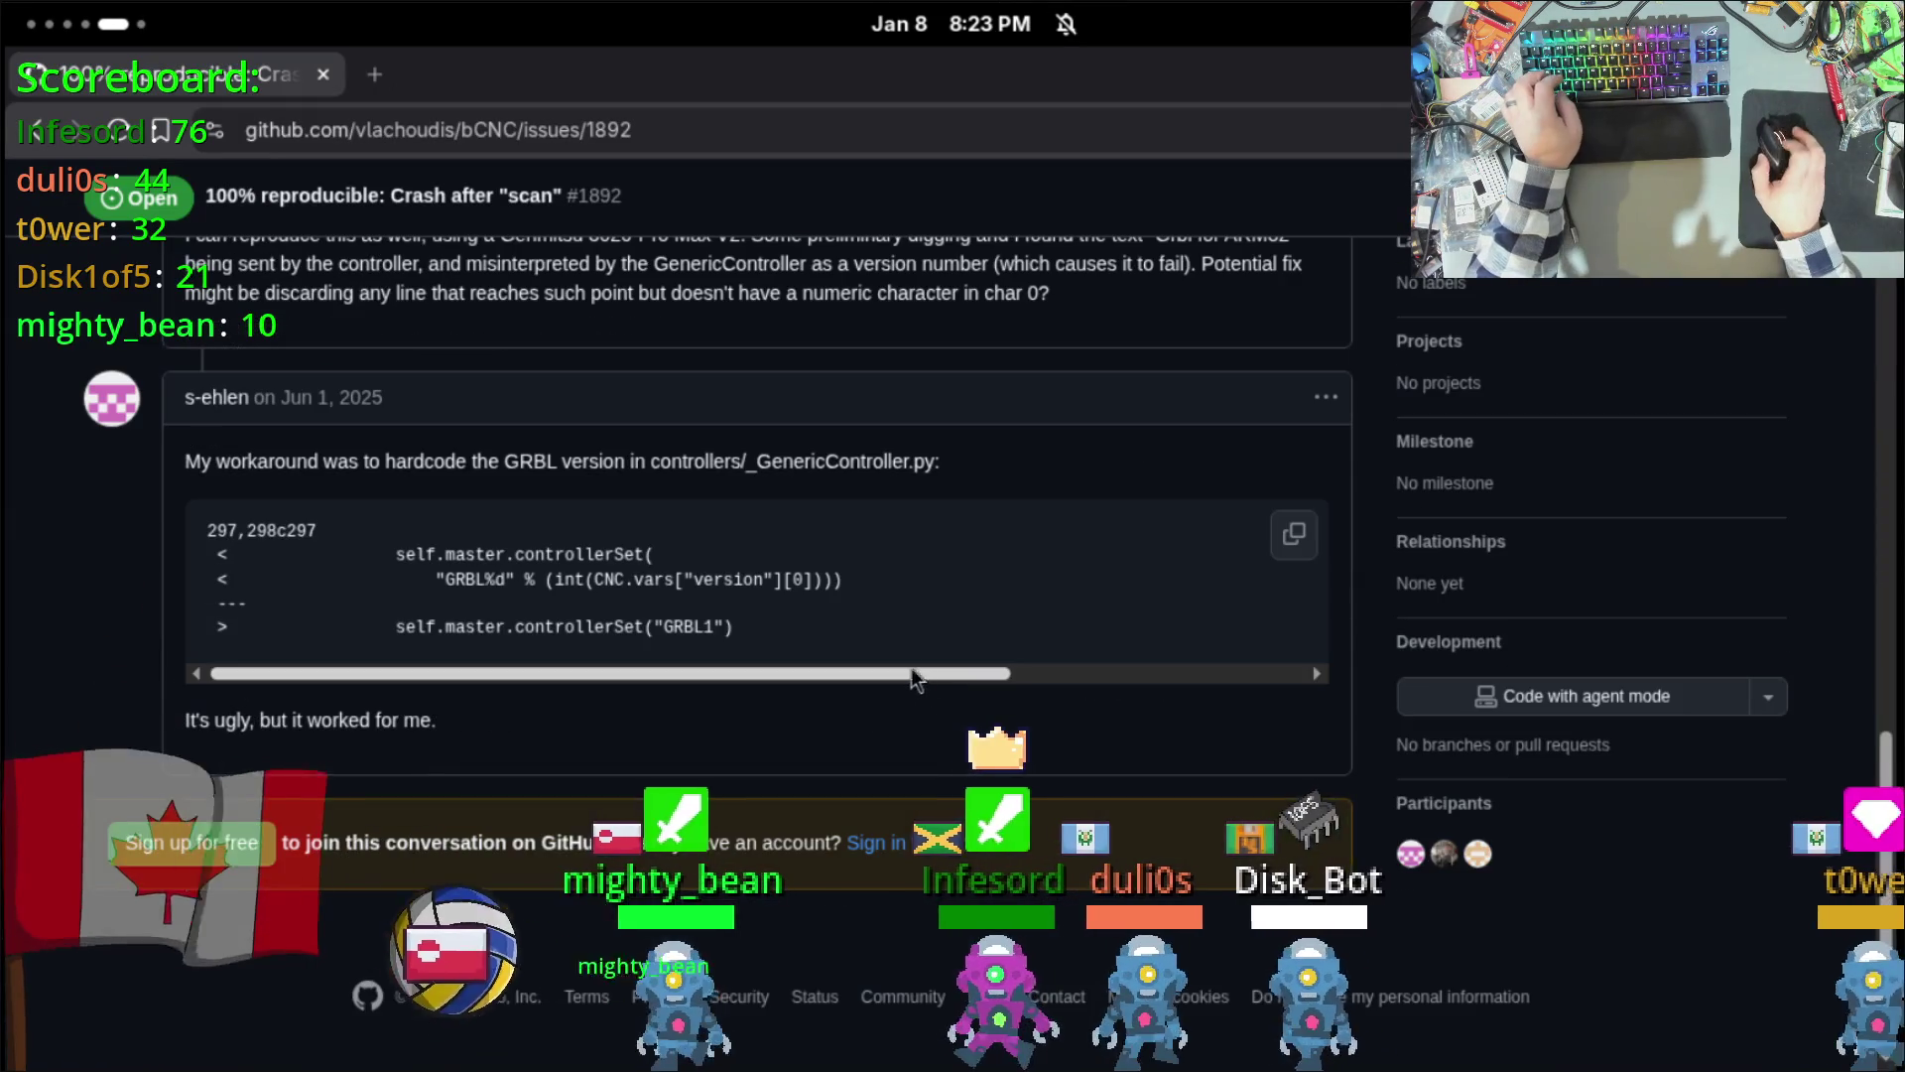
Step: Select the workaround's replacement code lines, then return to the cnc terminal workspace
mouse_move(736, 627)
left_mouse_down()
mouse_move(685, 603)
mouse_move(304, 580)
left_mouse_up()
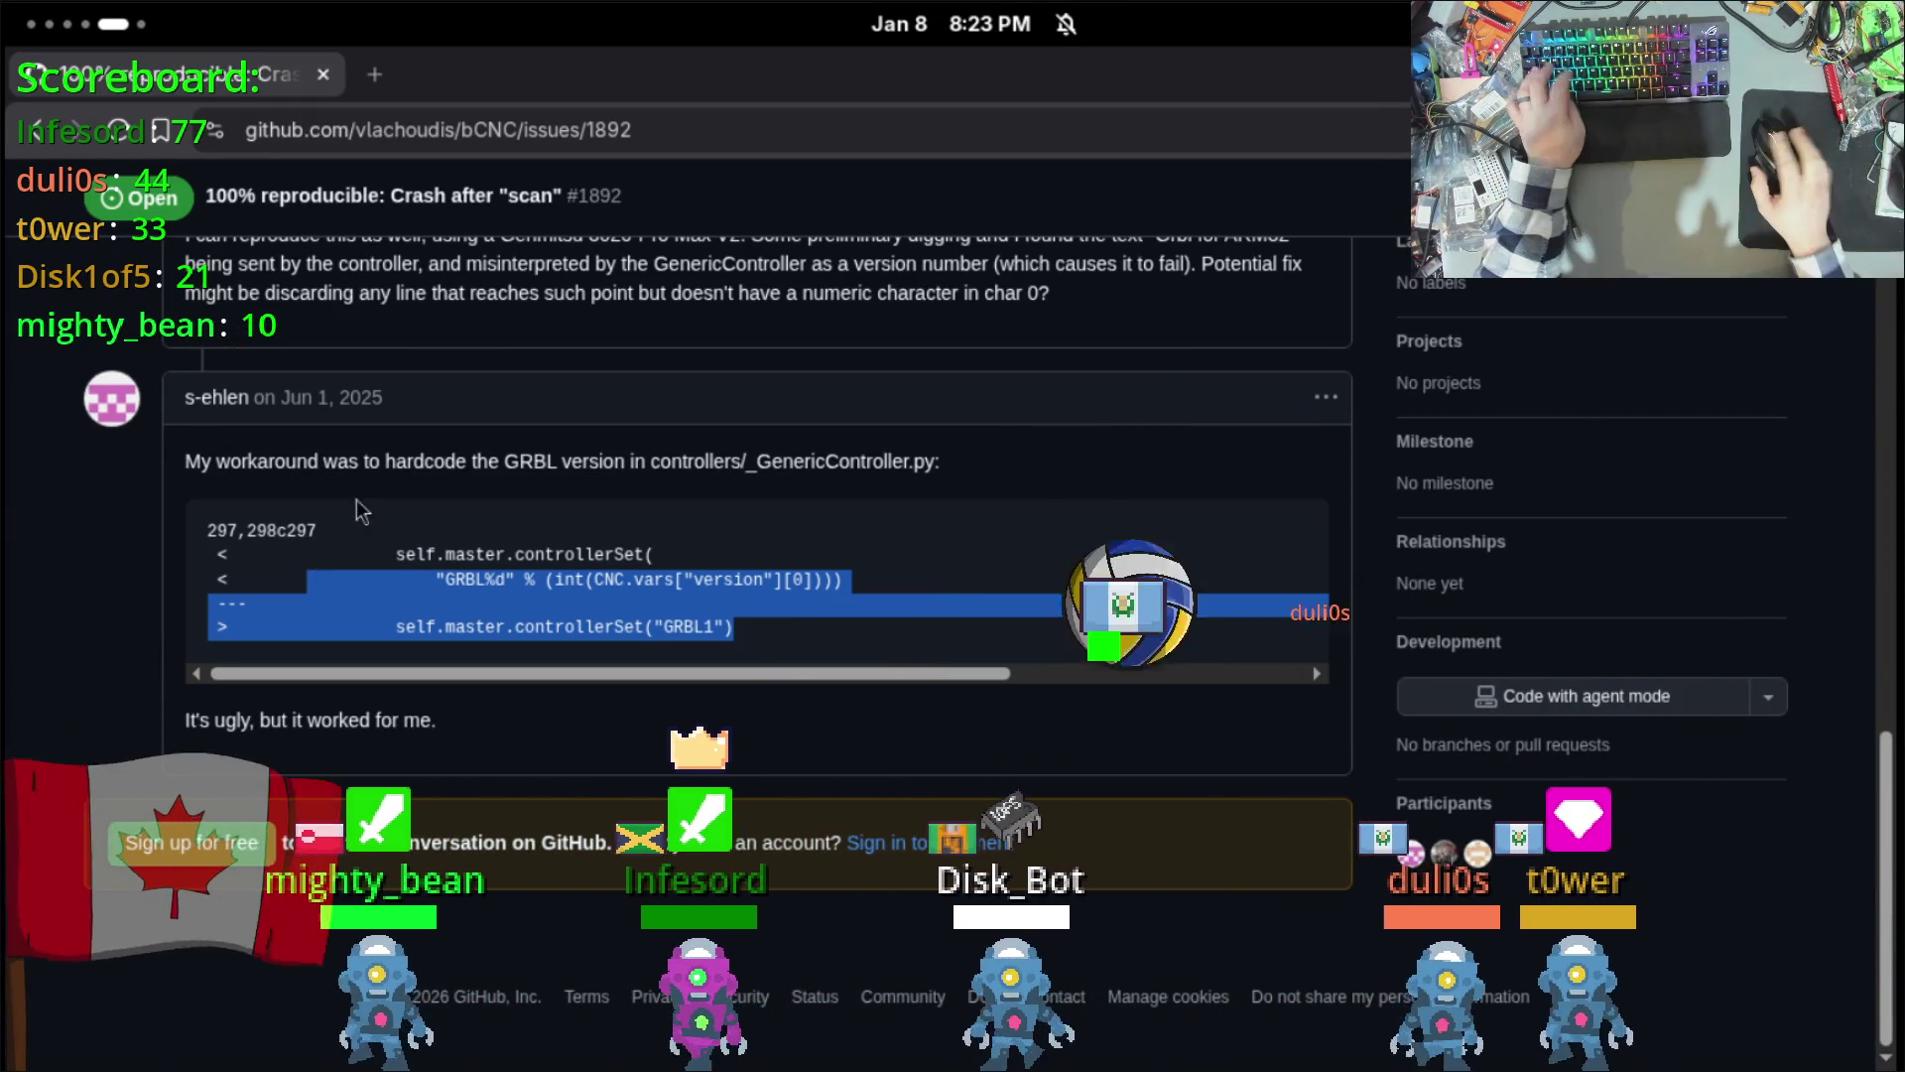
scroll(347, 504, "up", 1)
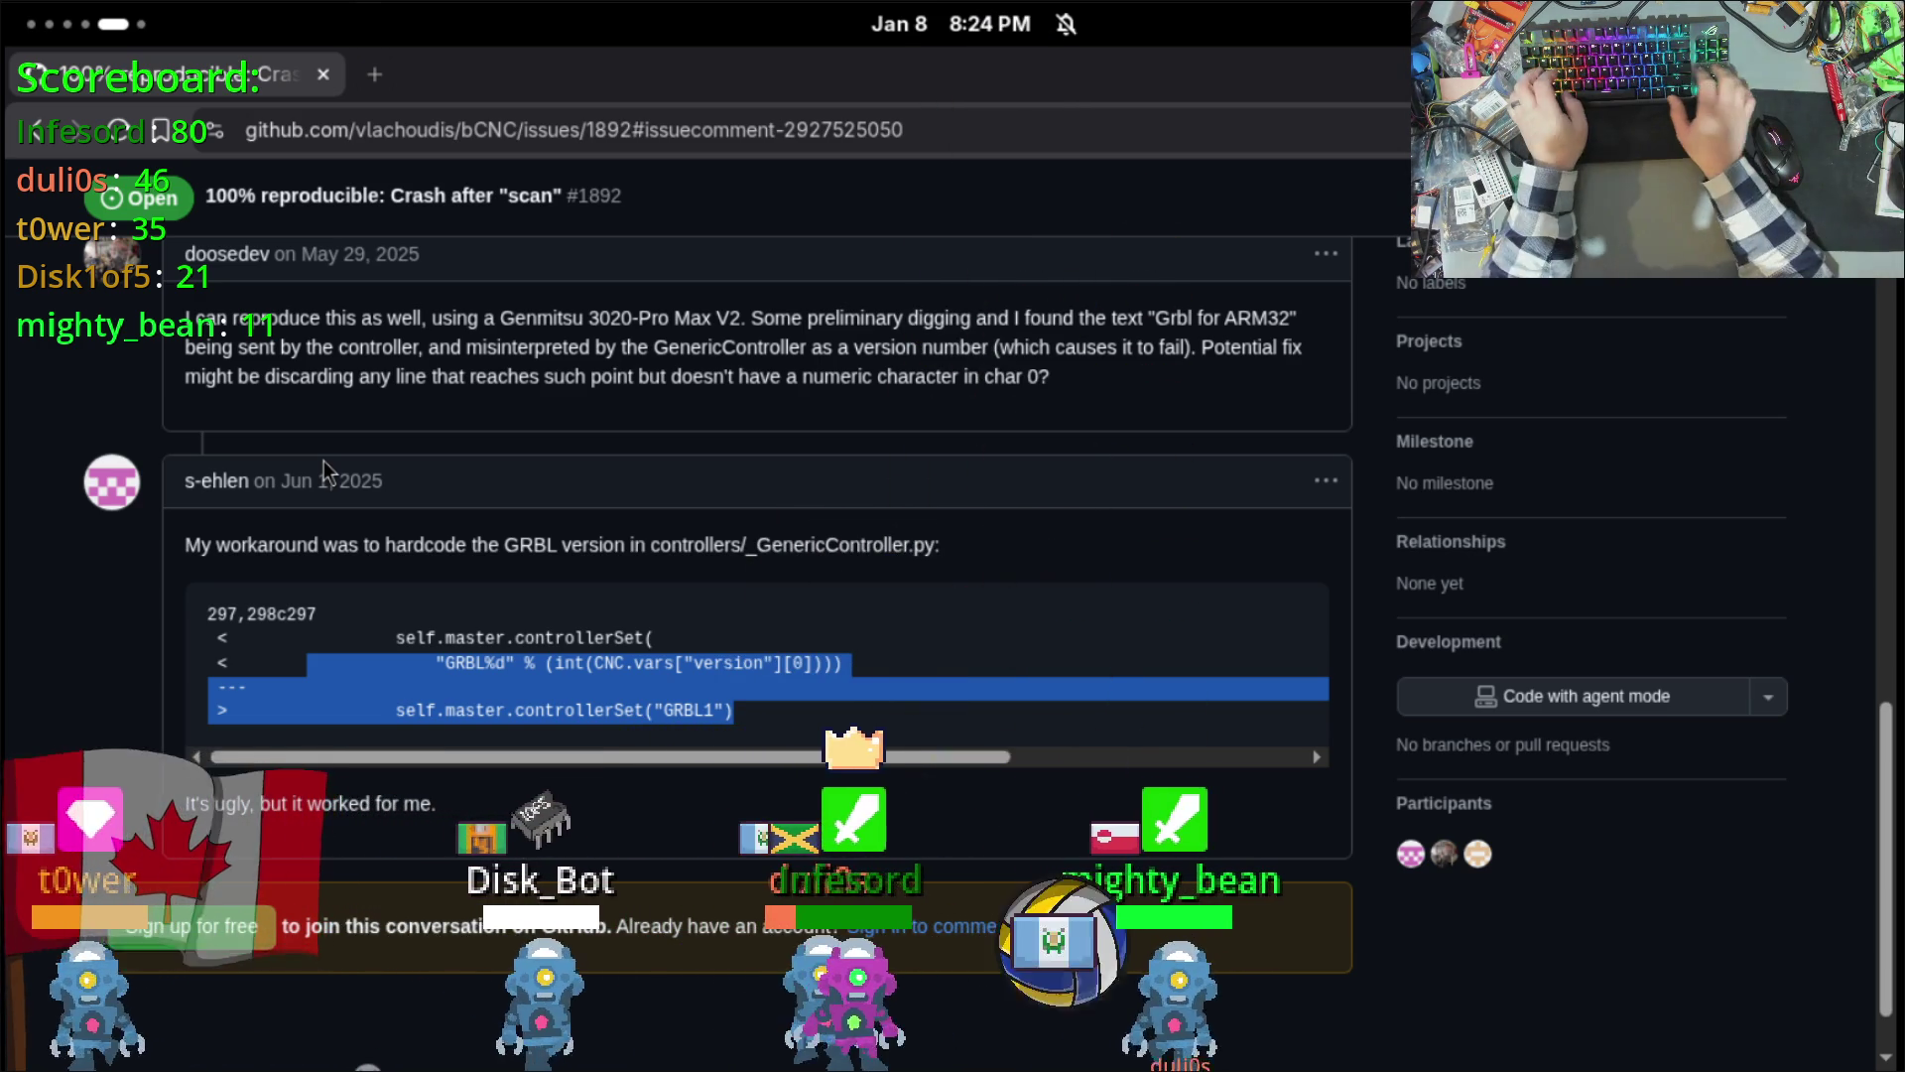
key("super+Page_Up")
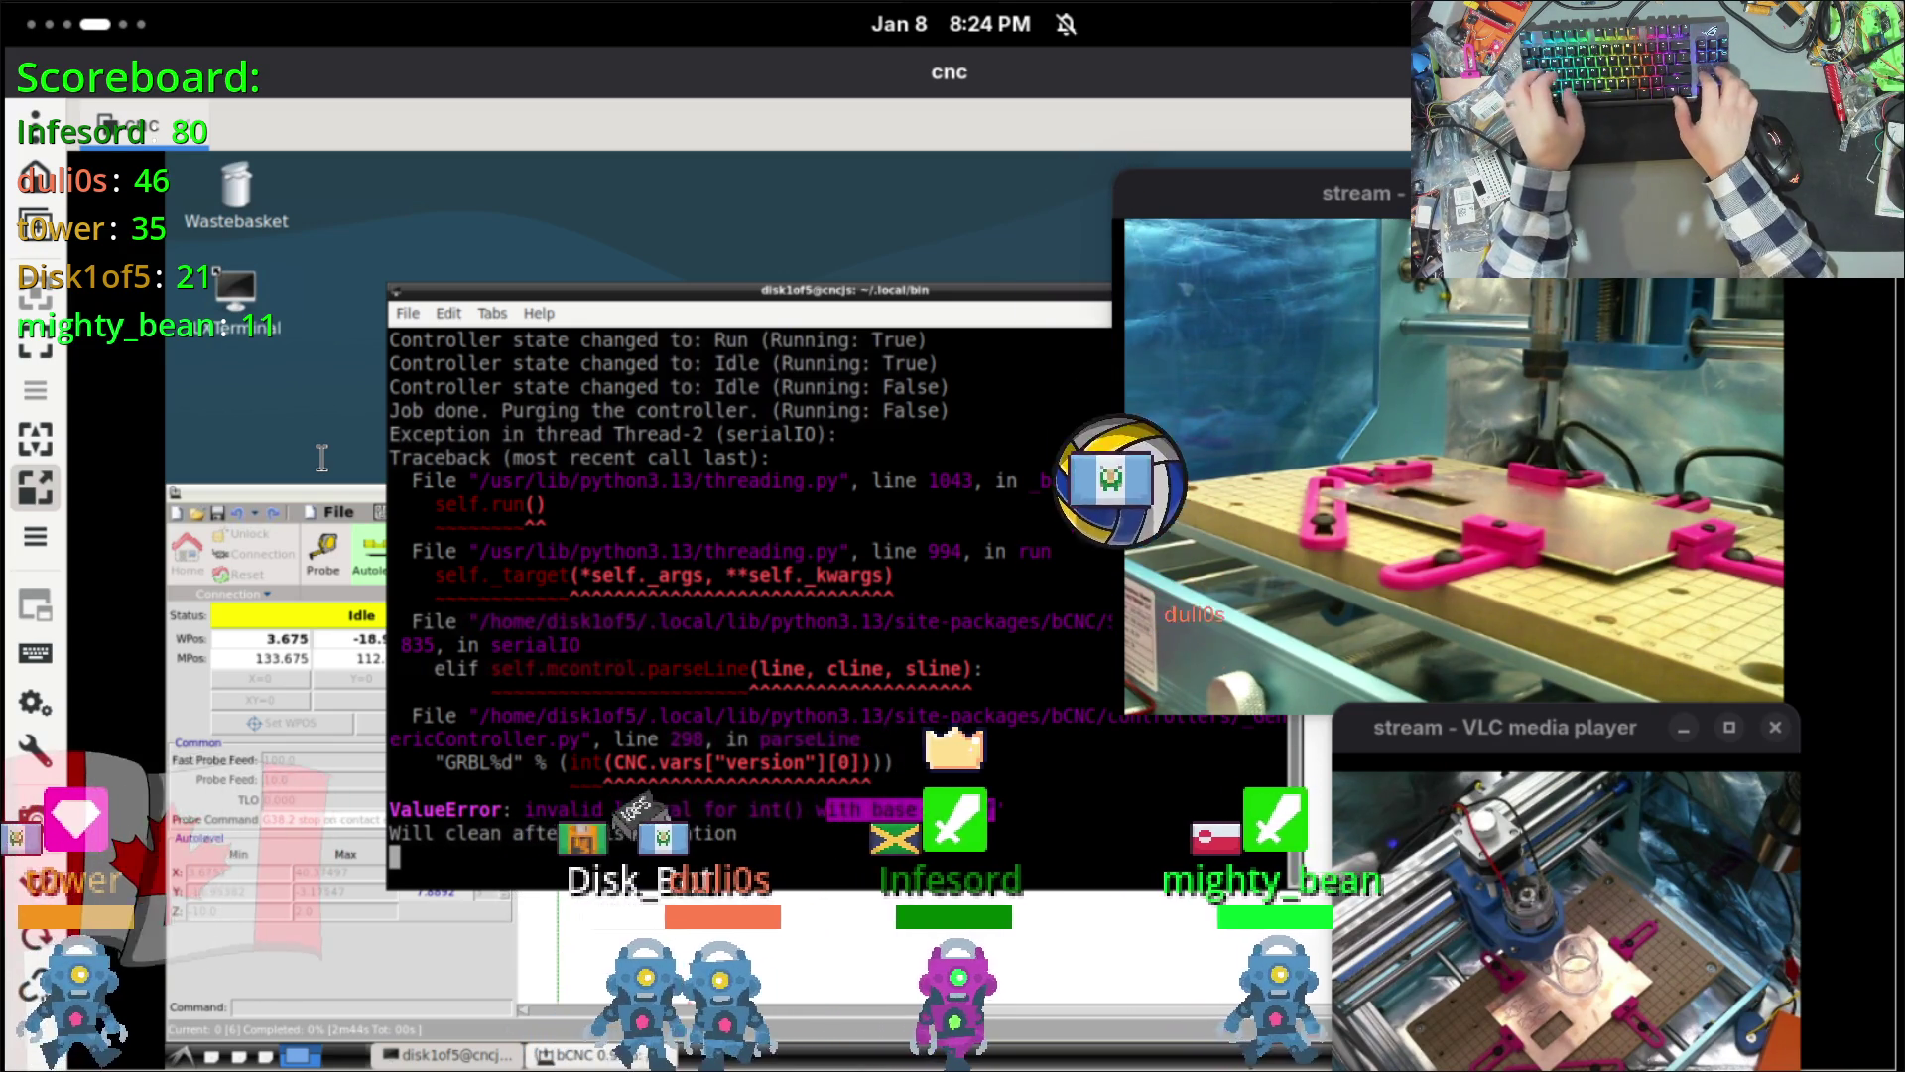
Step: Dismiss the bCNC error and running-job warning and stop bCNC with Ctrl+C
key("ctrl+c")
key("ctrl+c")
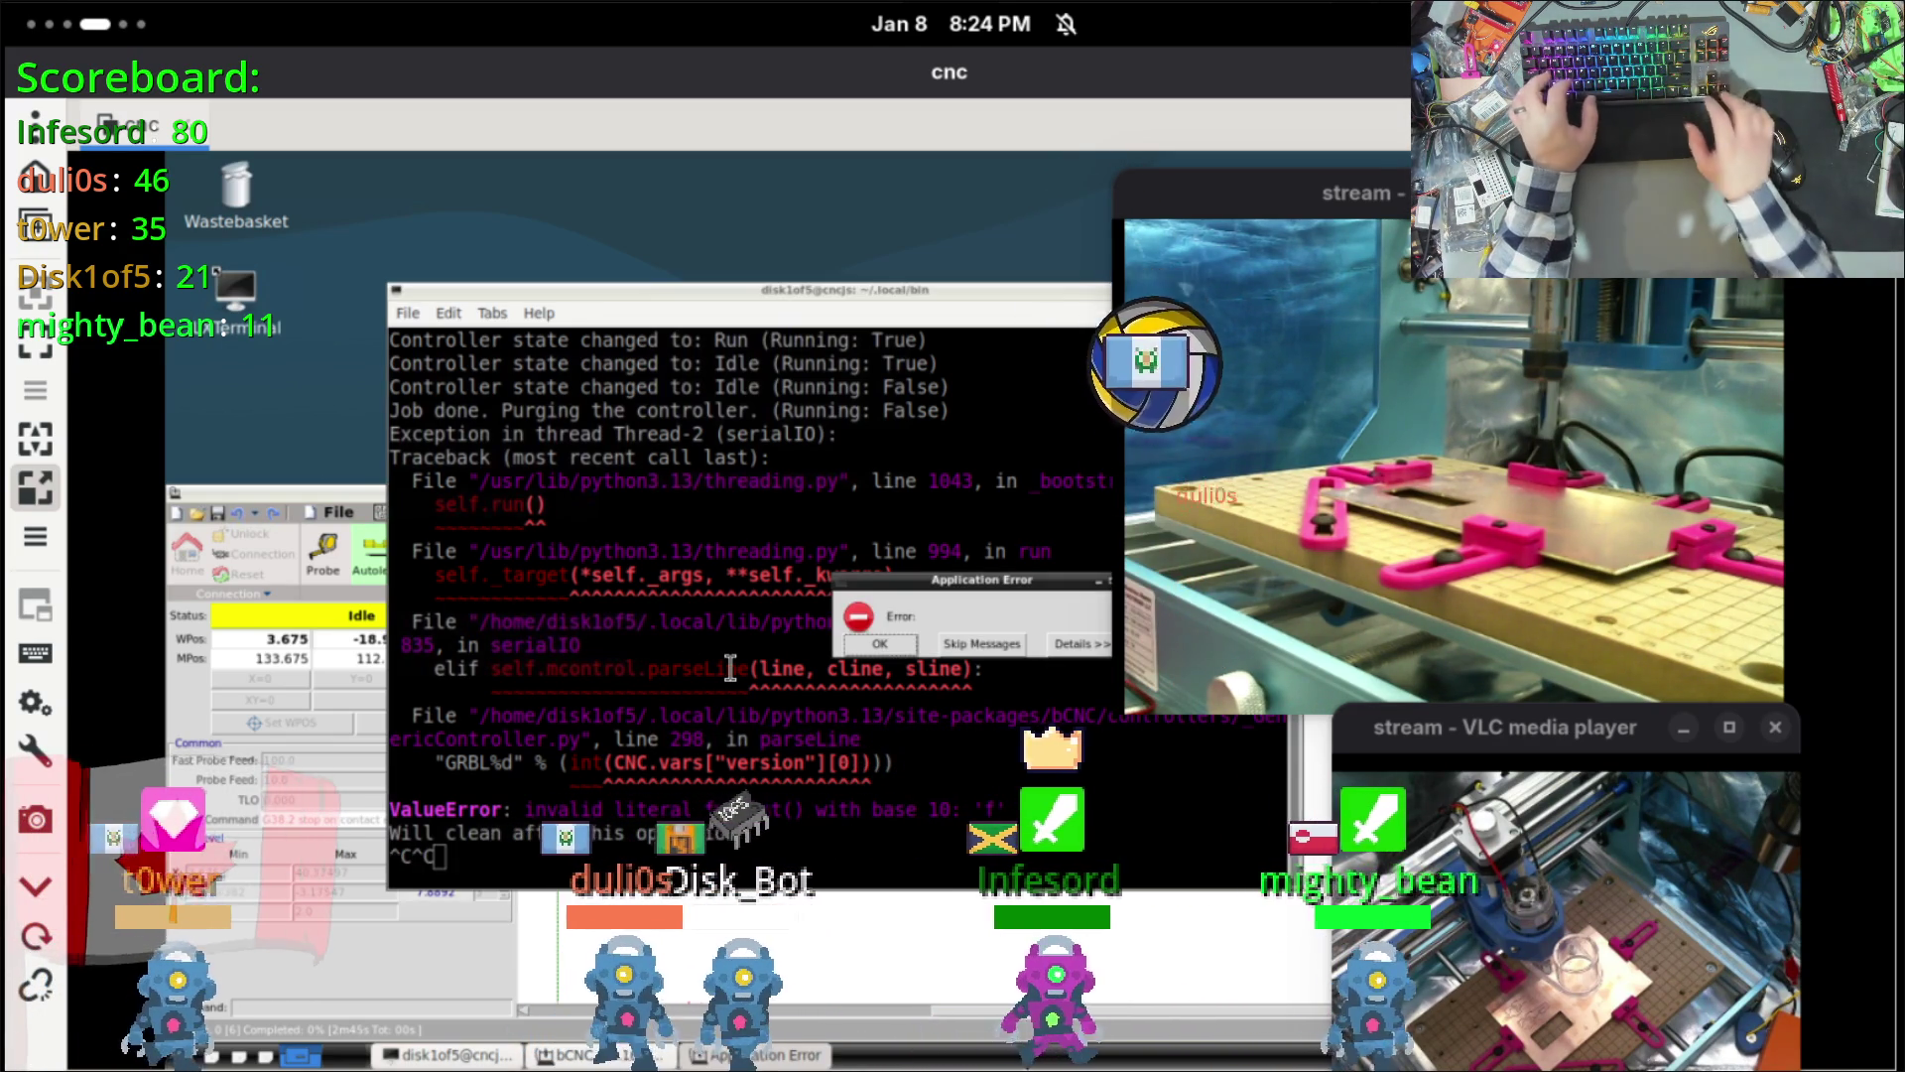
left_click(879, 642)
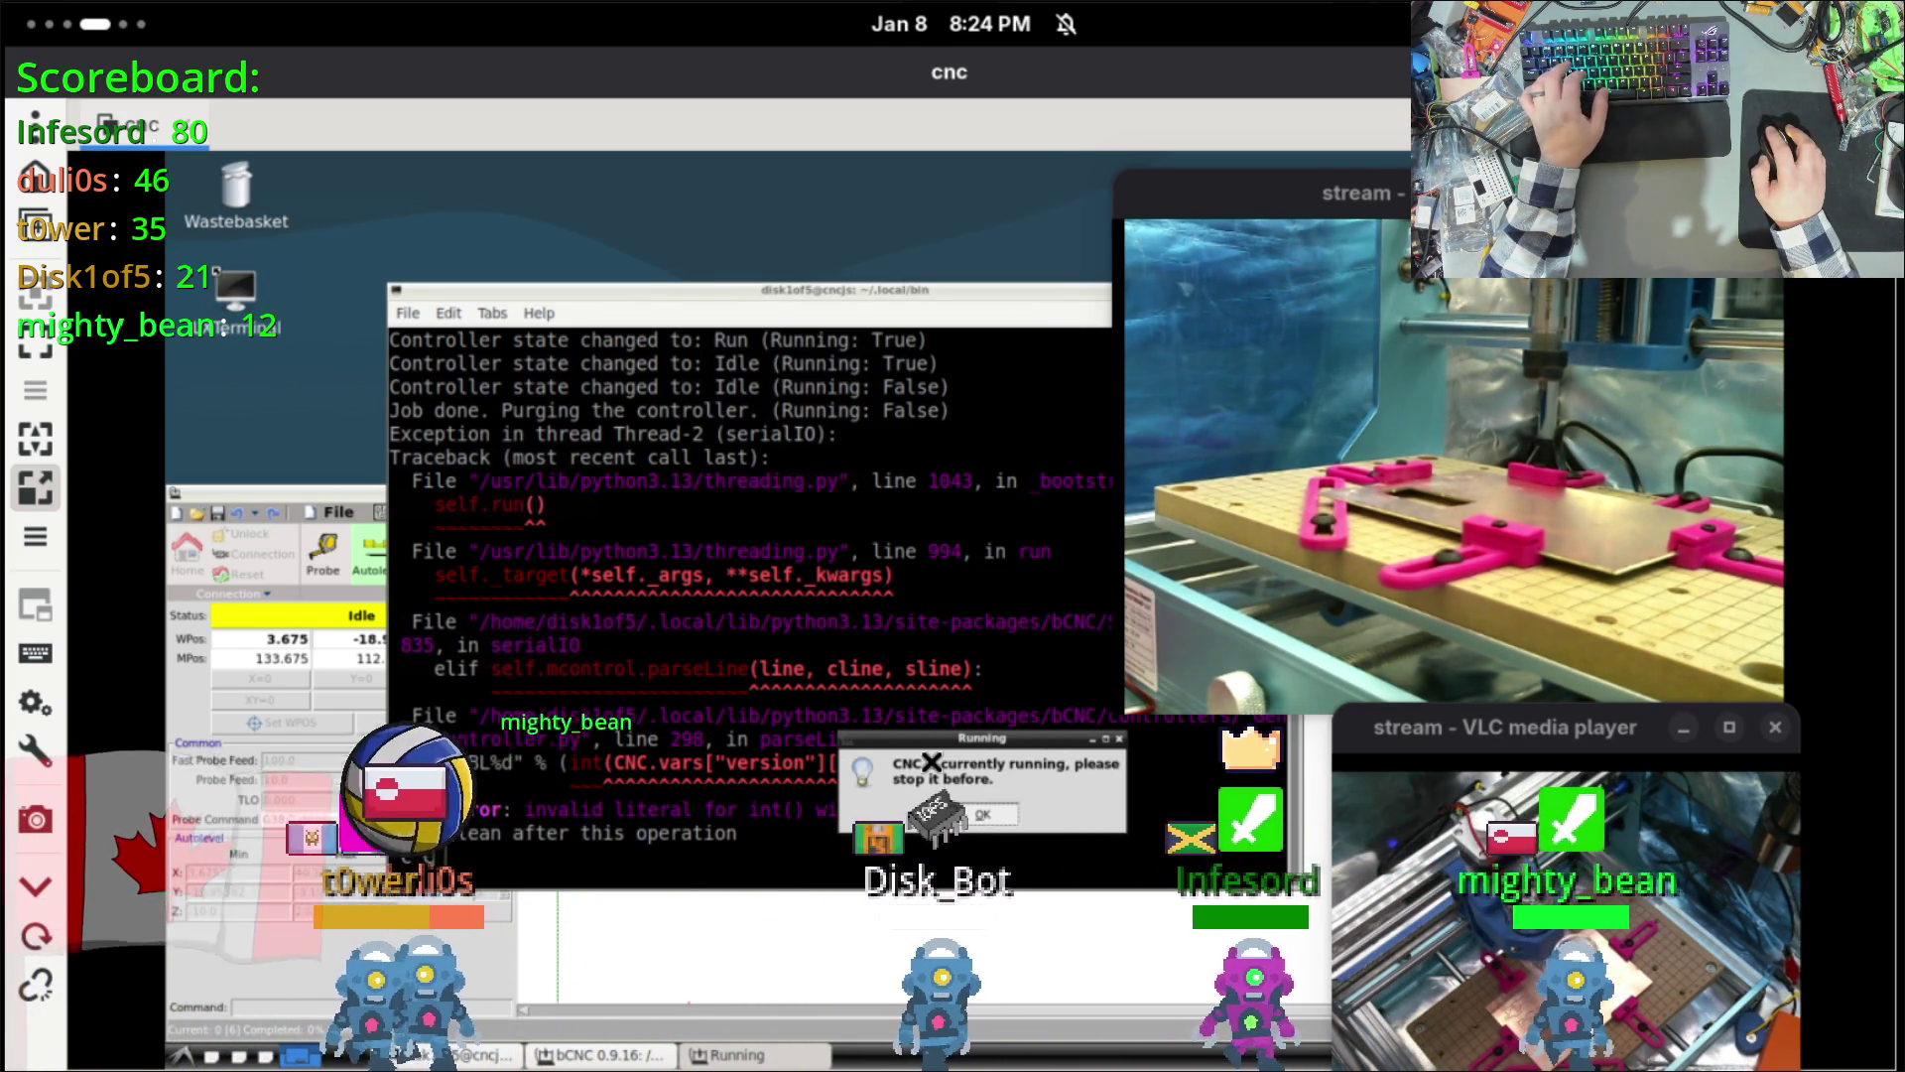
left_click(982, 813)
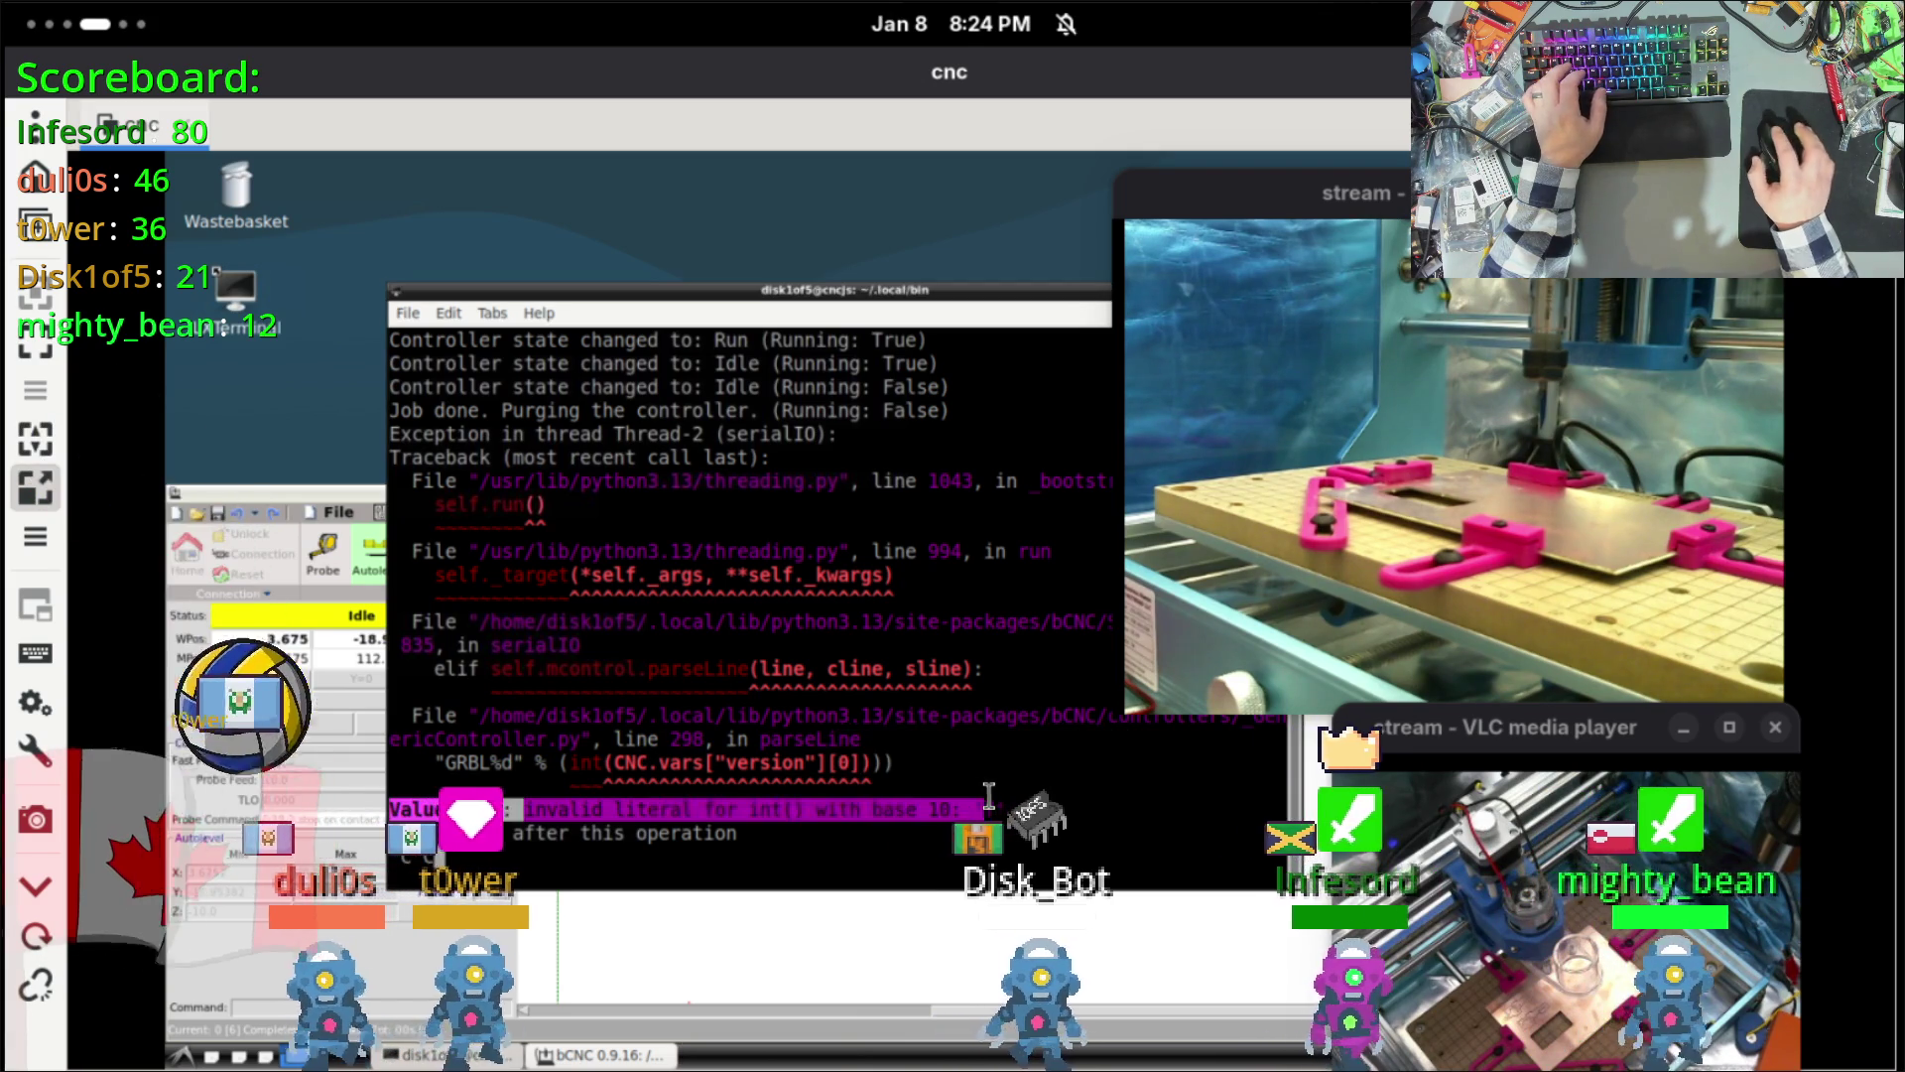
key("ctrl+c")
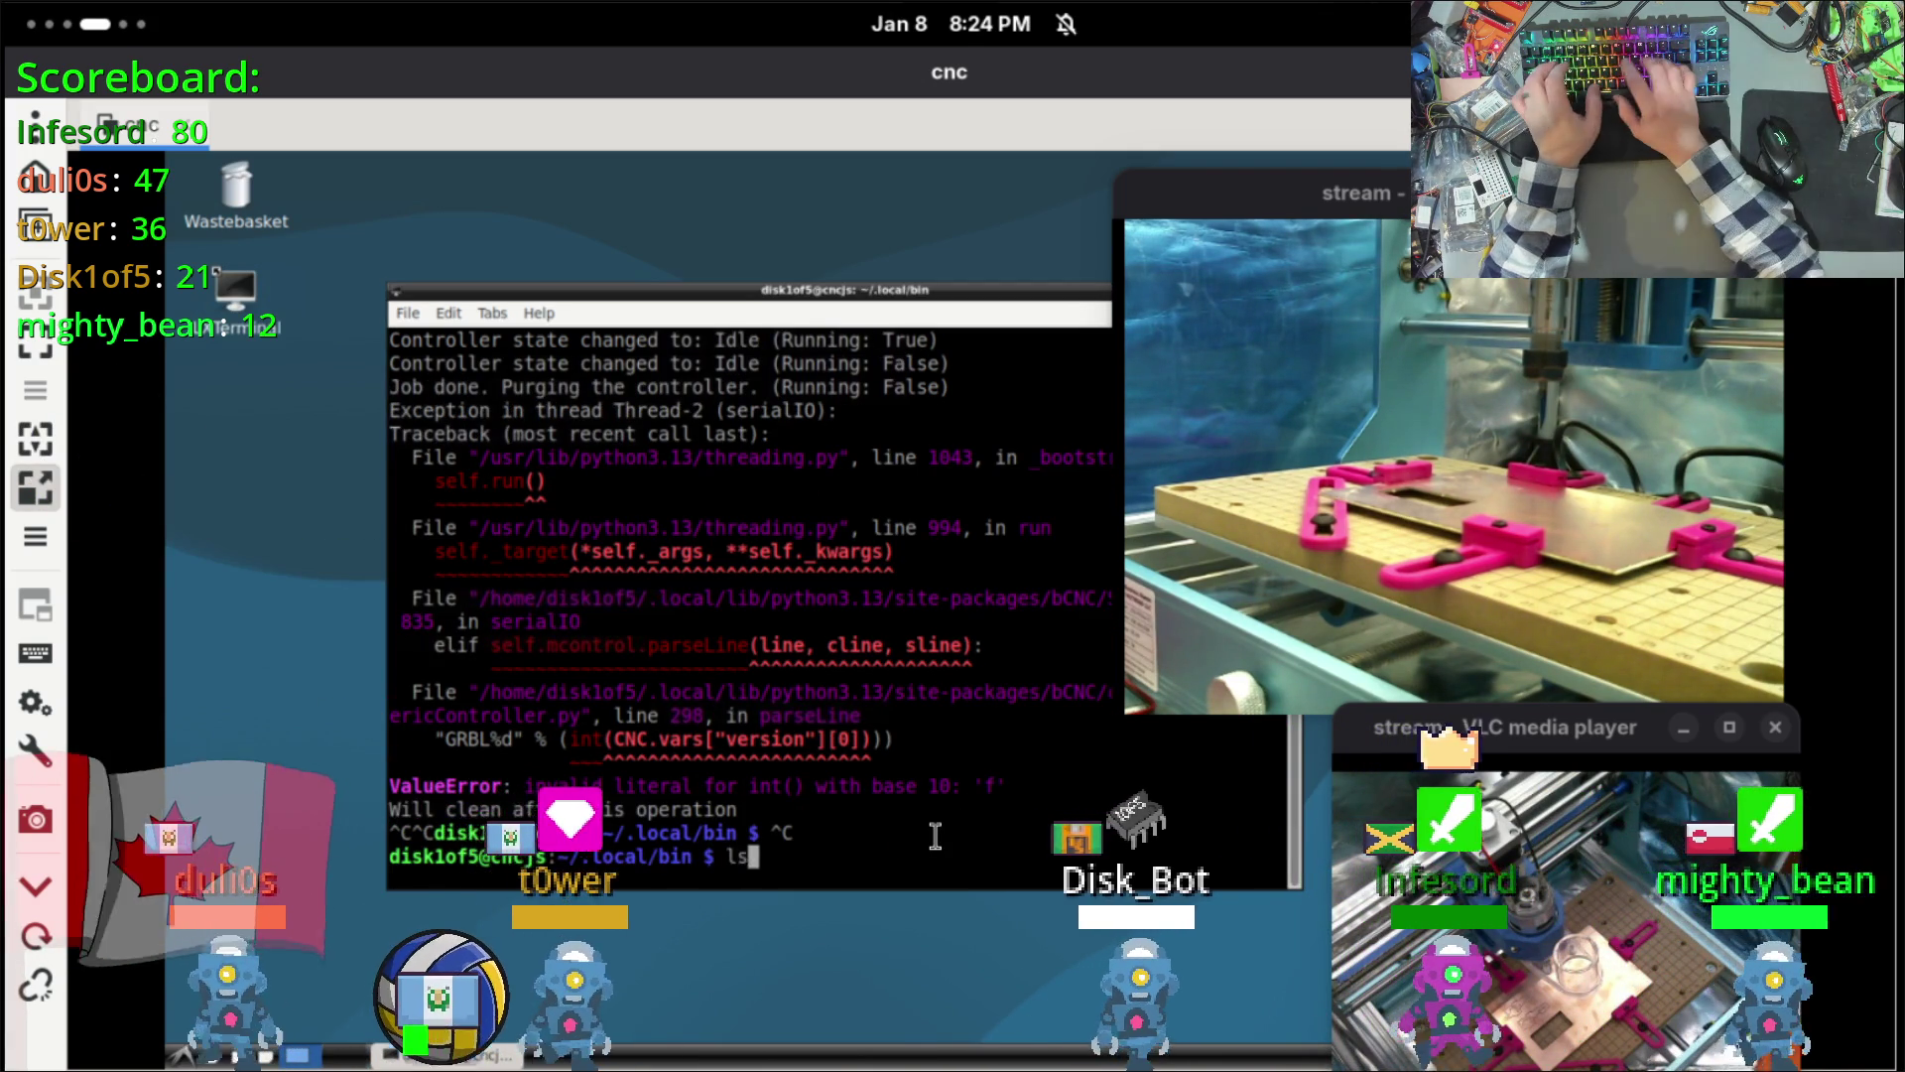
Step: List ~/.local/bin with ls and ls -lha, revealing a single 212-byte bCNC file
type("ls")
key("Return")
type("ls")
key("BackSpace")
type("ha")
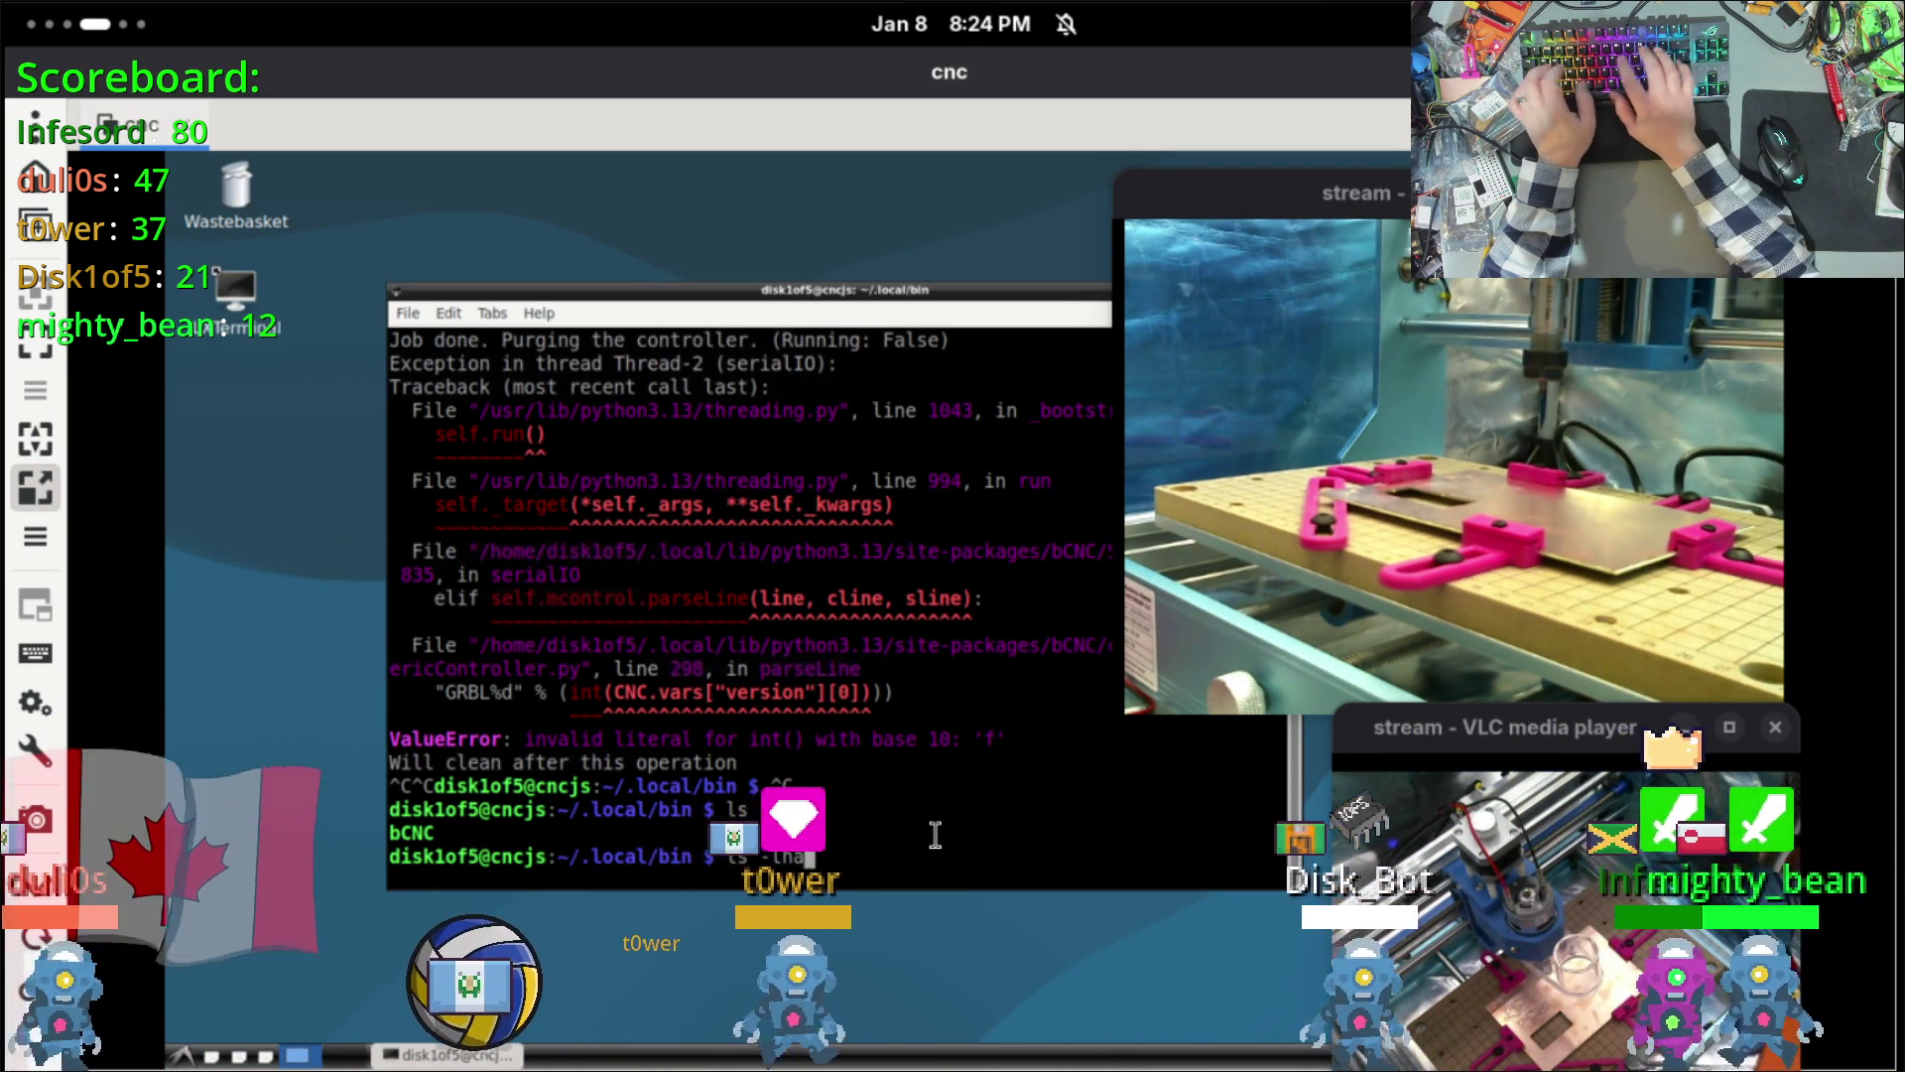
key("Return")
type("vim bCNC")
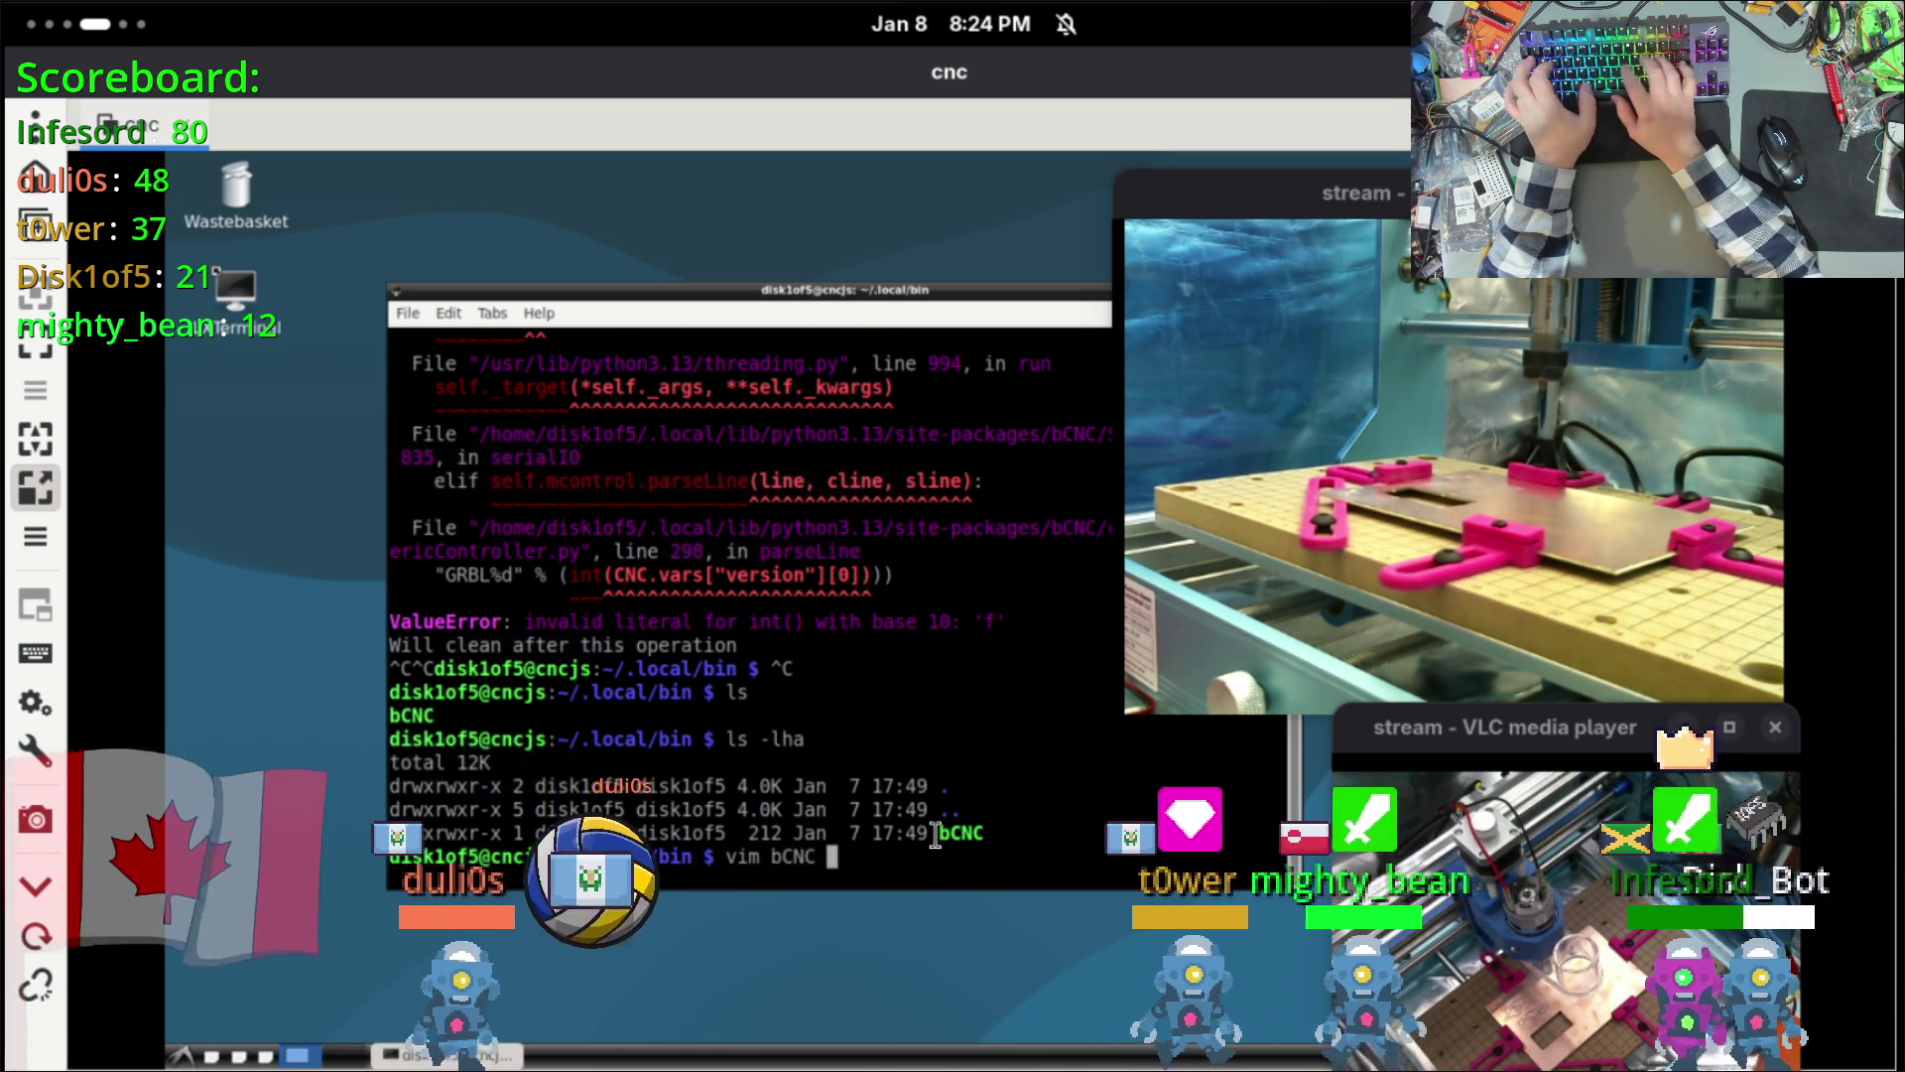
Step: Inspect the bCNC launcher in vim, noting its bCNC.__main__ import, then quit with :q
key("Return")
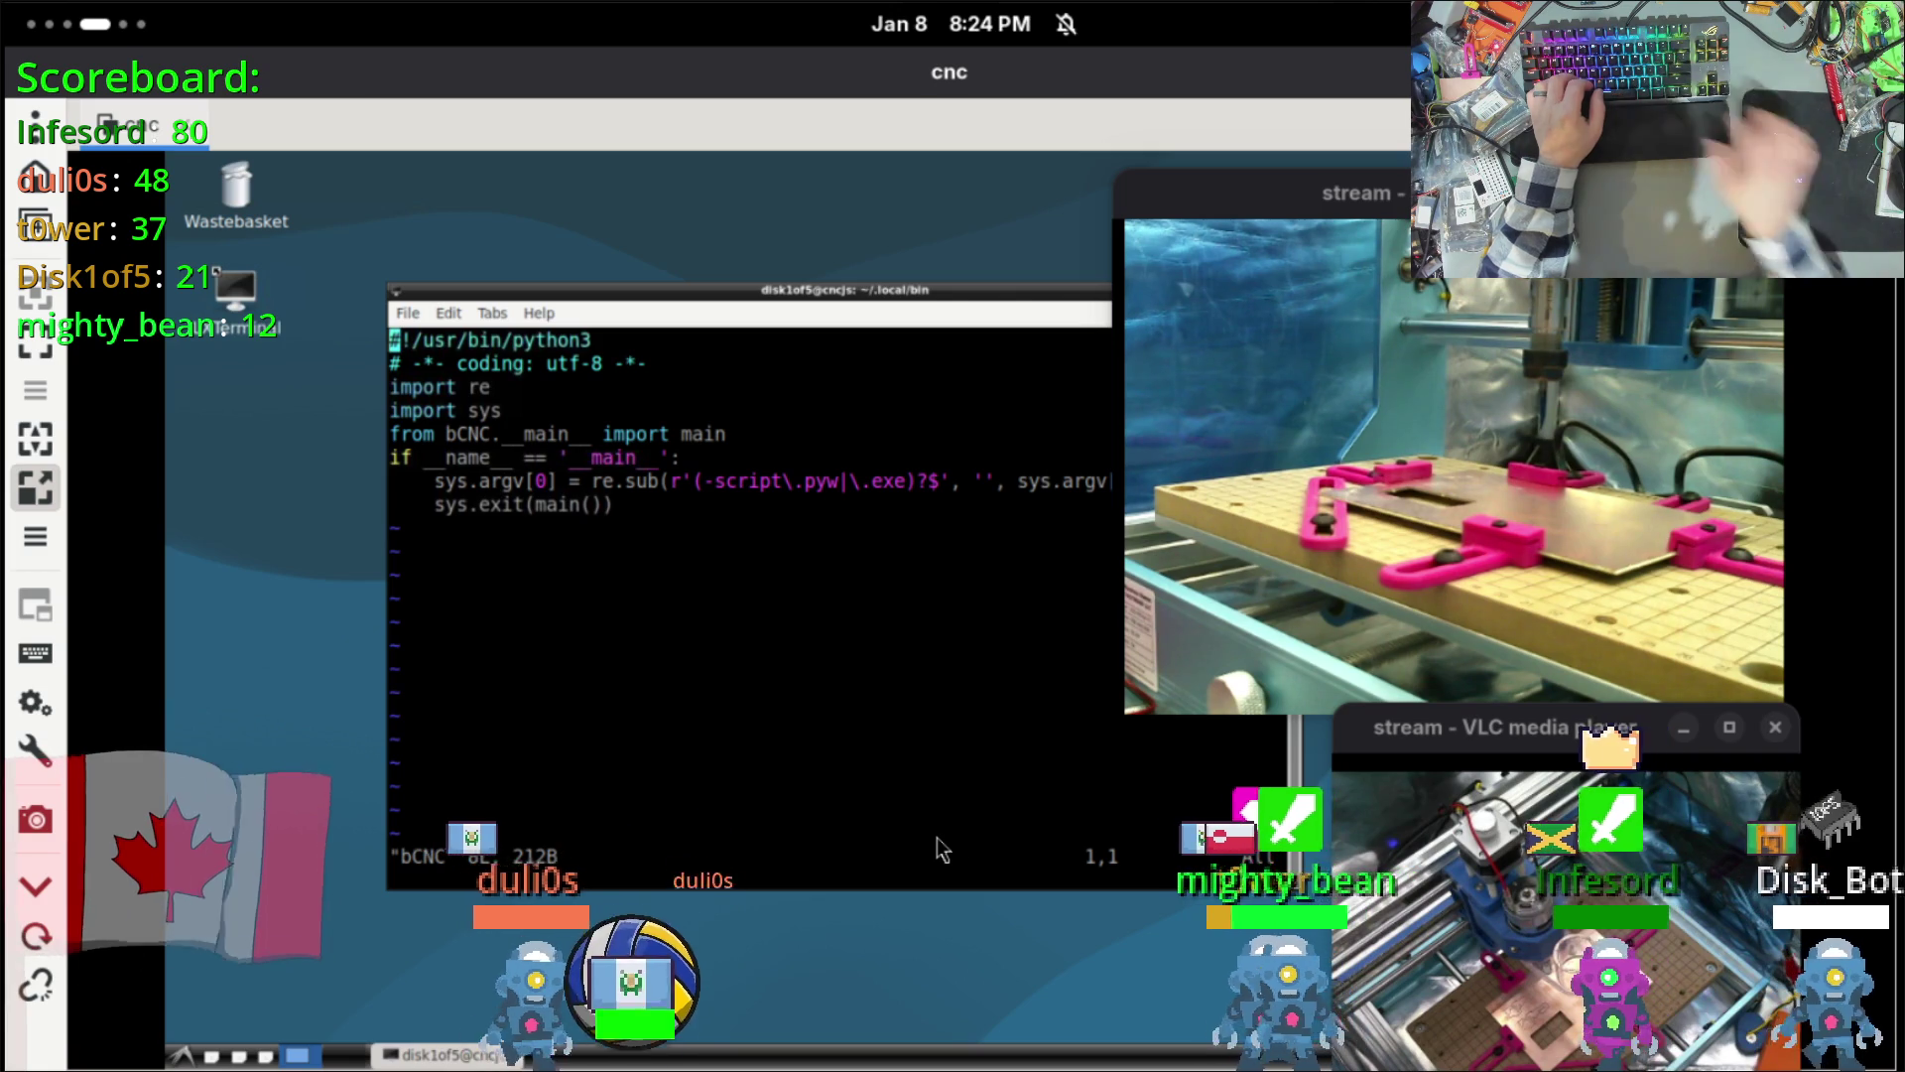
left_click_drag(805, 299, 653, 289)
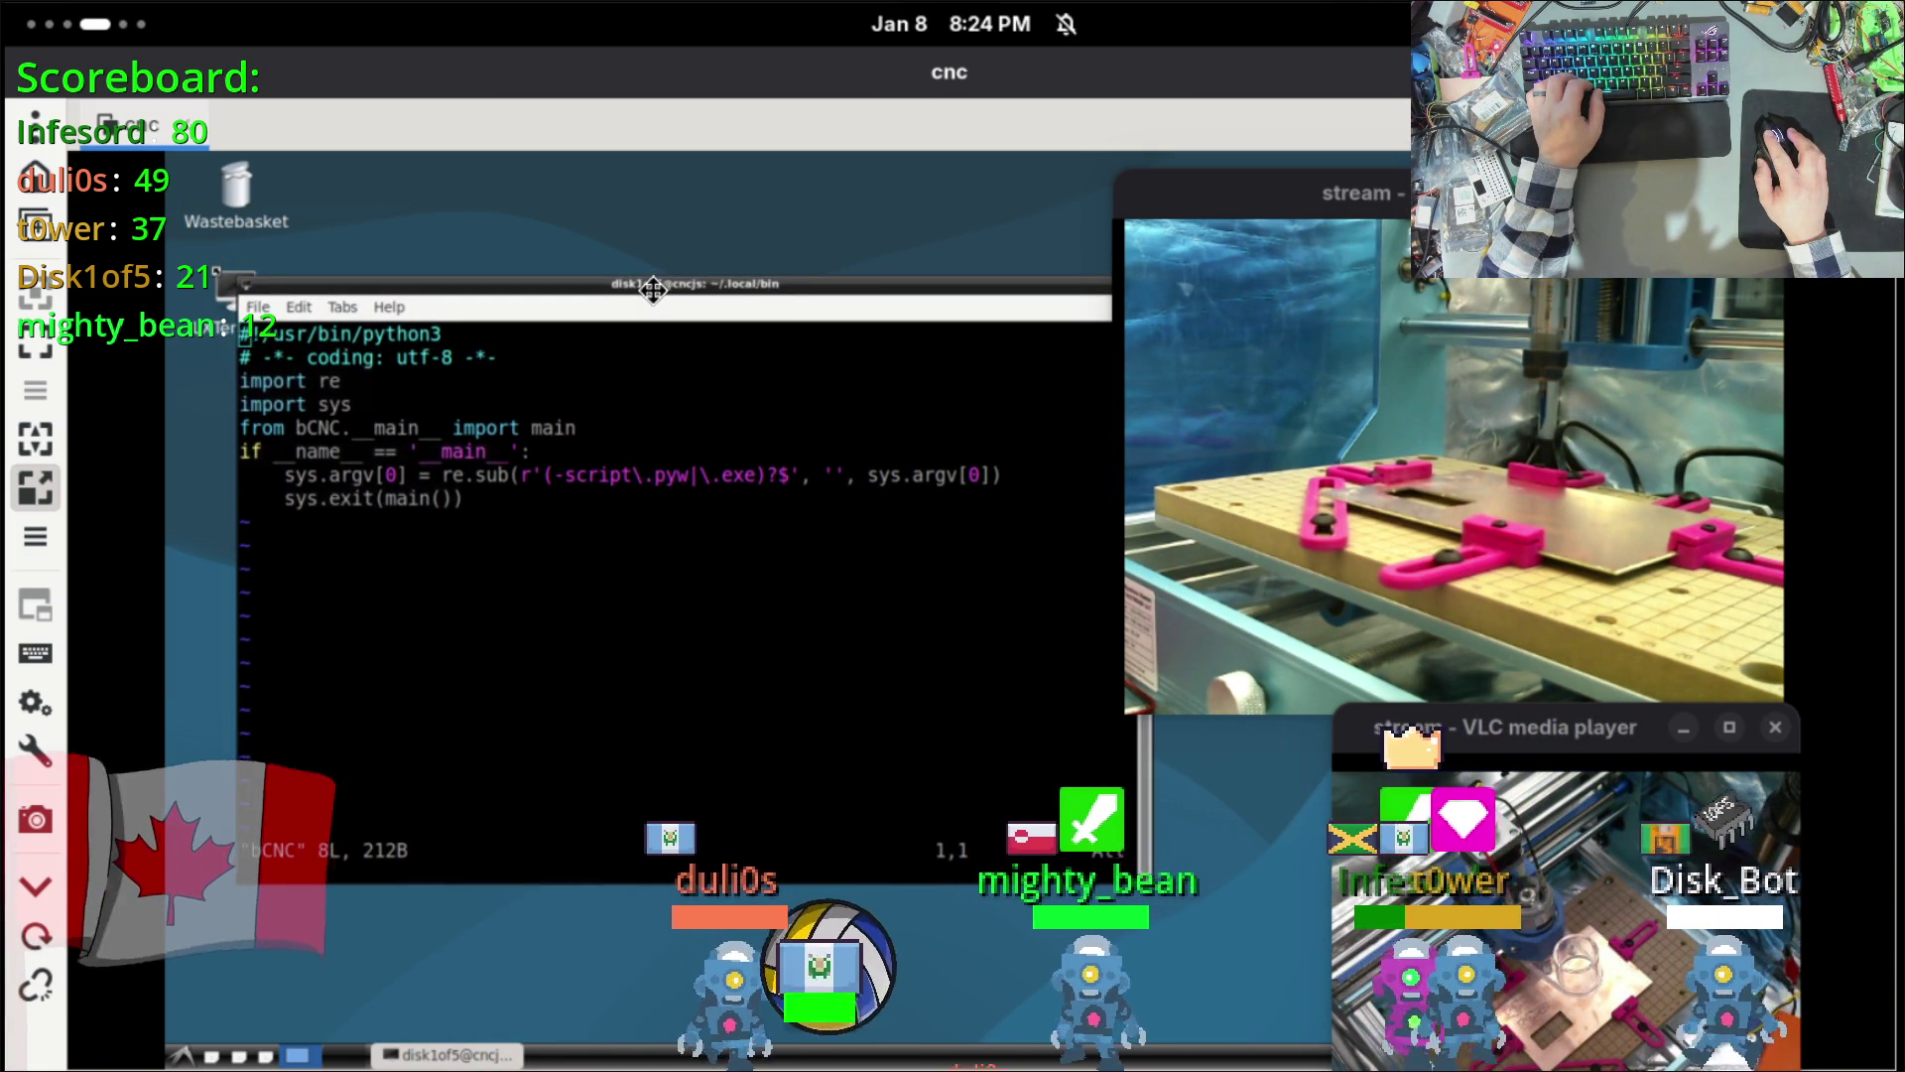
double_click(736, 475)
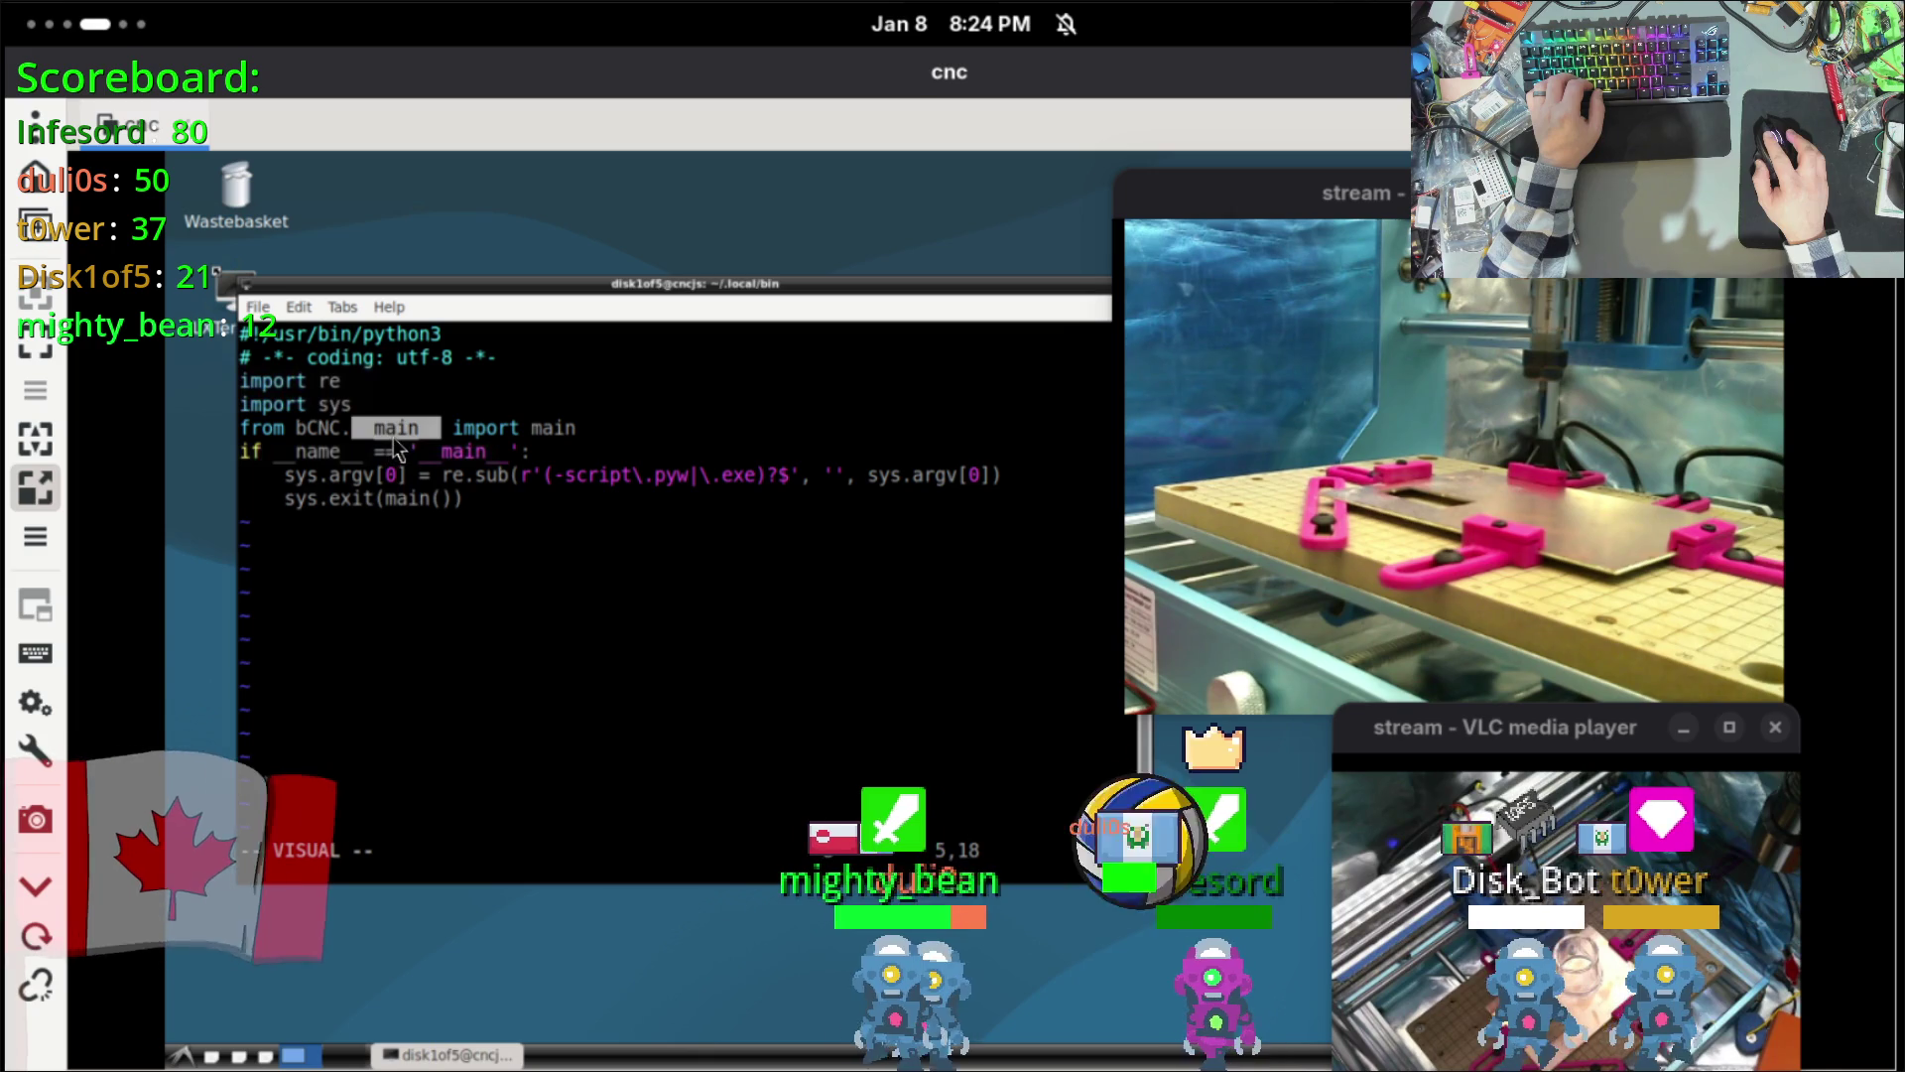
left_click(574, 622)
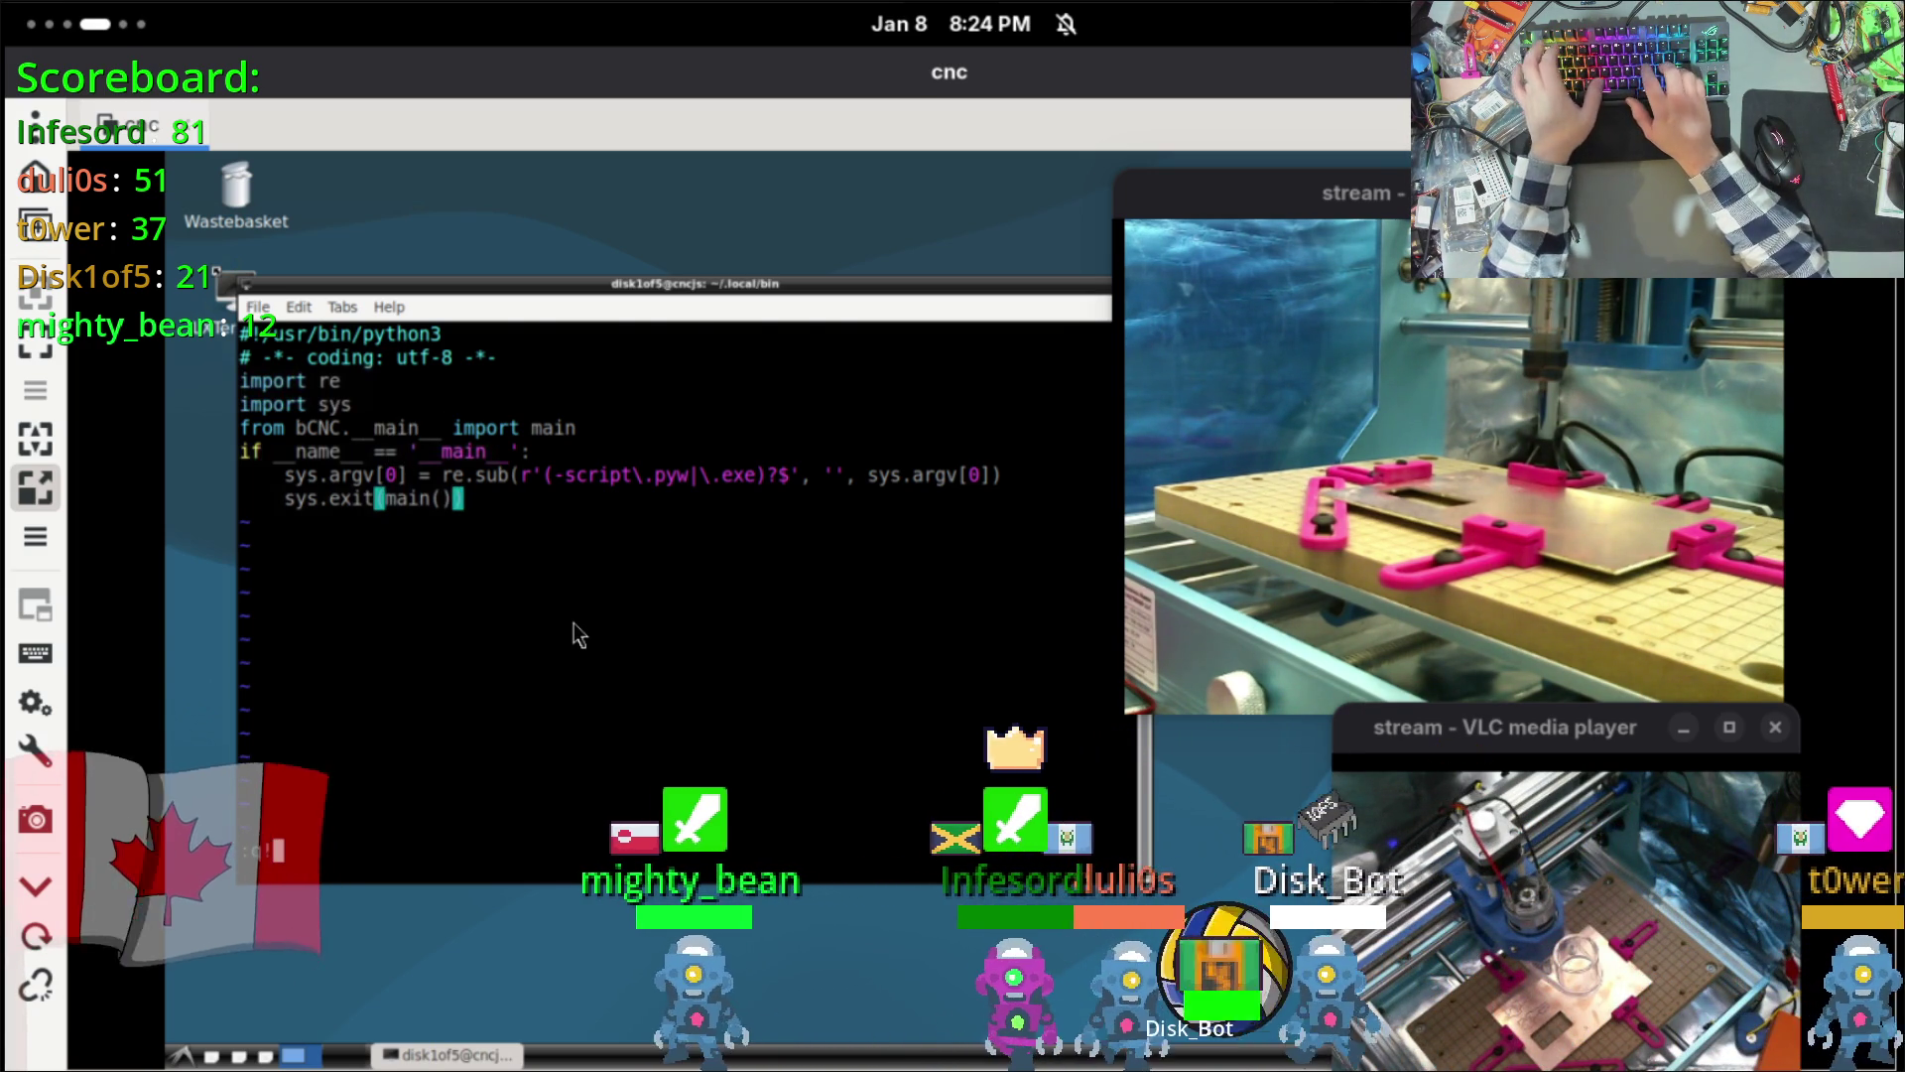
type(":q")
key("Return")
Step: Tab-complete /usr/share entries starting with b and with python
type("./")
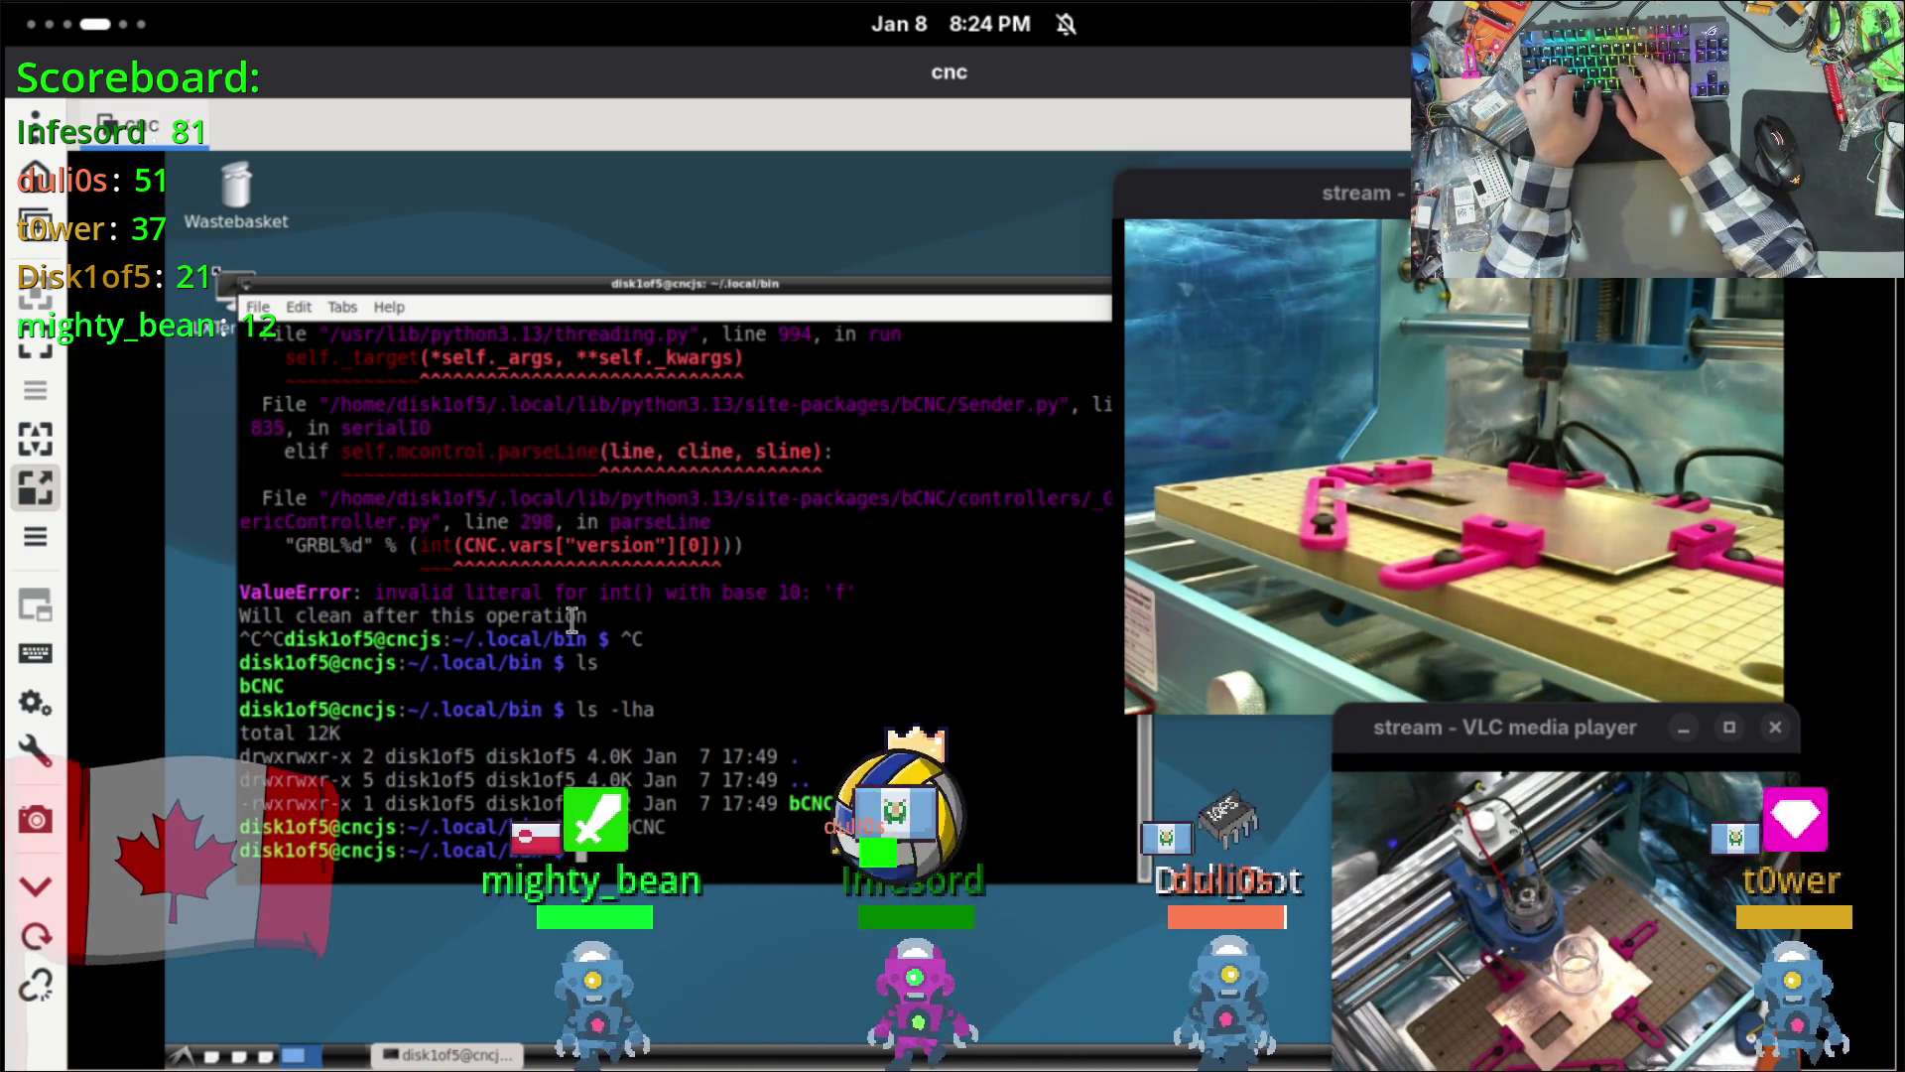
type("share/")
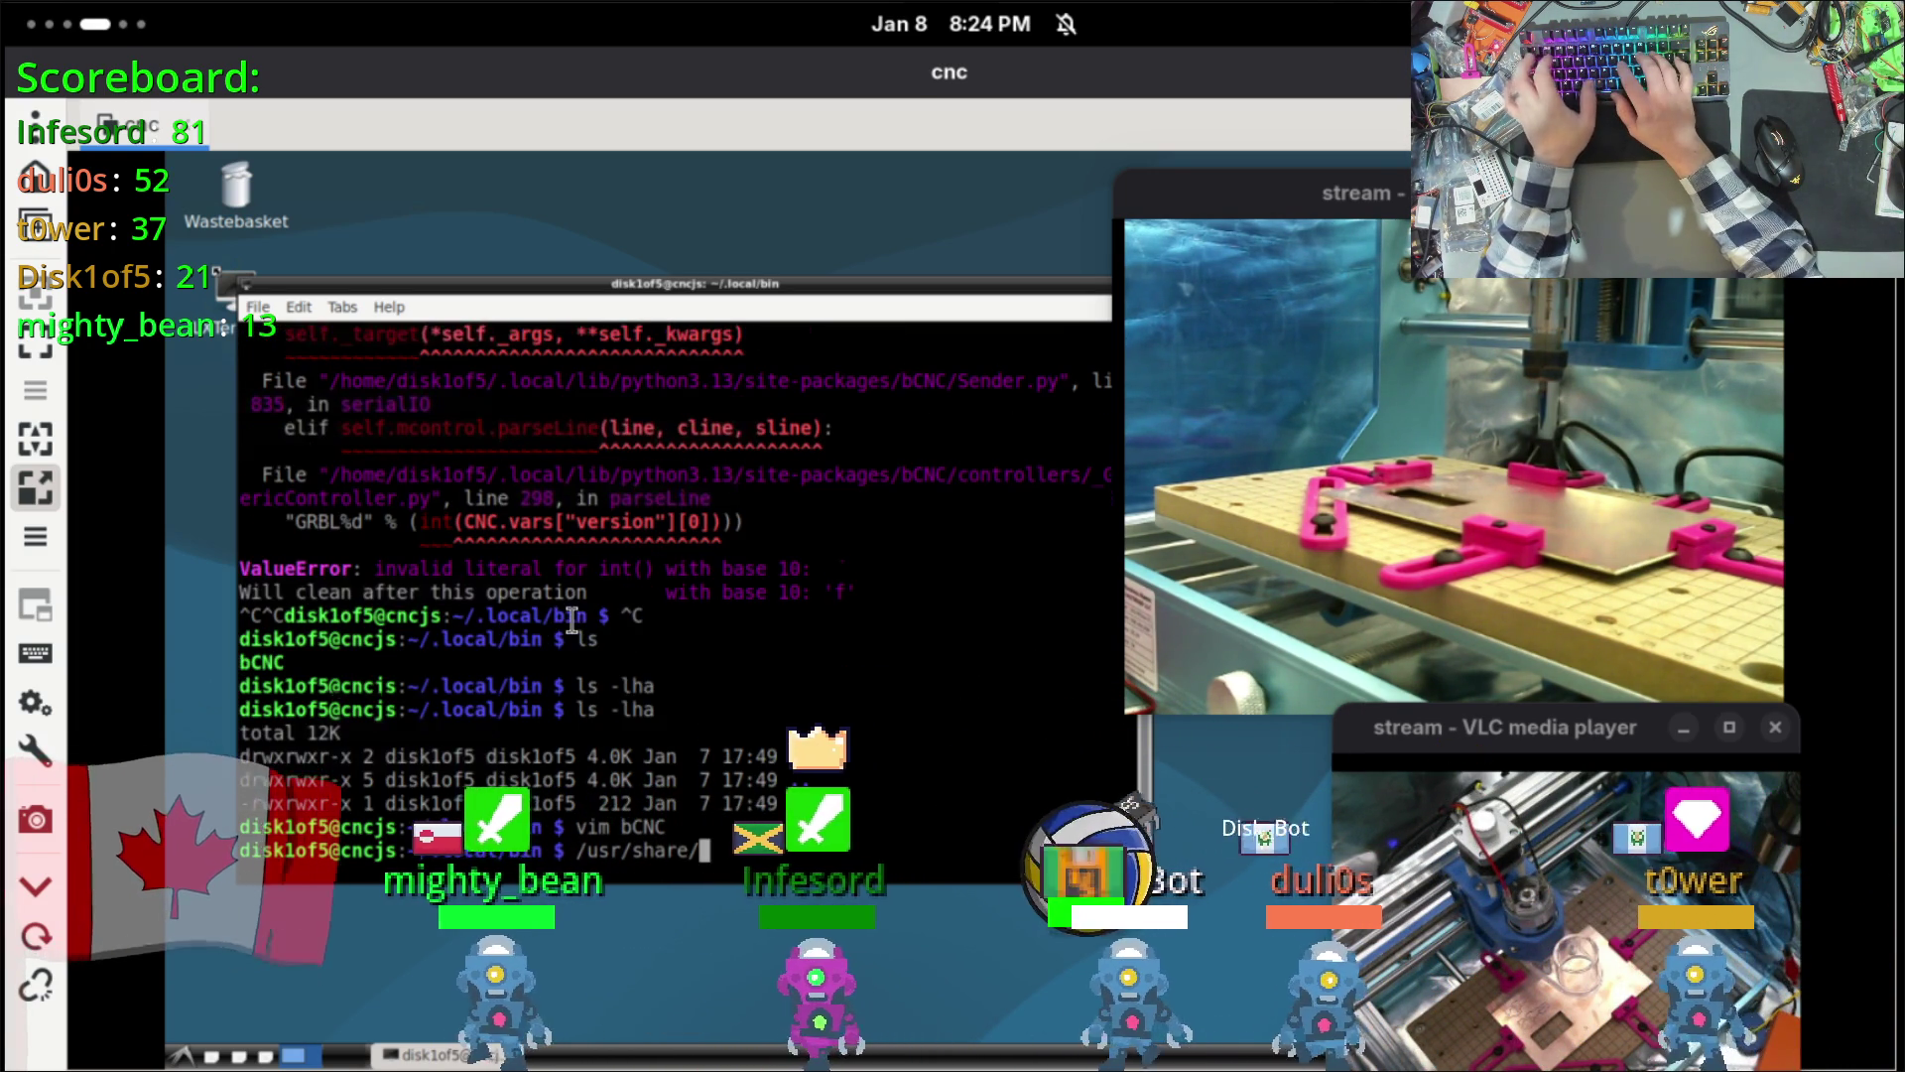
type("nb")
key("Tab")
key("Tab")
key("Tab")
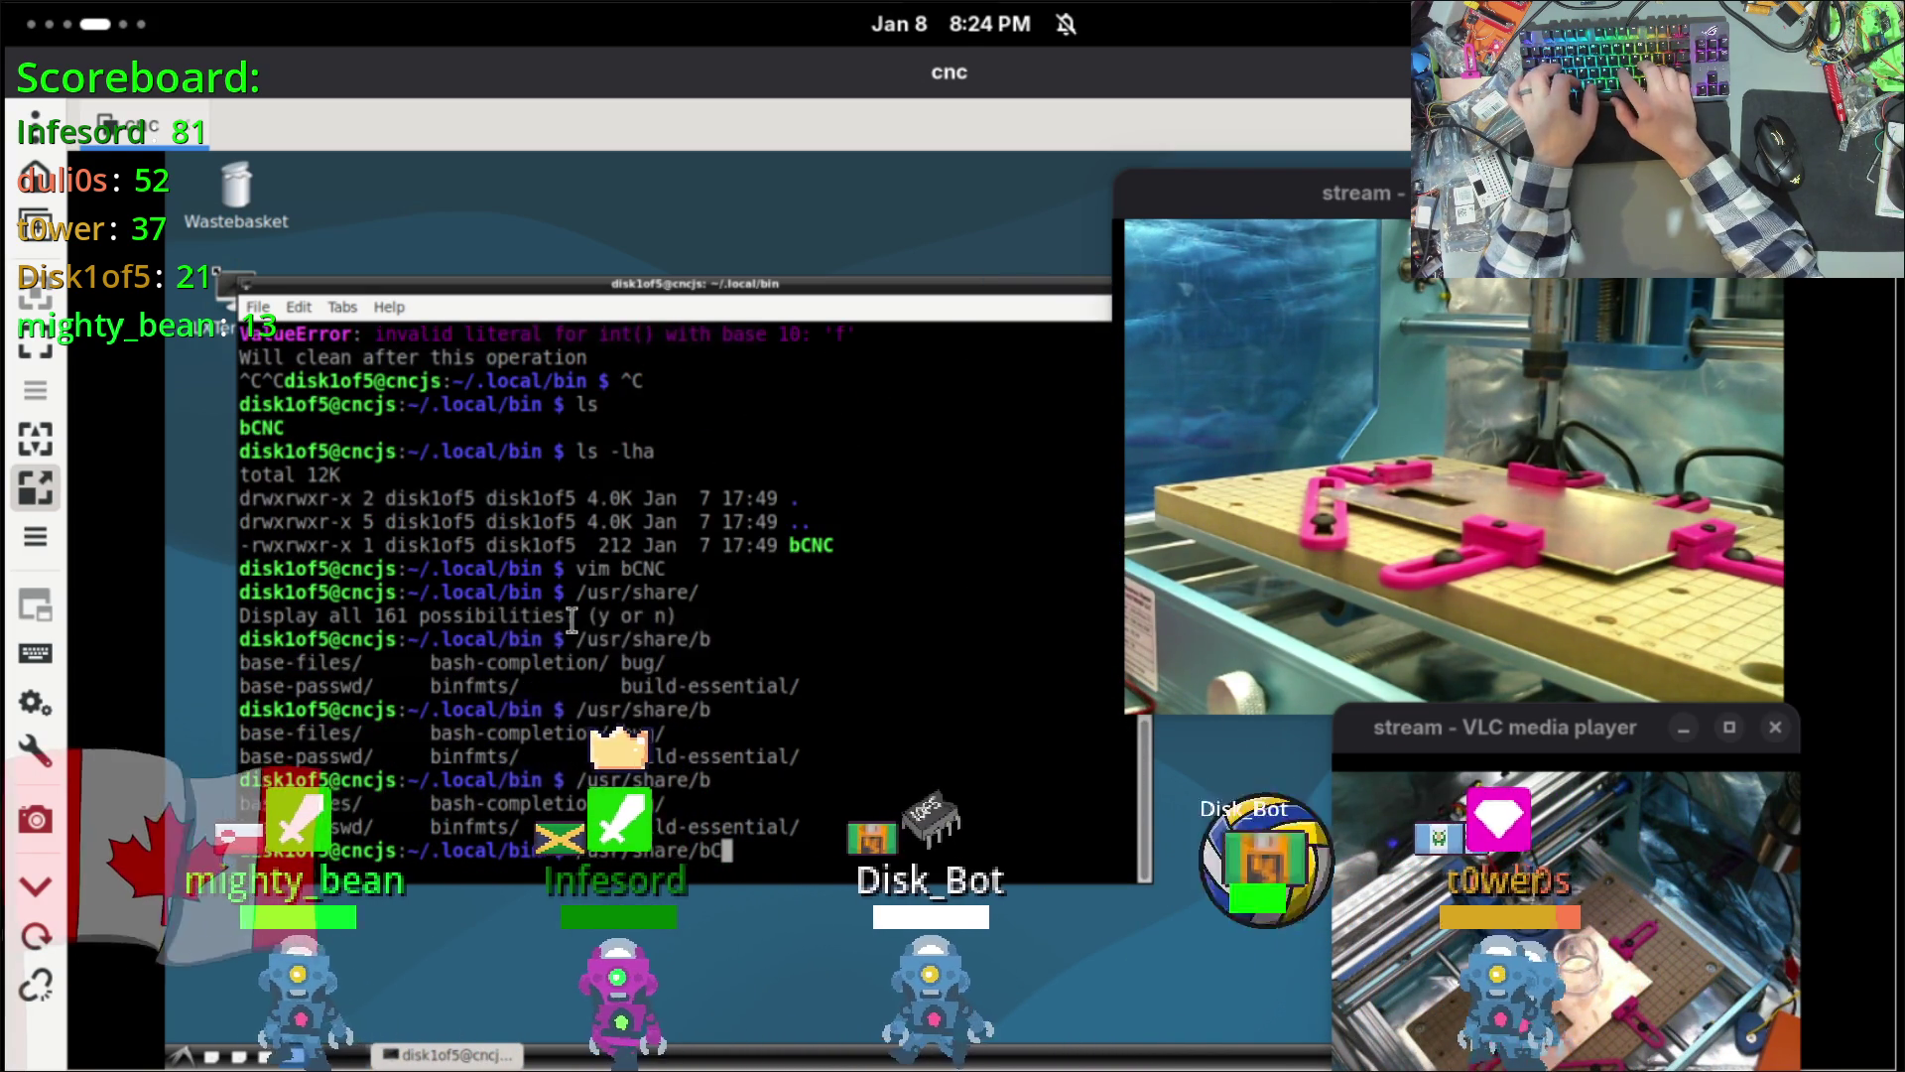
key("BackSpace")
key("BackSpace")
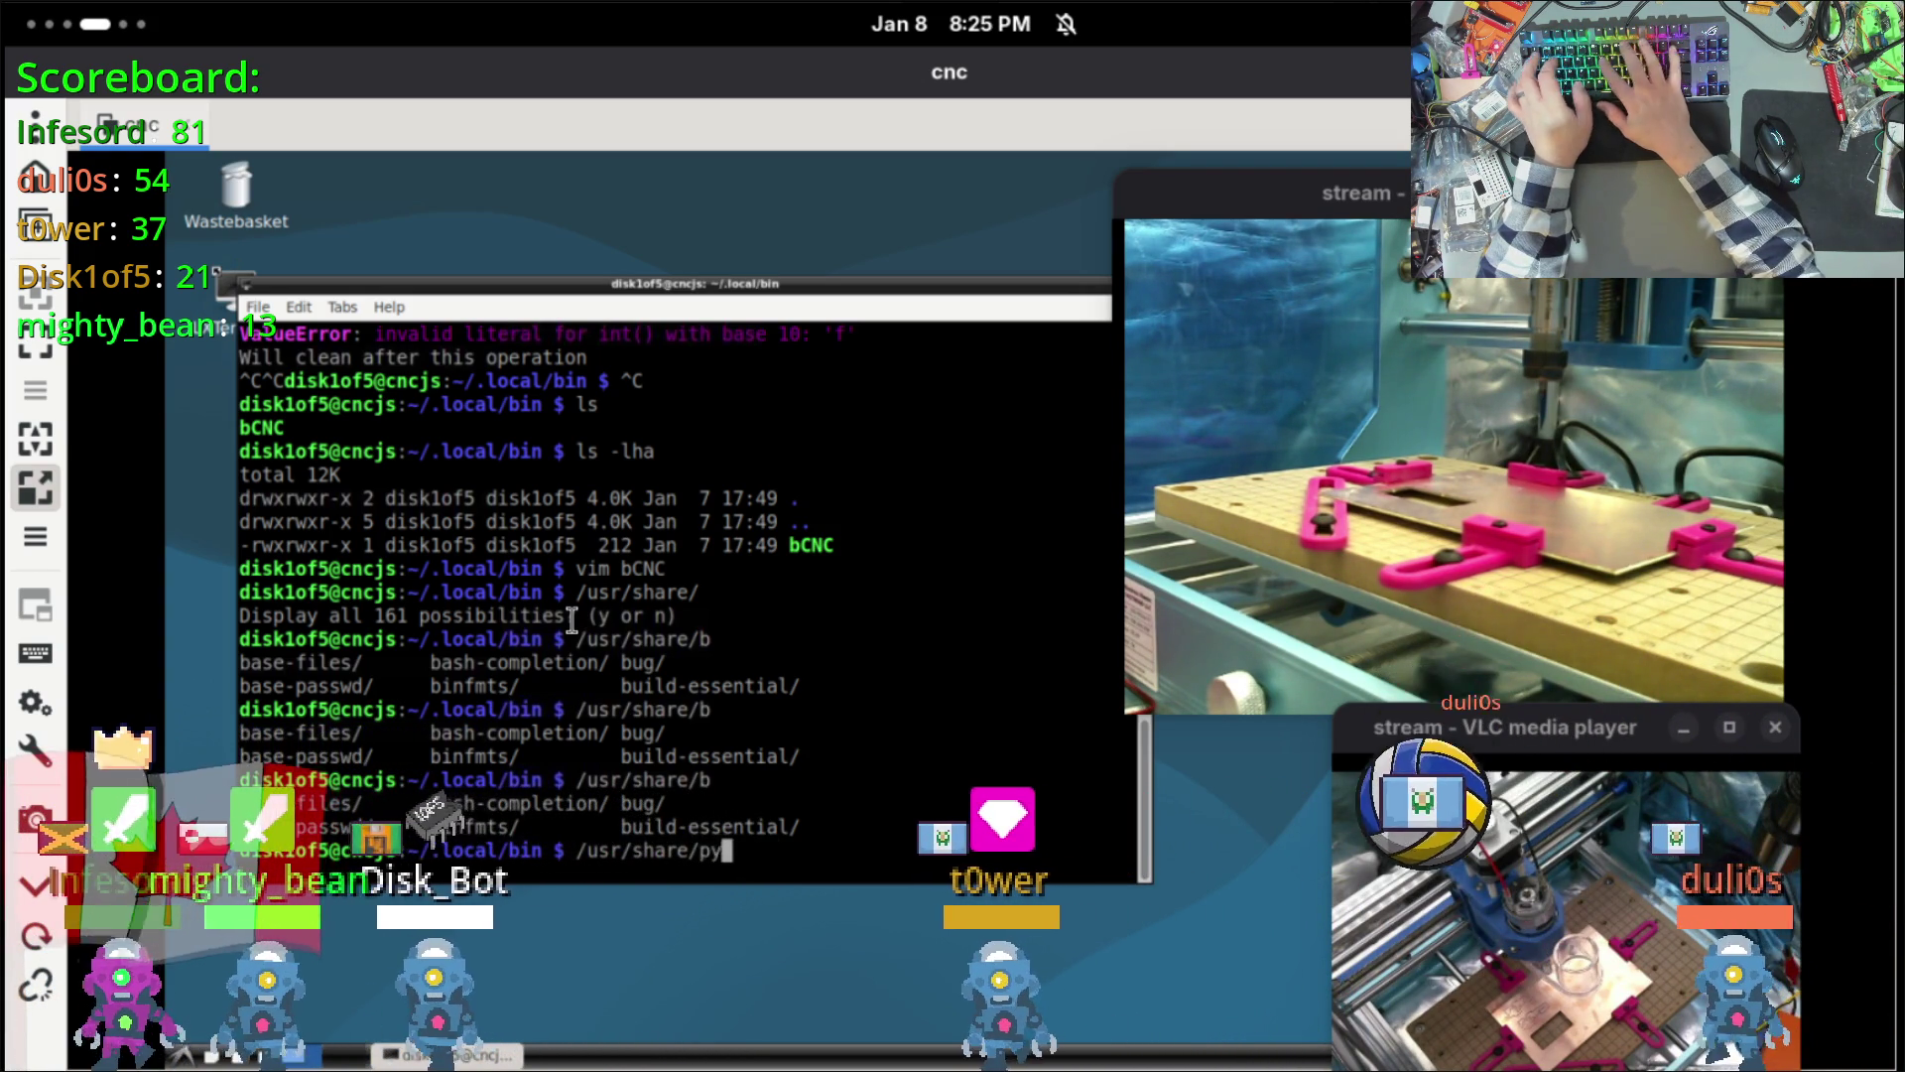
type("python")
key("Tab")
key("Tab")
key("Tab")
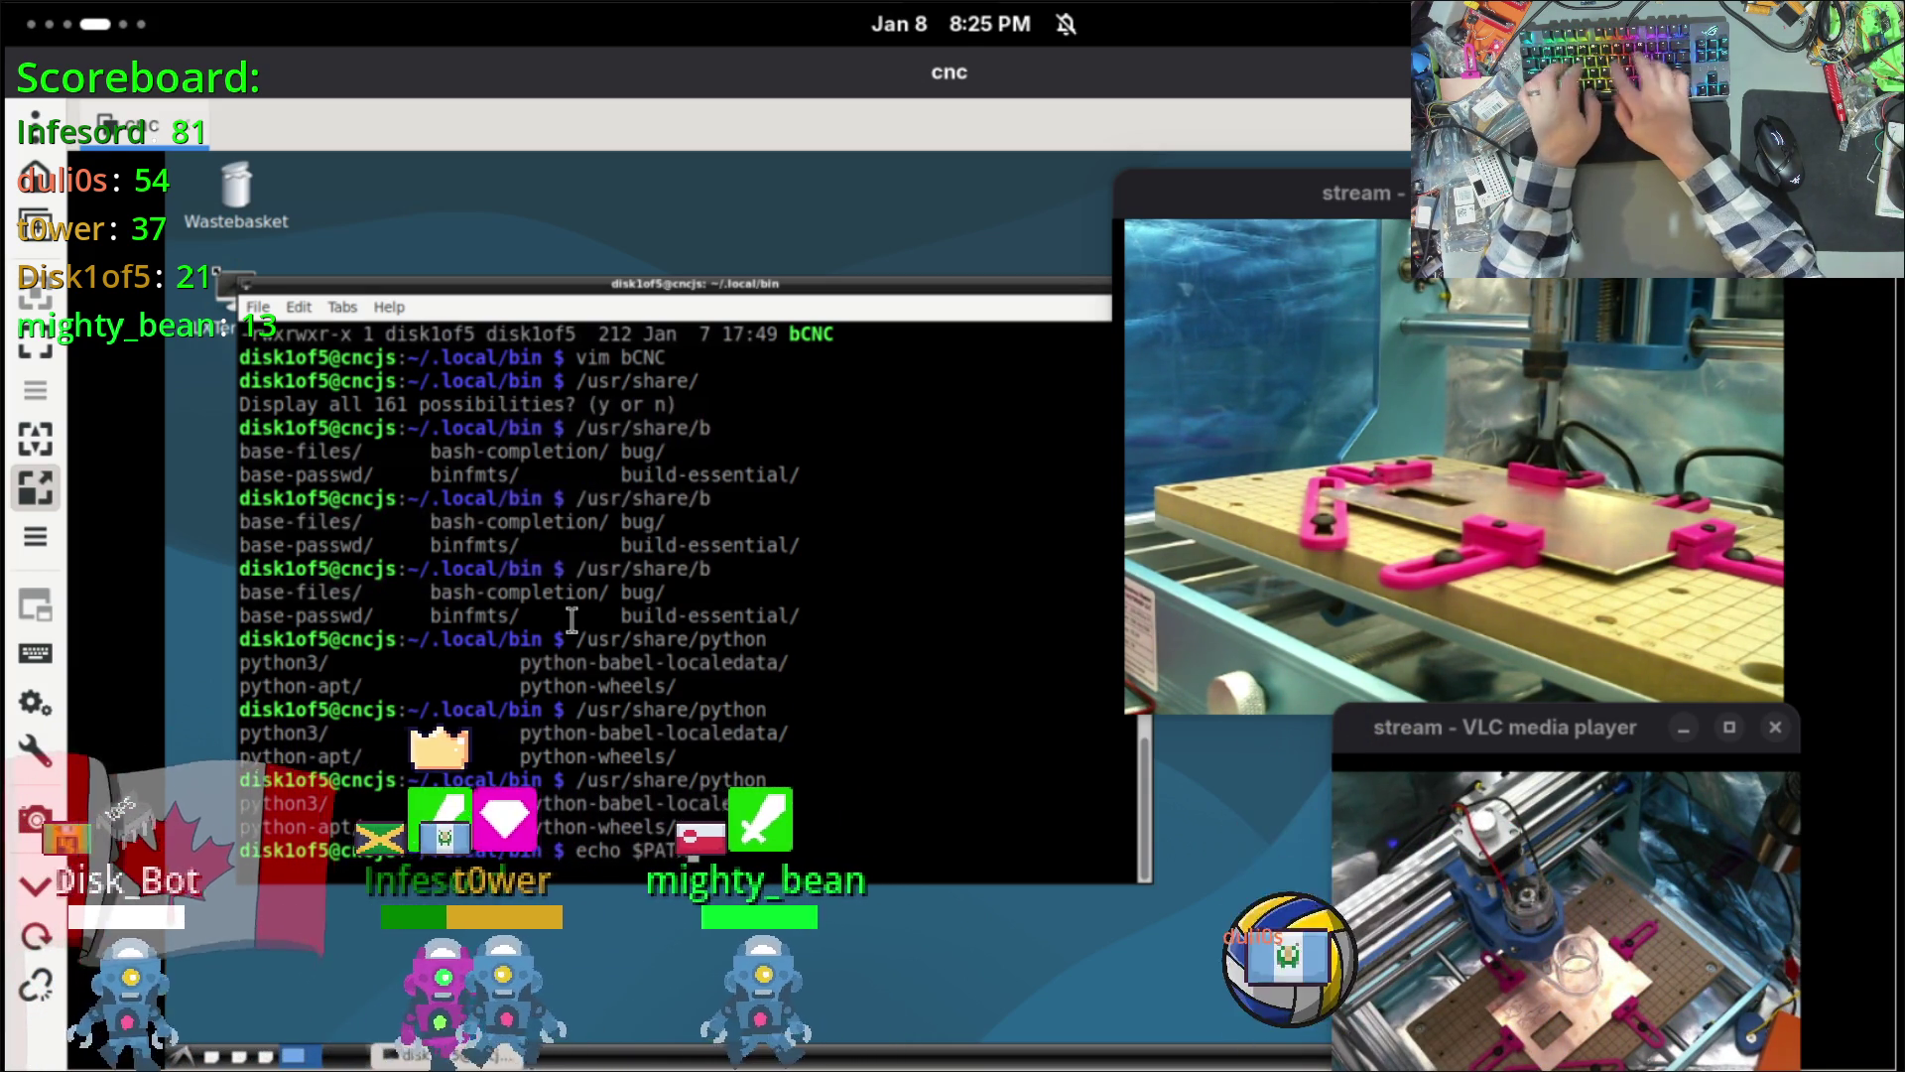
Step: Print $PATH and try locate, which reports command not found
key("Return")
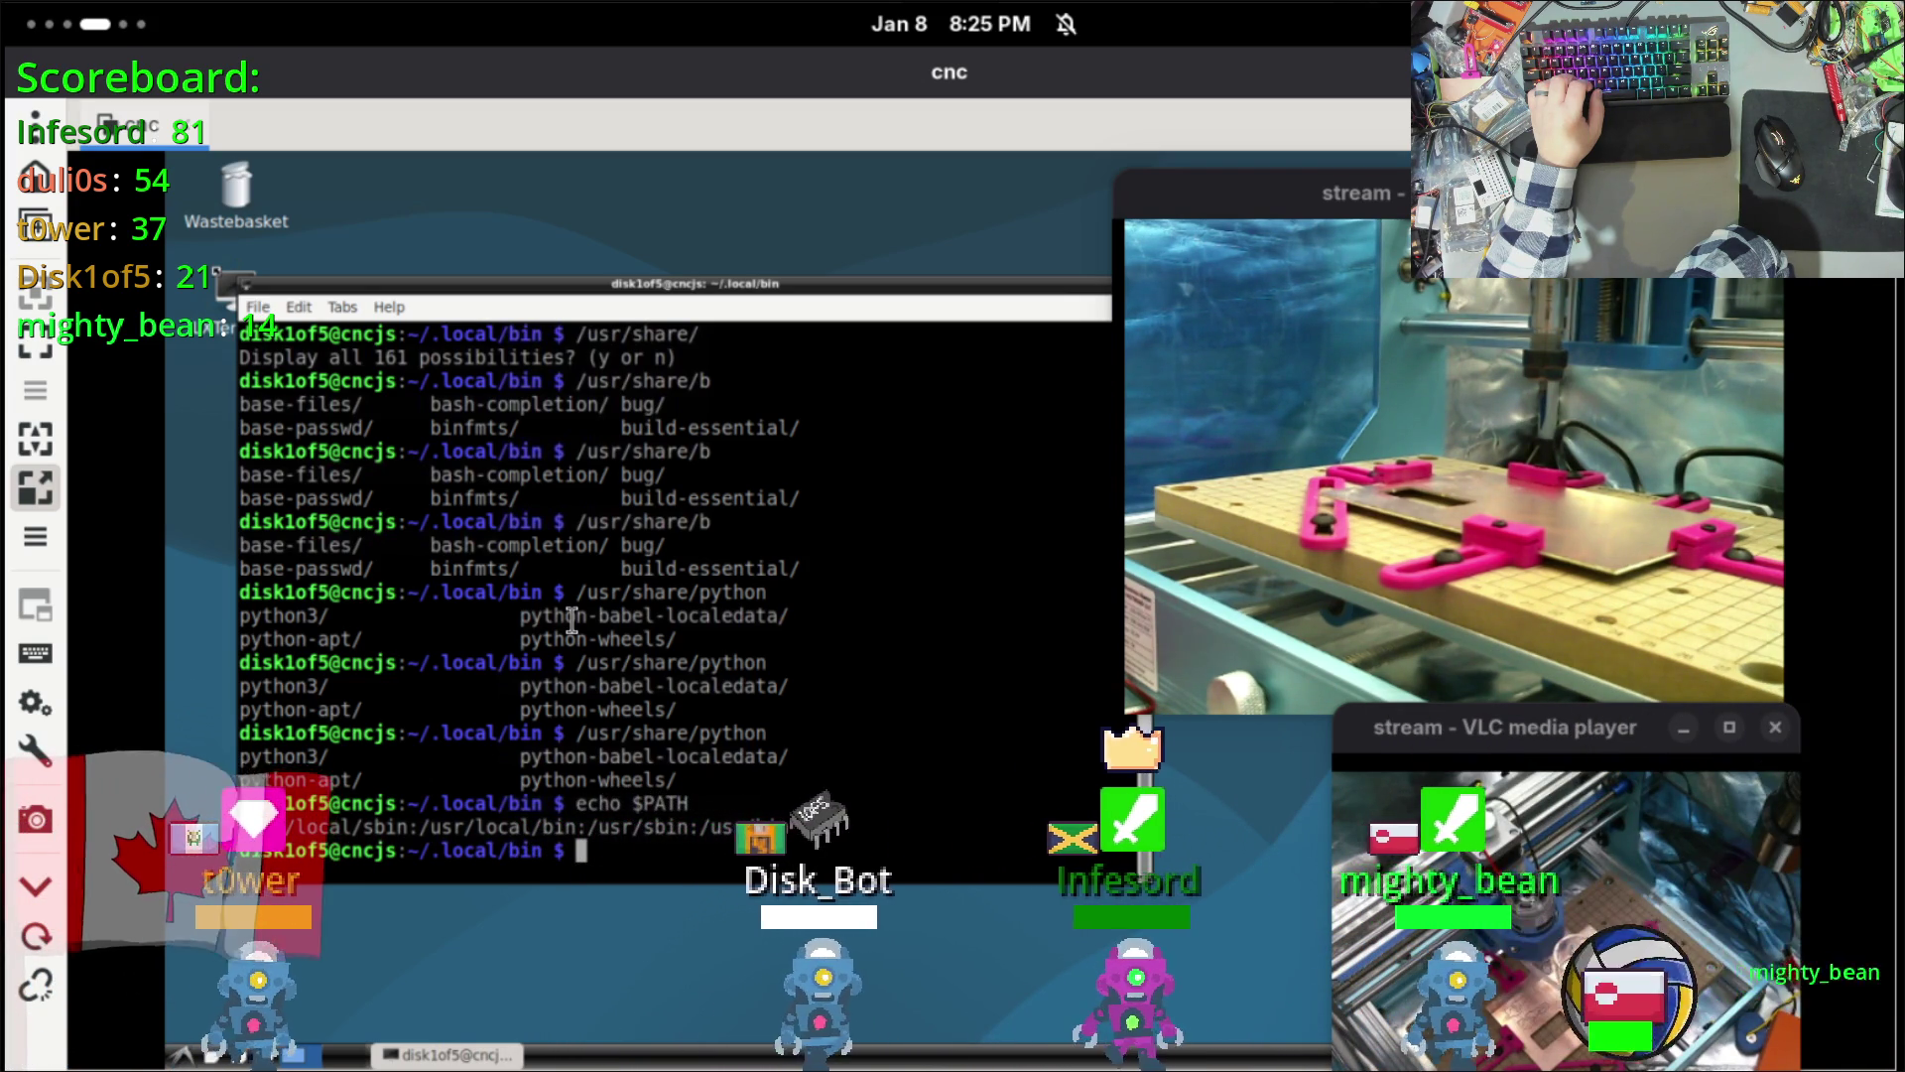
type("locate")
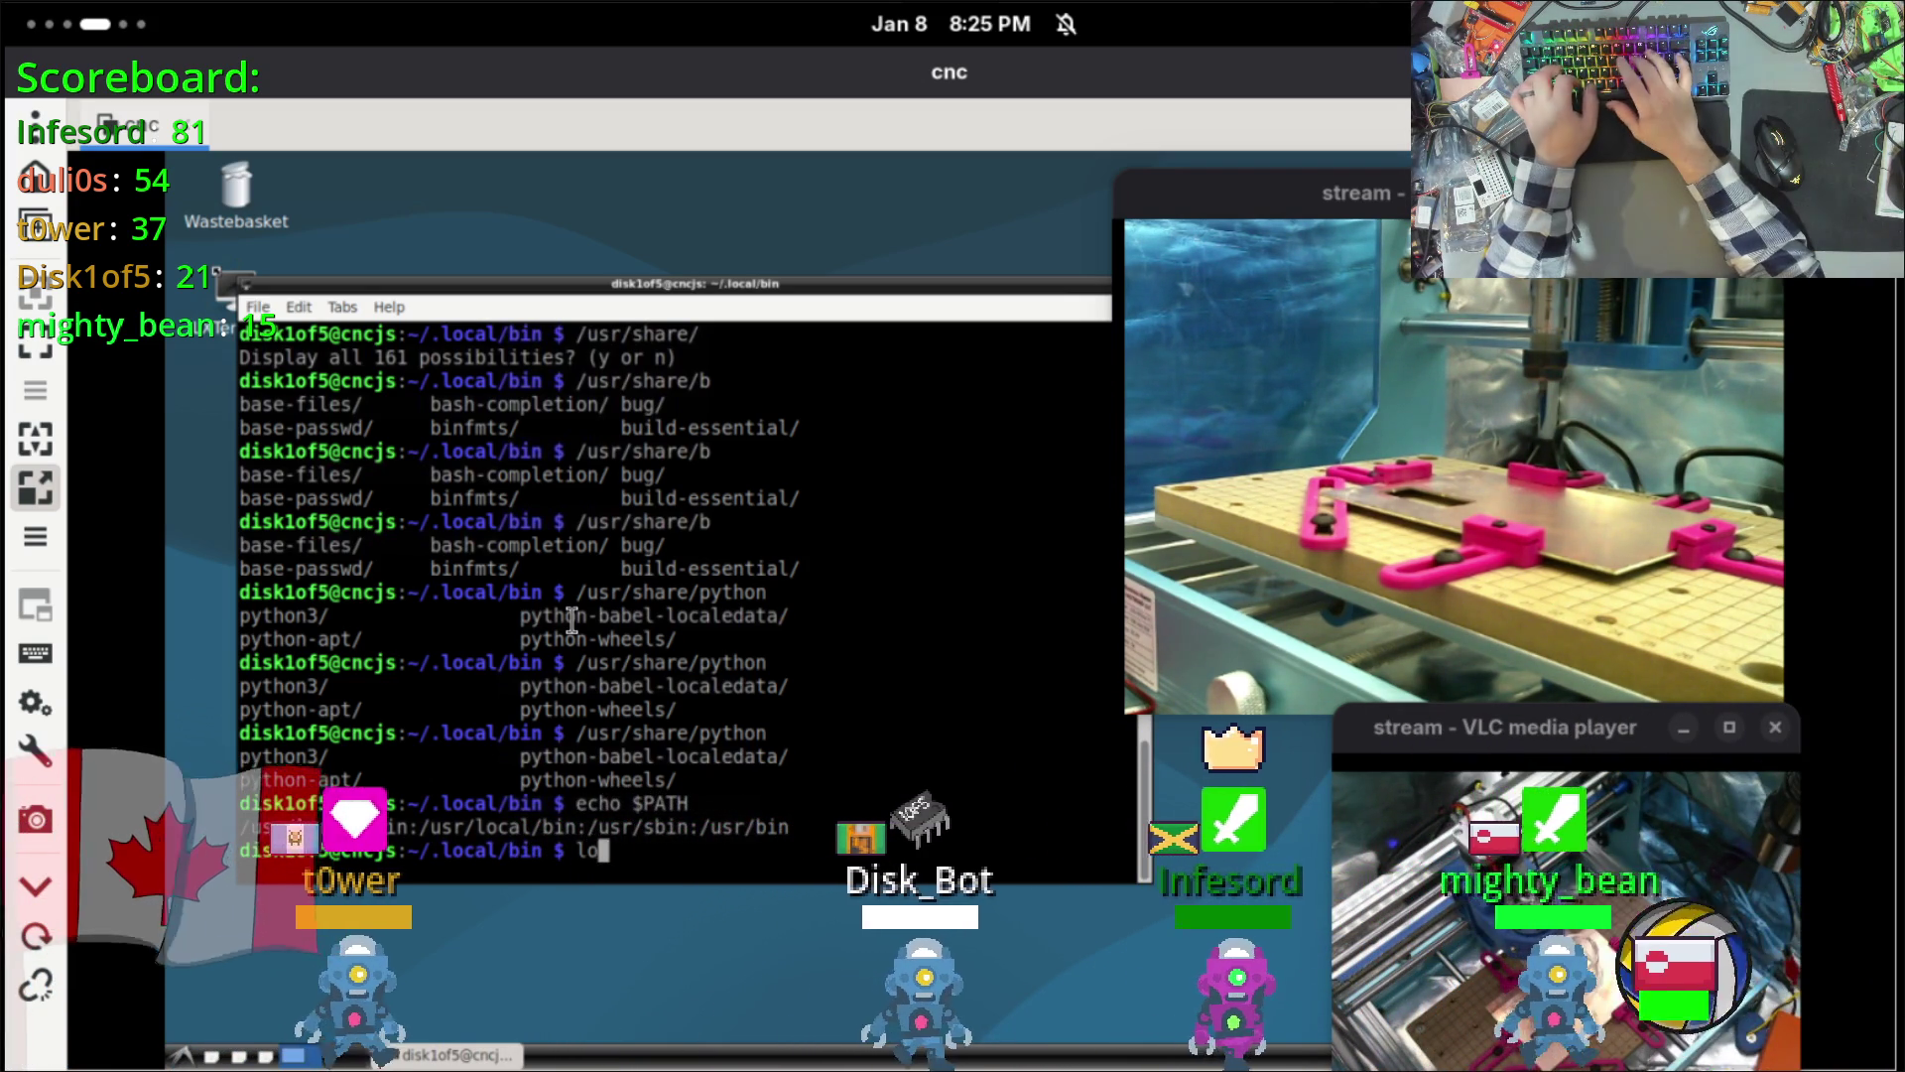
key("Return")
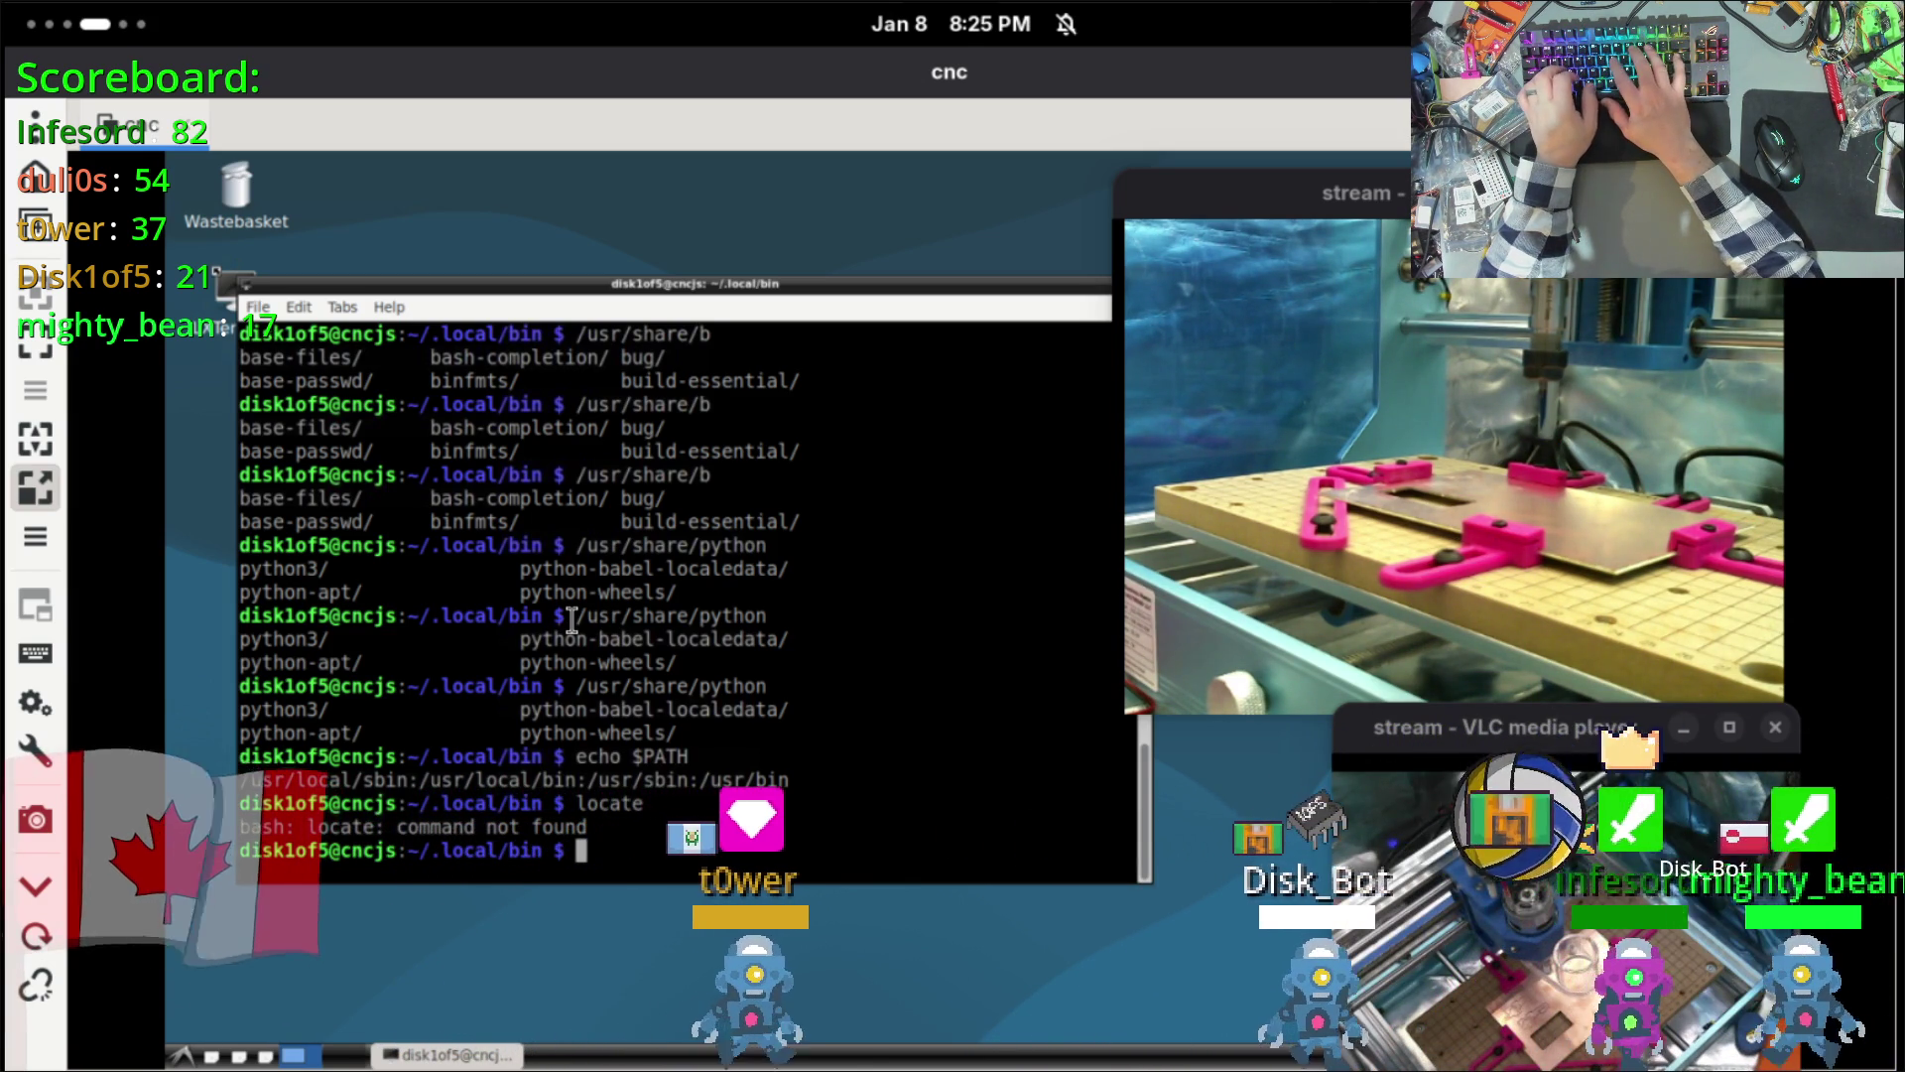
Step: Change into /usr/share/python3/__pycache__ and list its contents
type("cd usr")
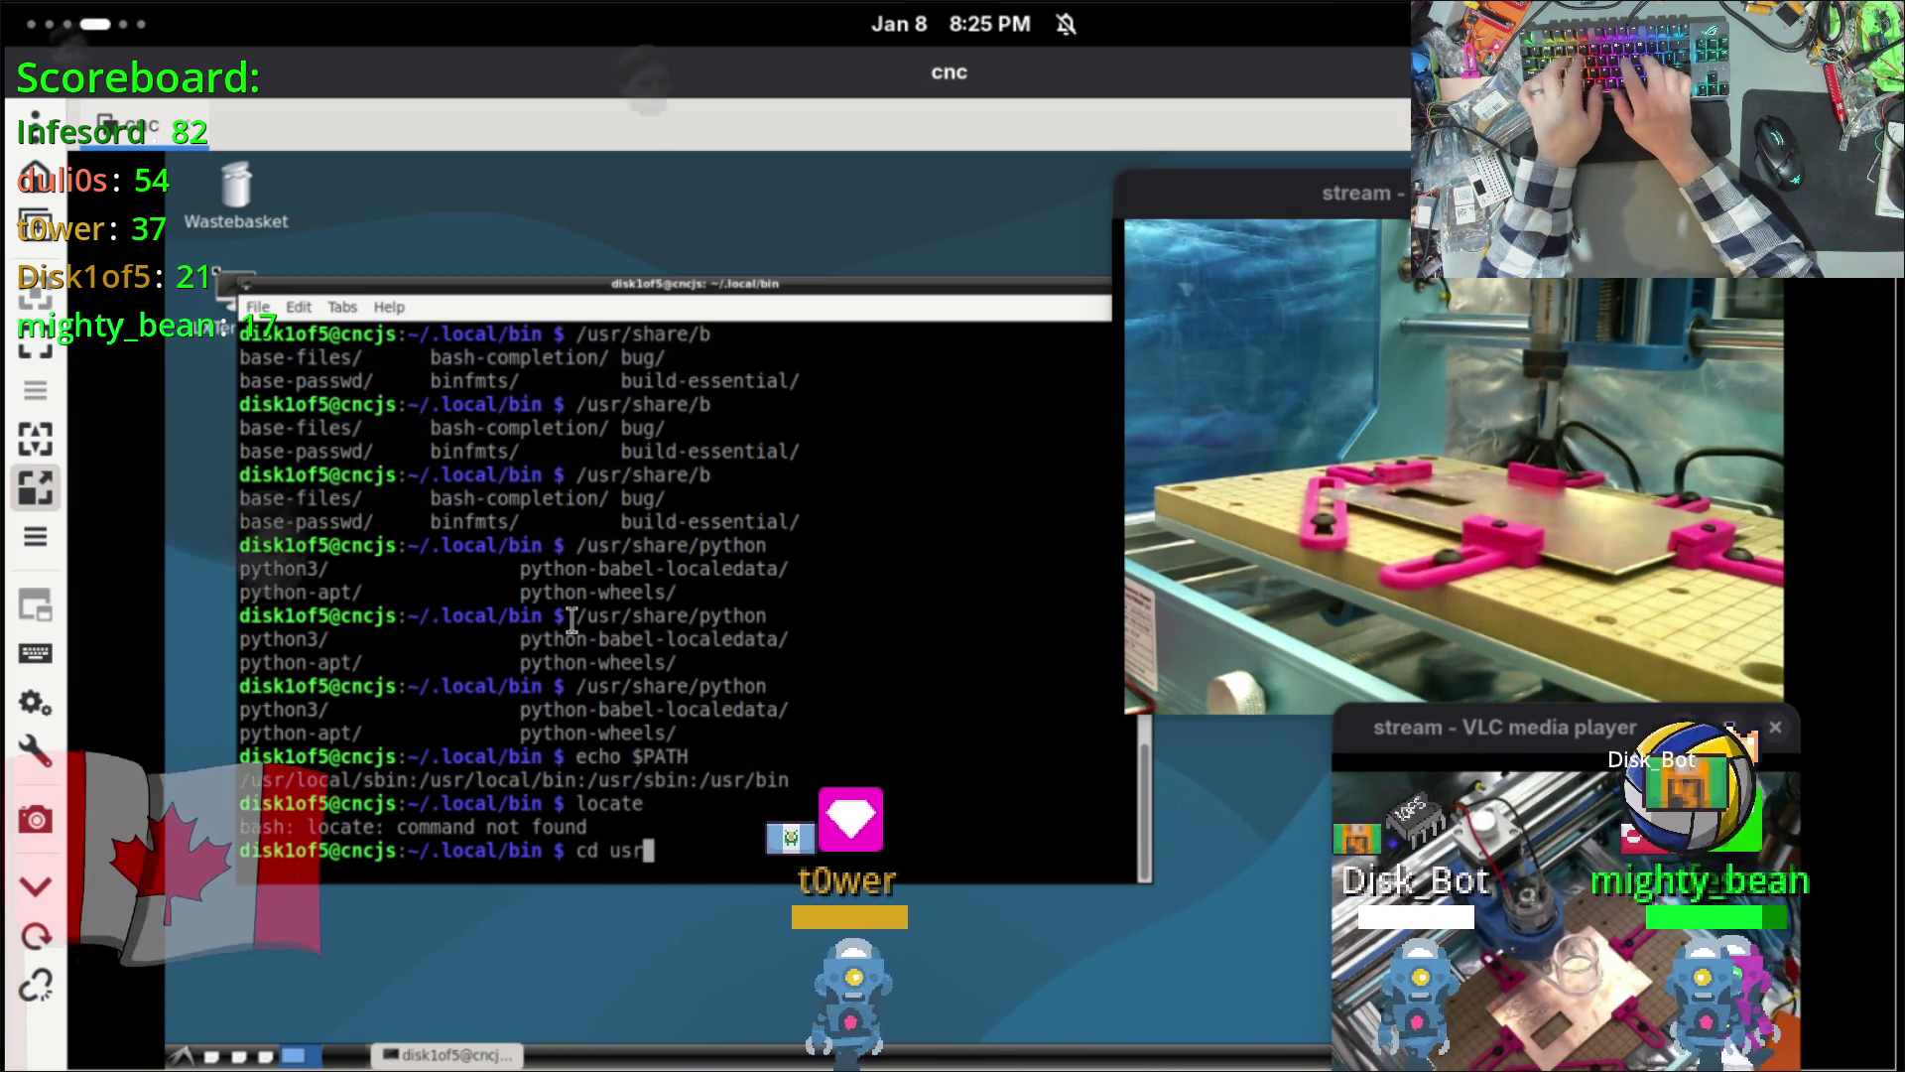
type("sr/share/")
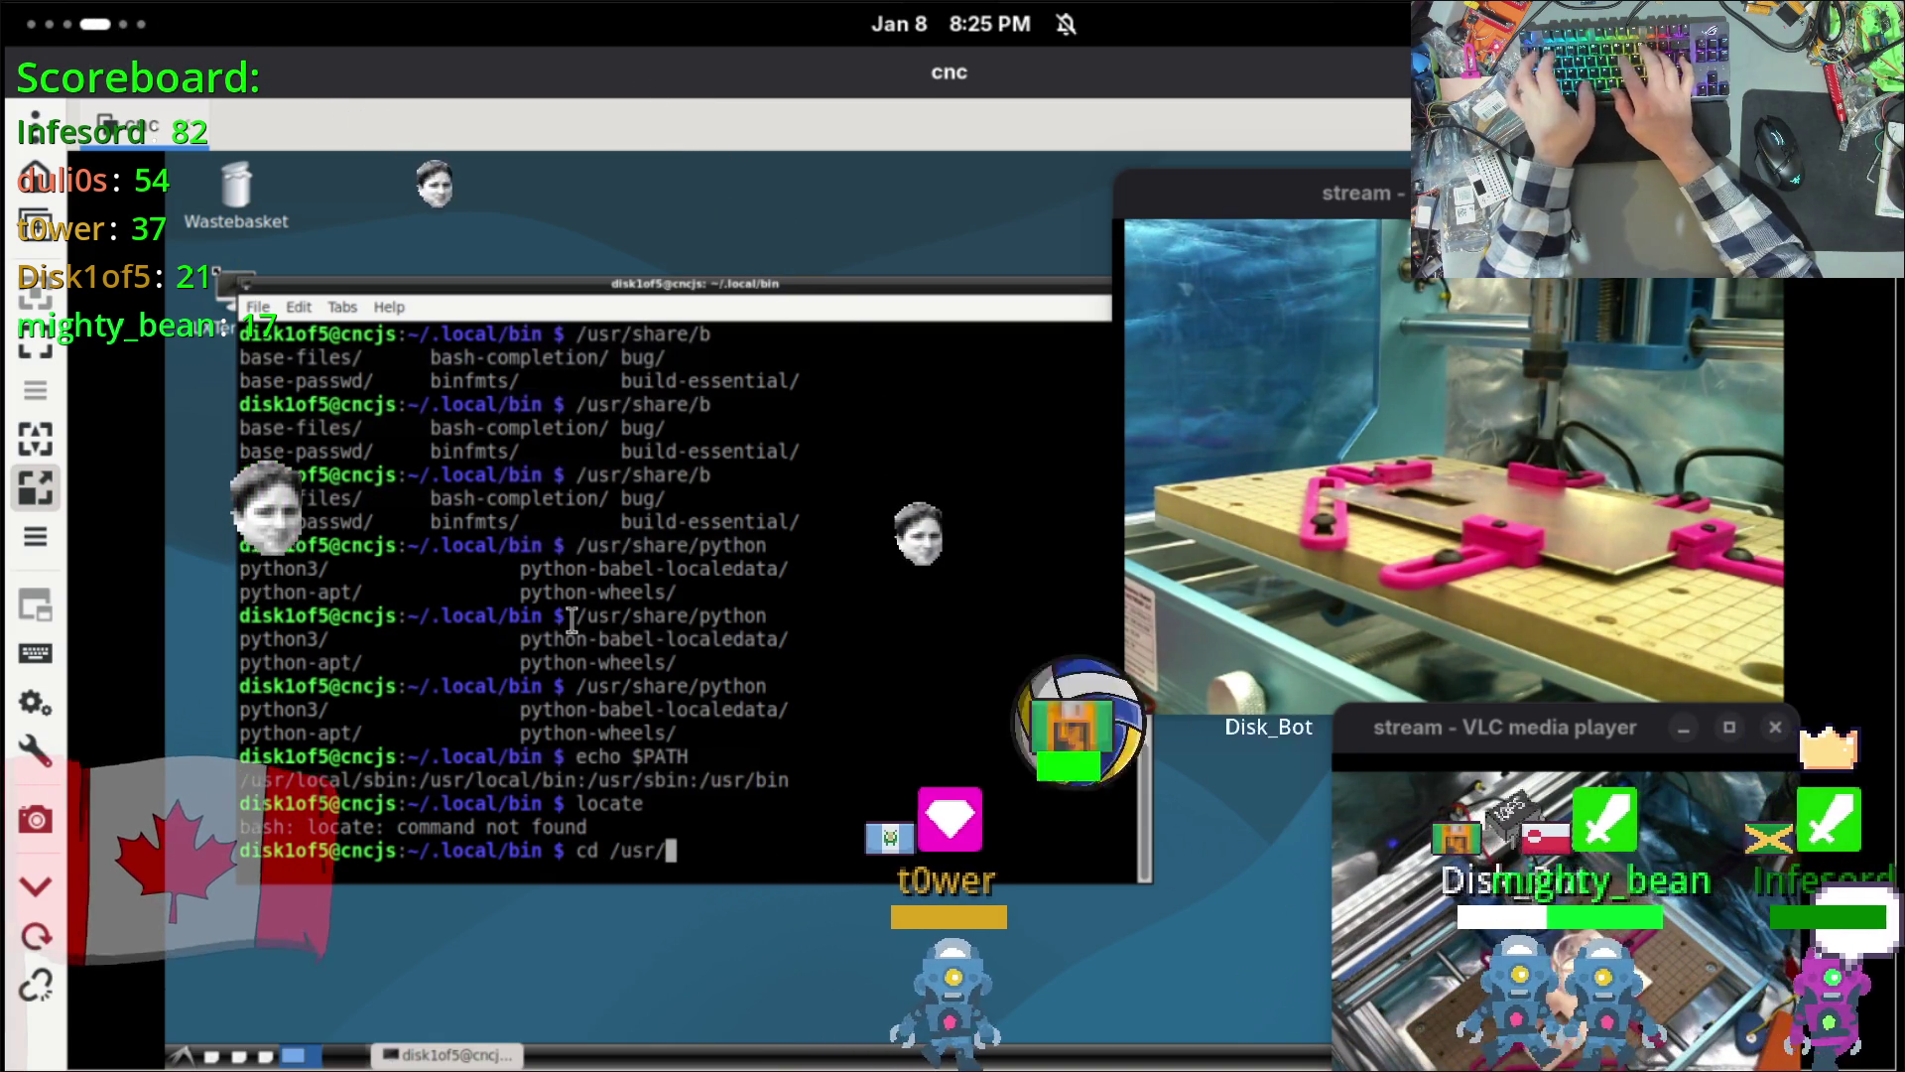
key("Tab")
key("Tab")
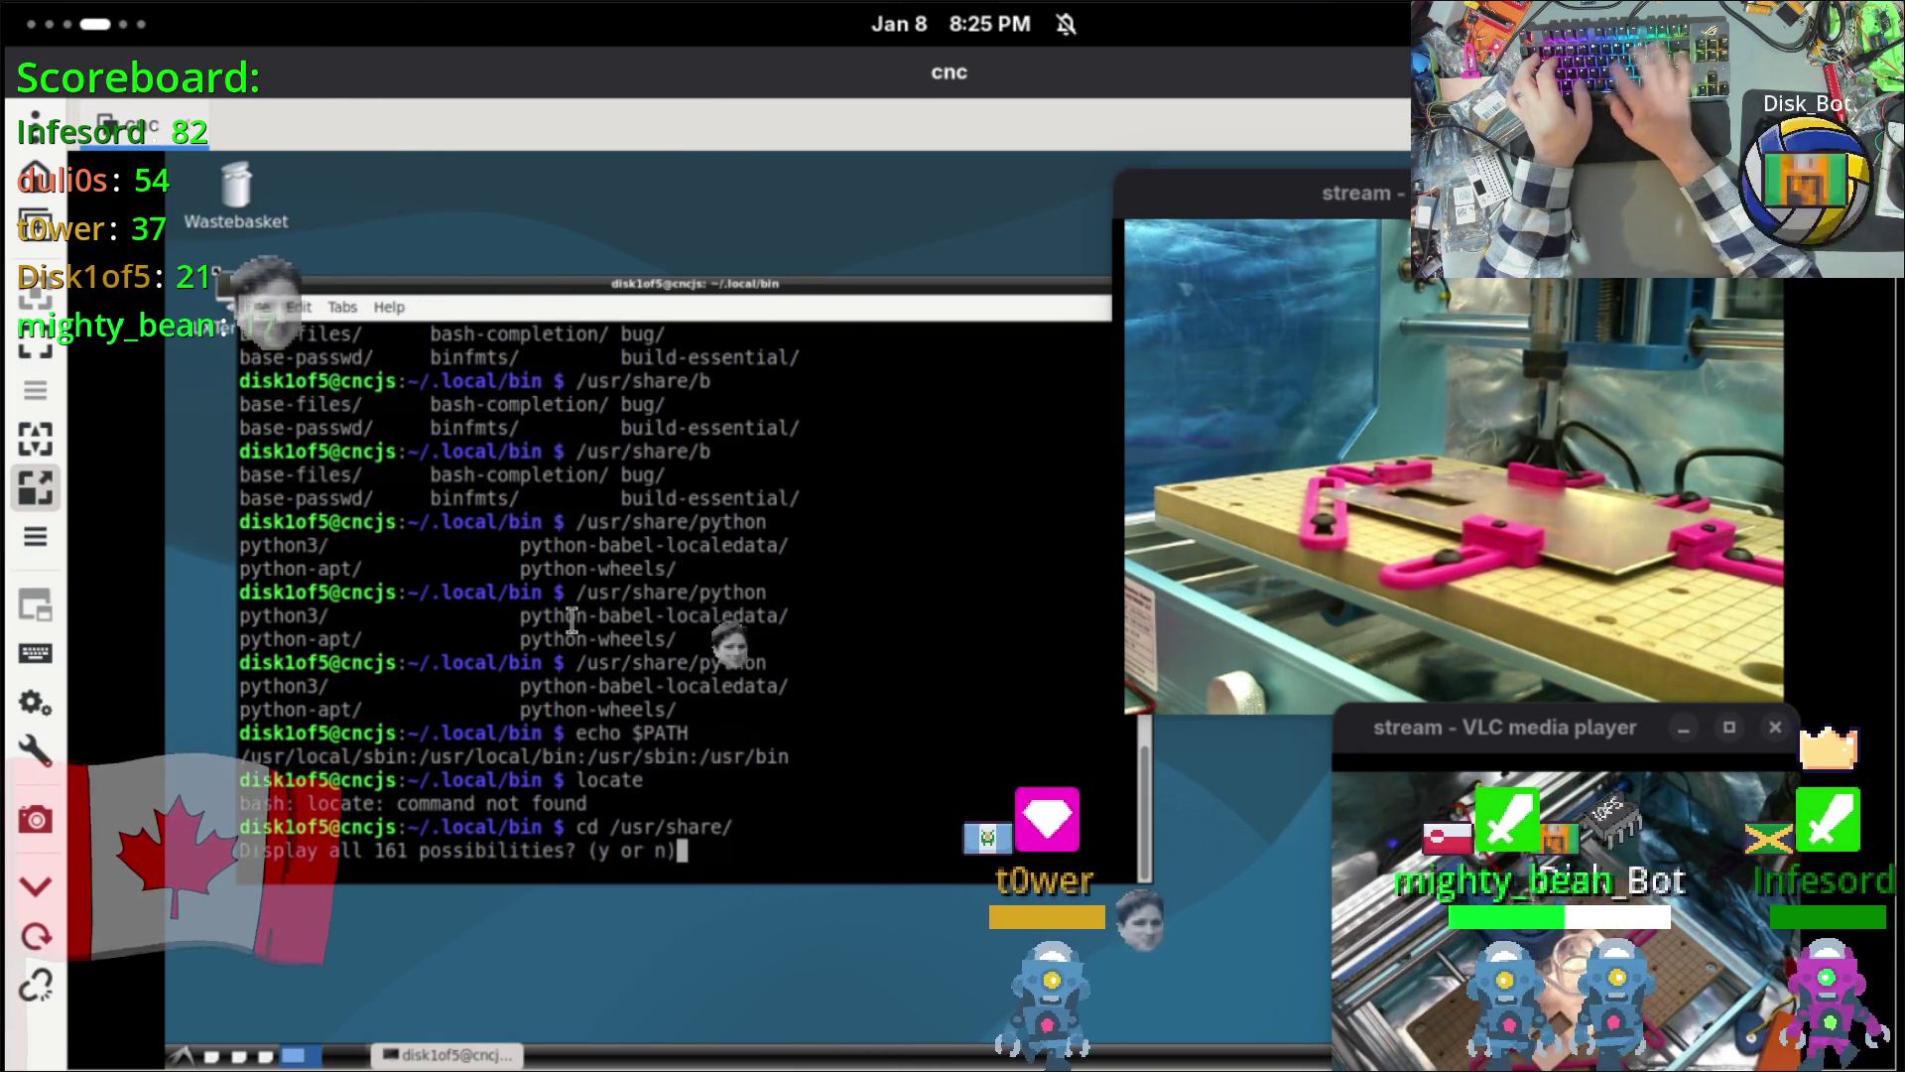
type("npython")
key("Tab")
key("Tab")
key("Tab")
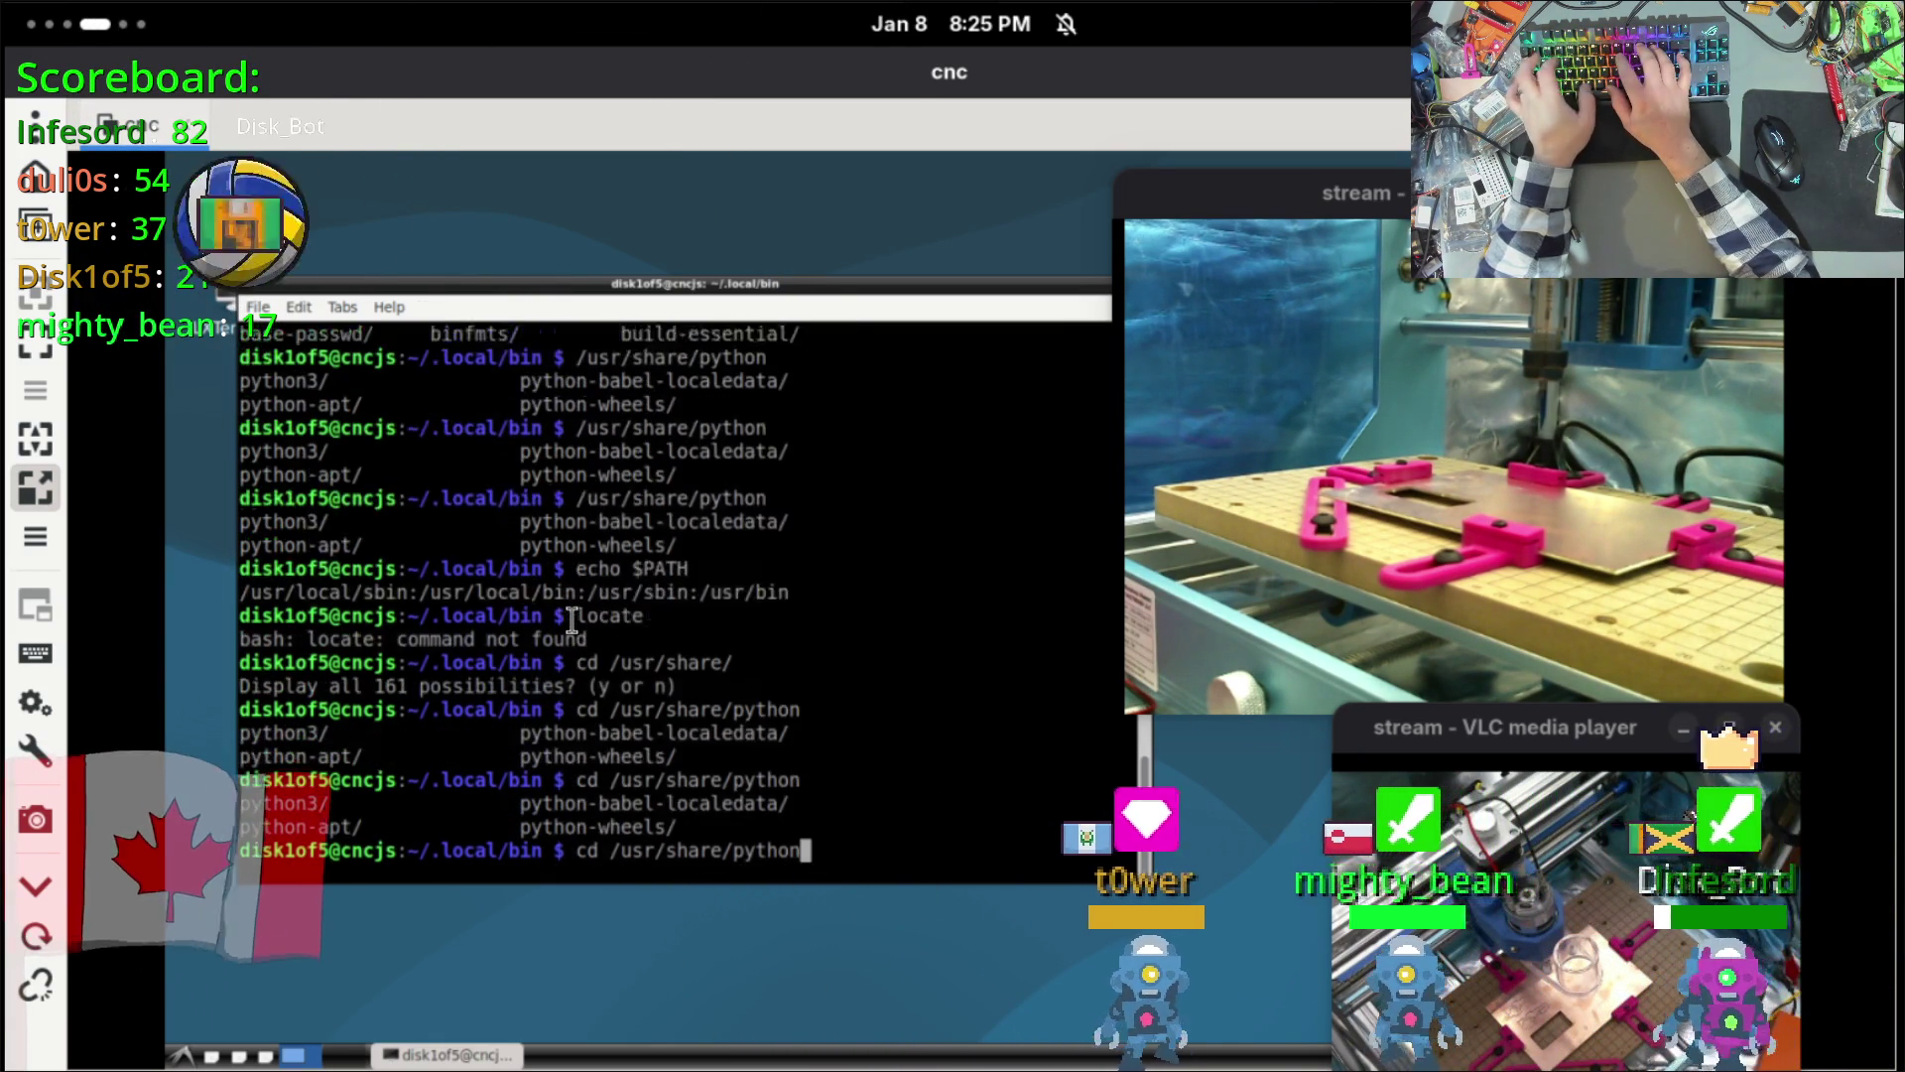
key("Tab")
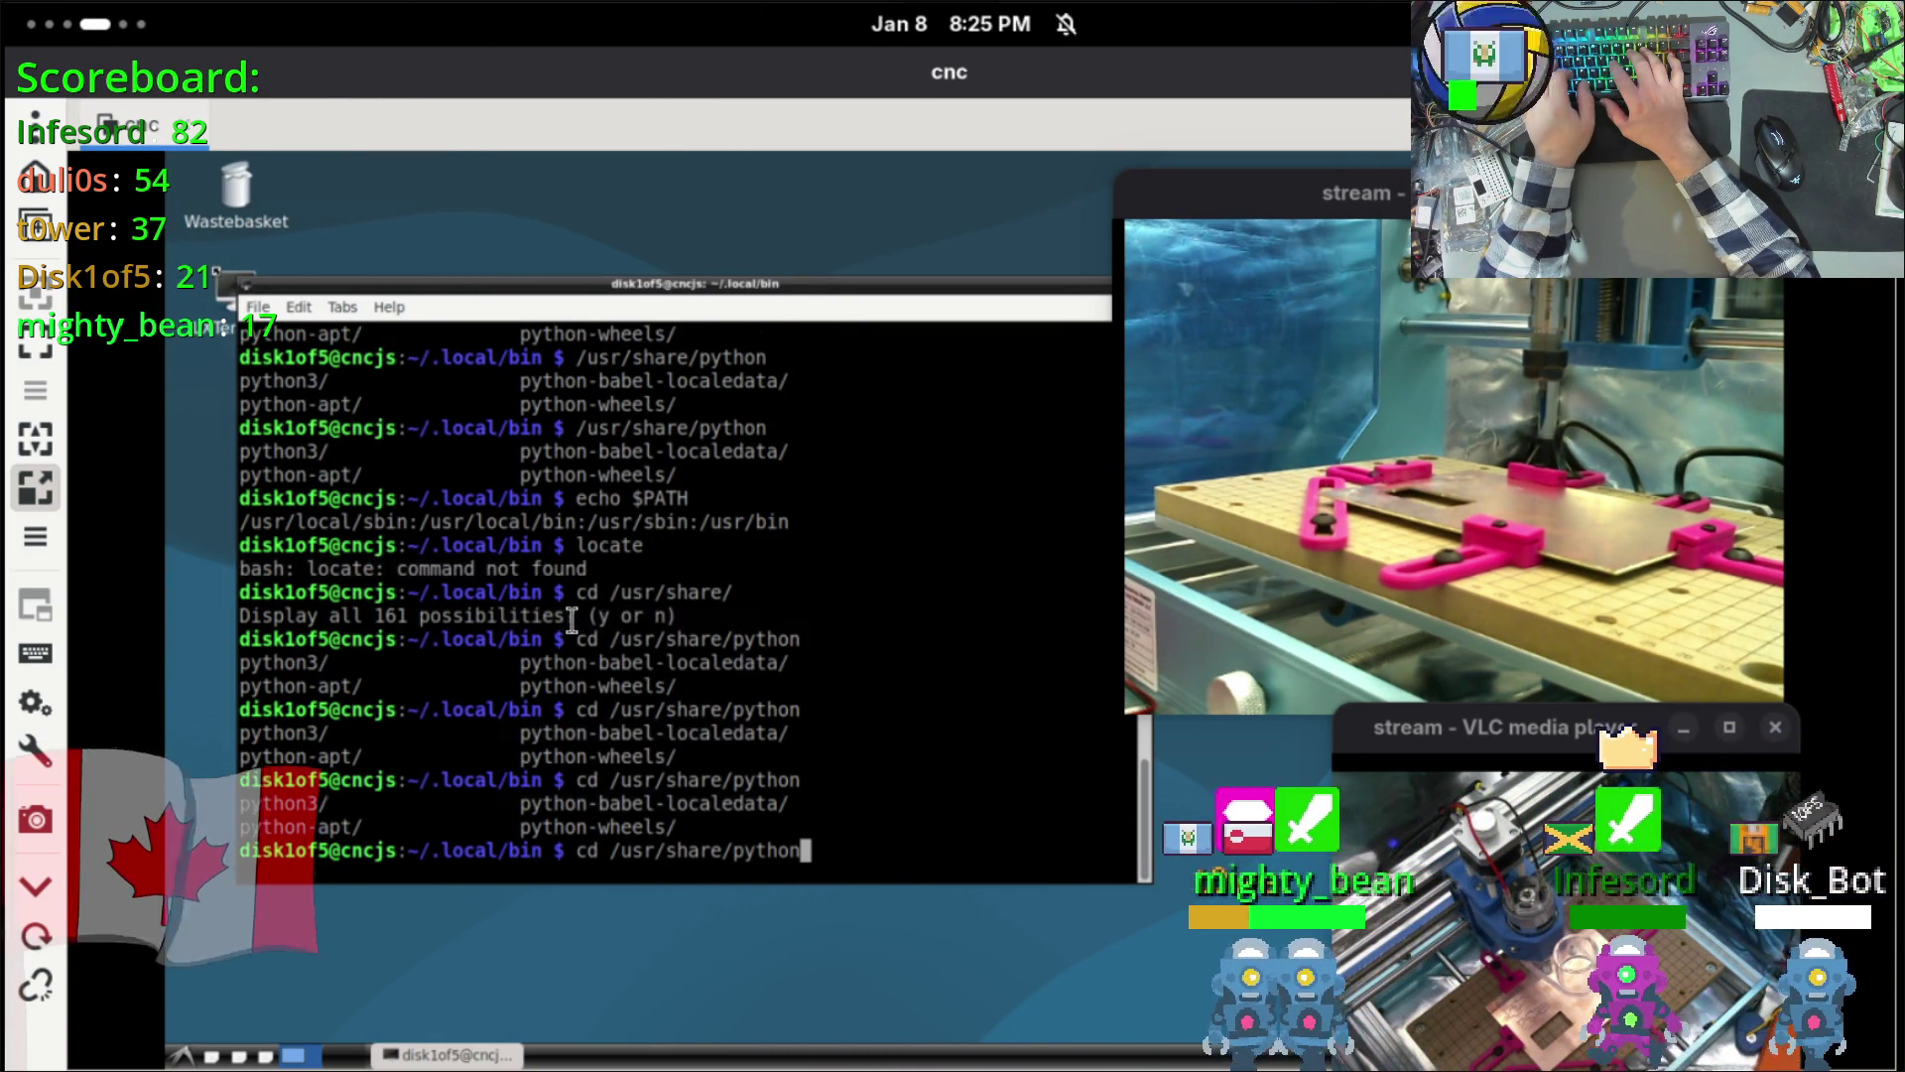
key("Tab")
key("Tab")
key("Tab")
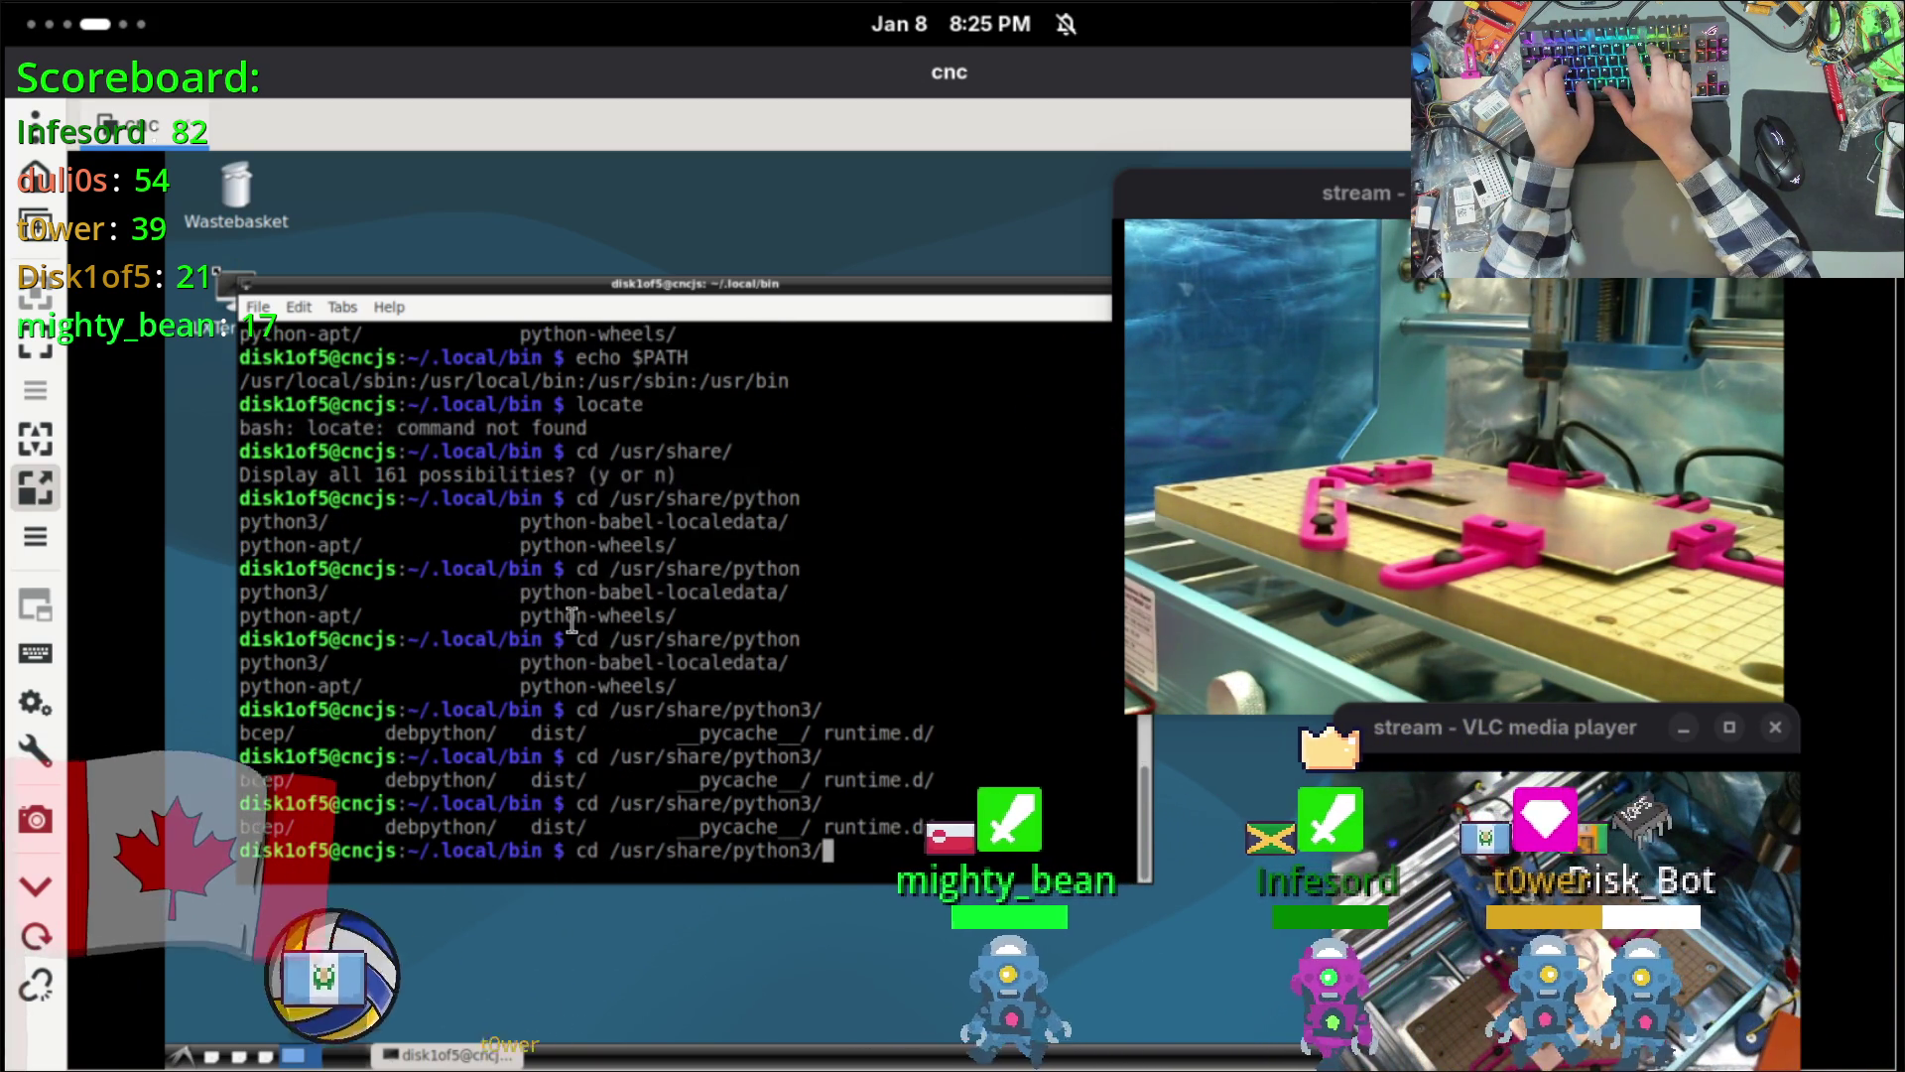
type("__pycache__/")
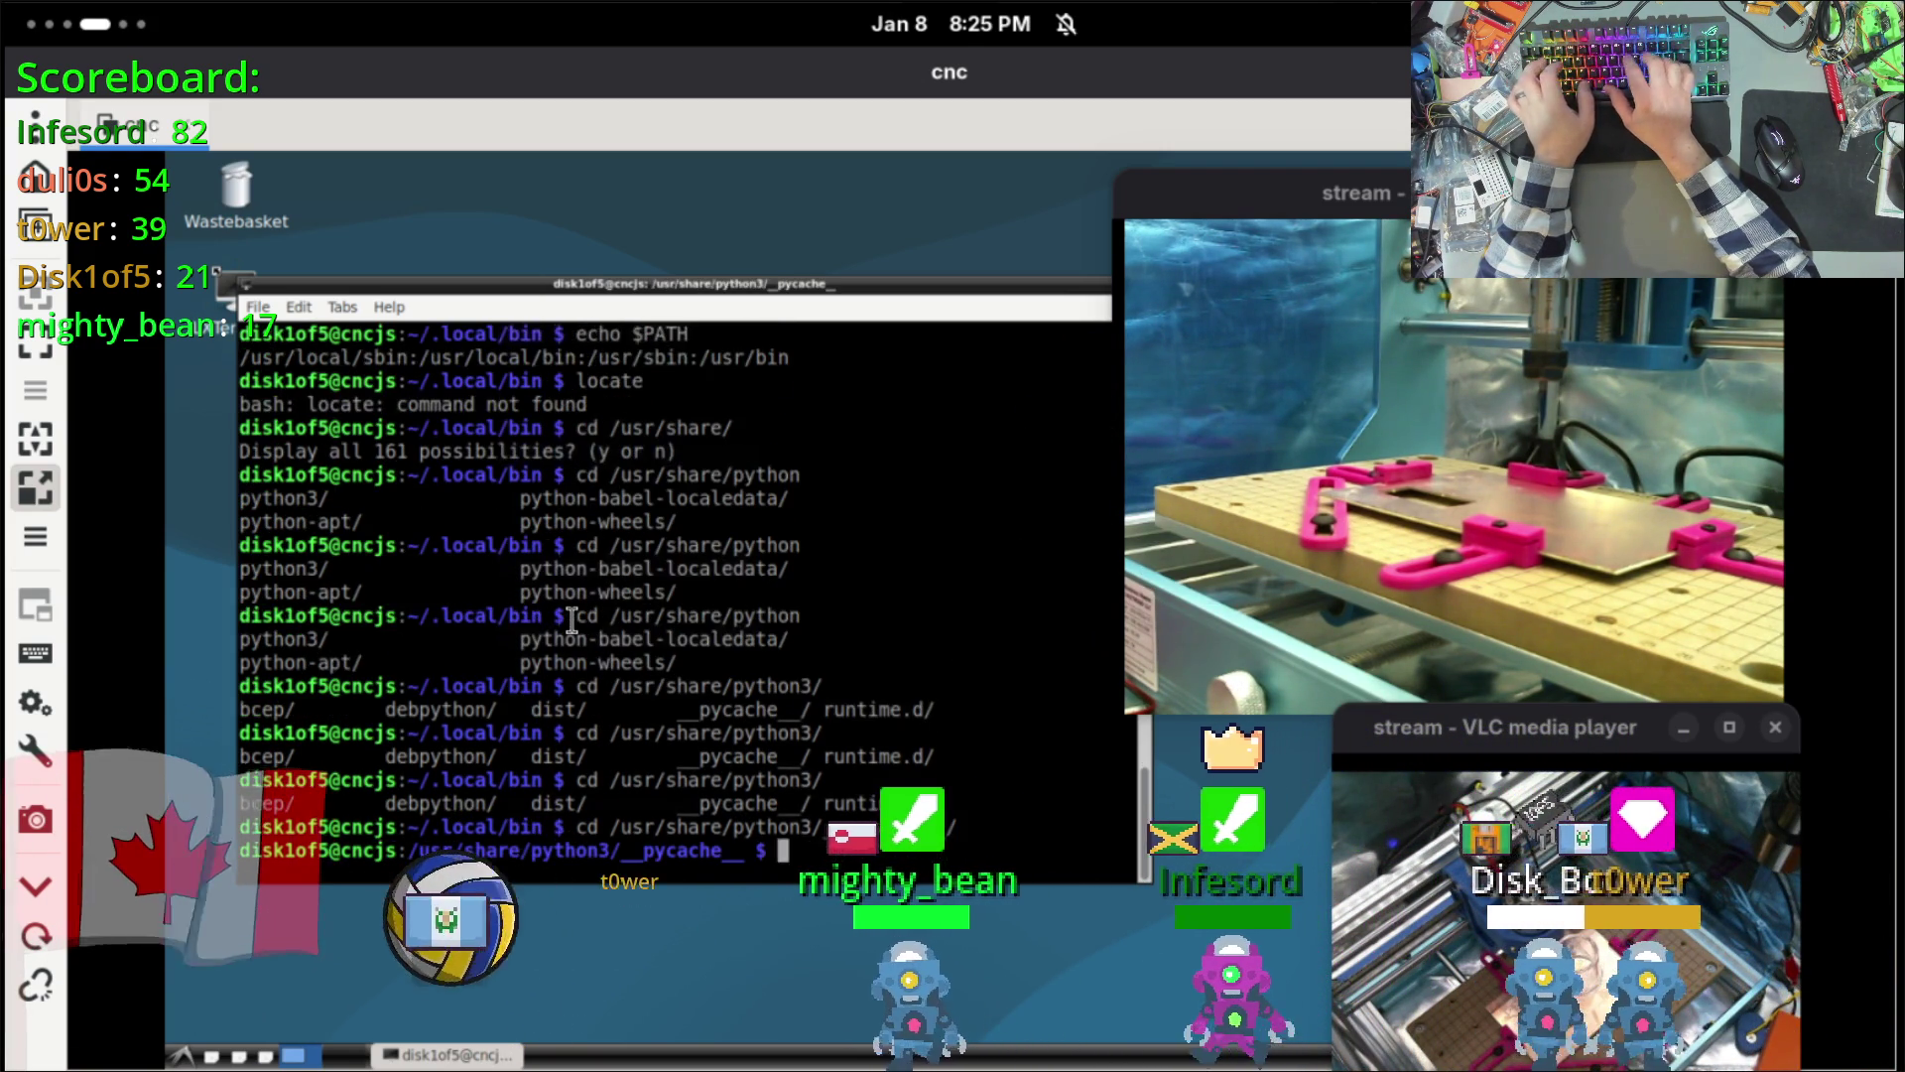
key("Return")
type("ls")
key("Return")
Step: List /usr/share/python3 and its dist folder, then tab-complete /usr/lib/py
type("cd ..")
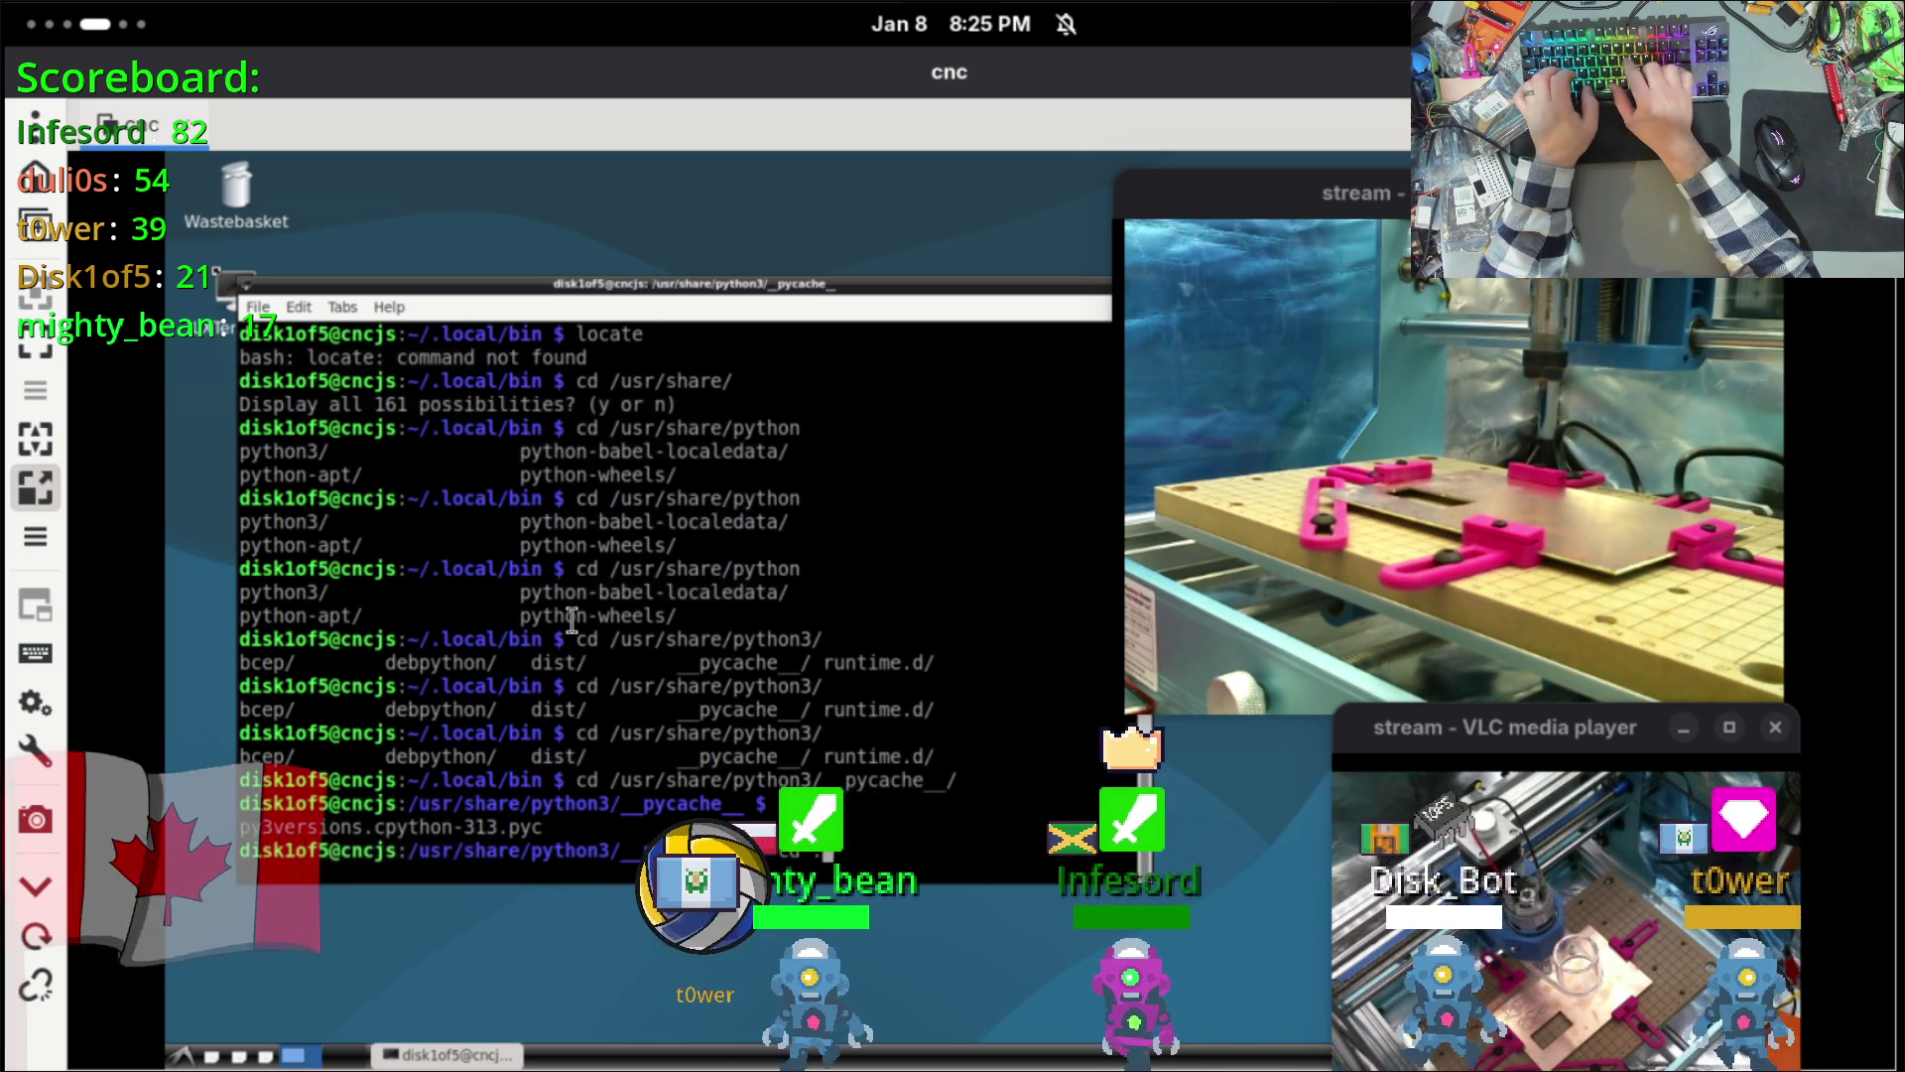
key("Return")
type("ls")
key("Return")
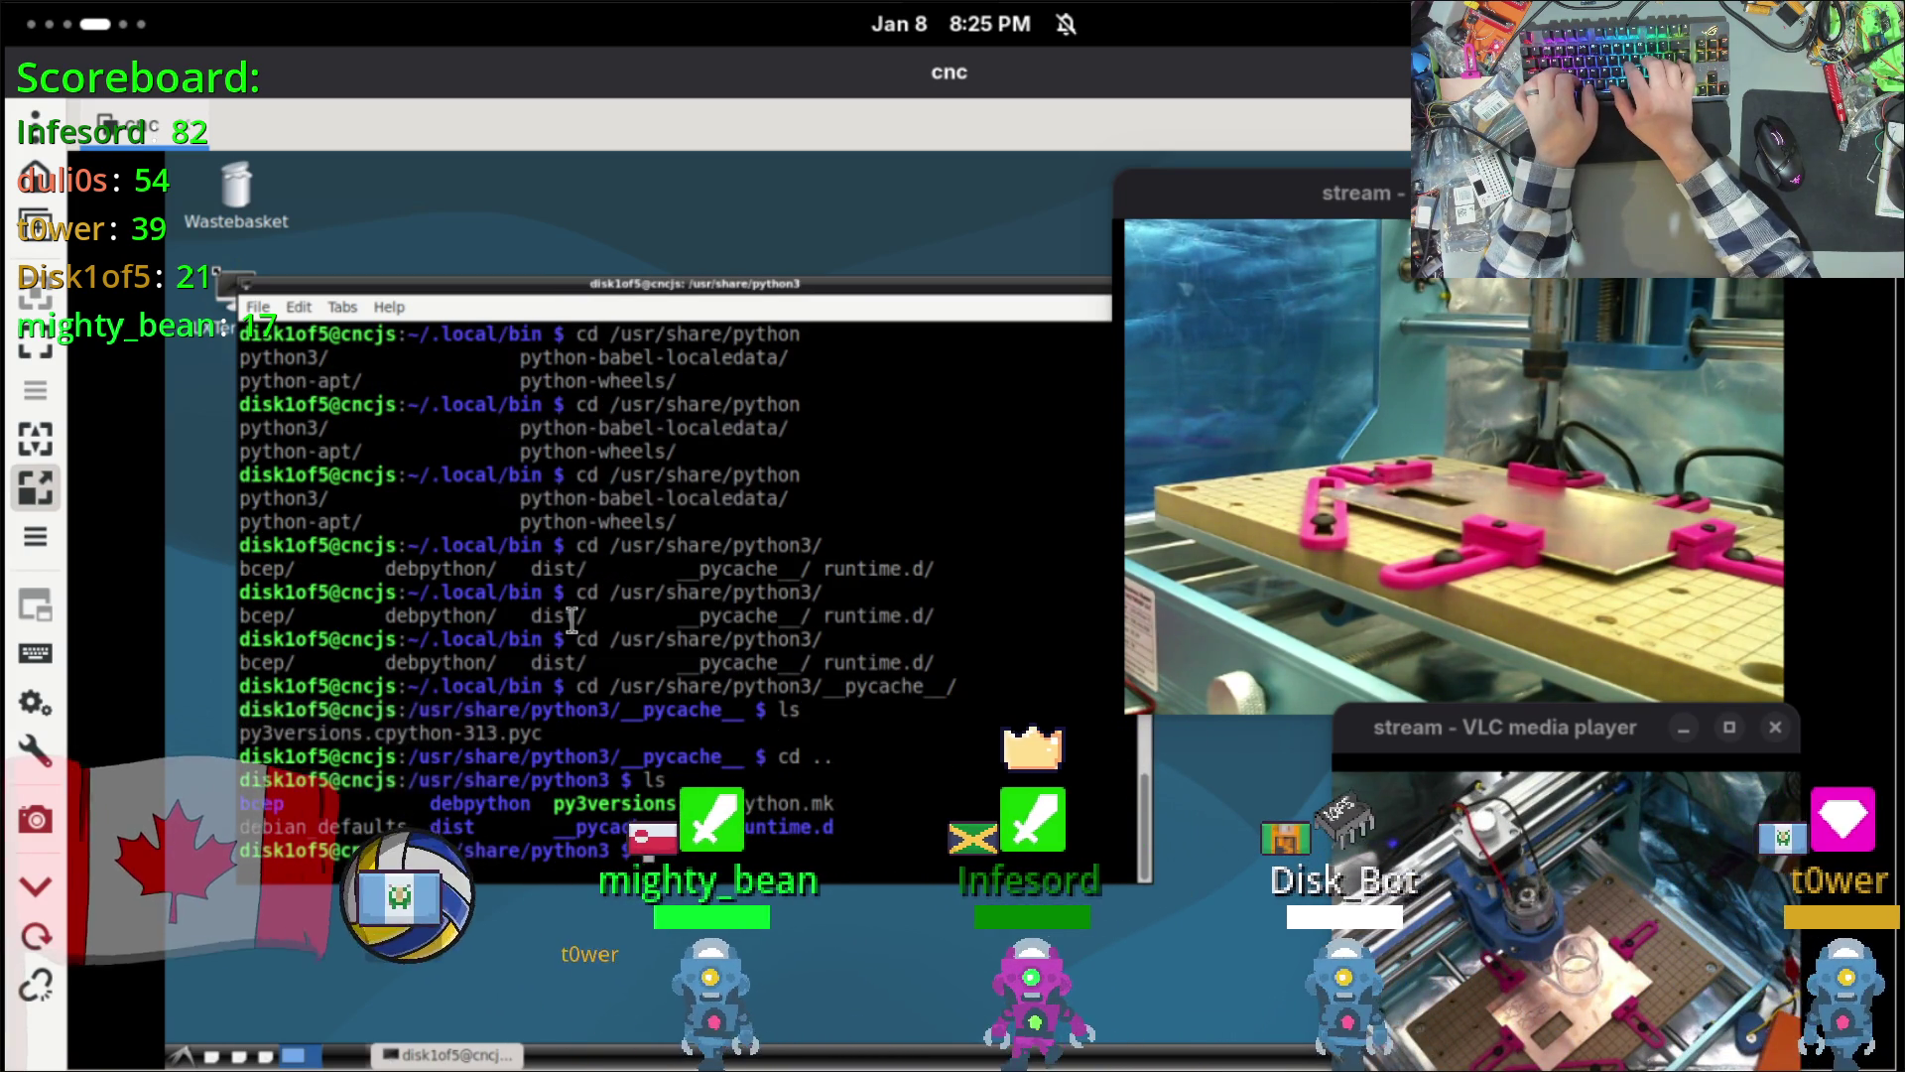
type("cd dist/")
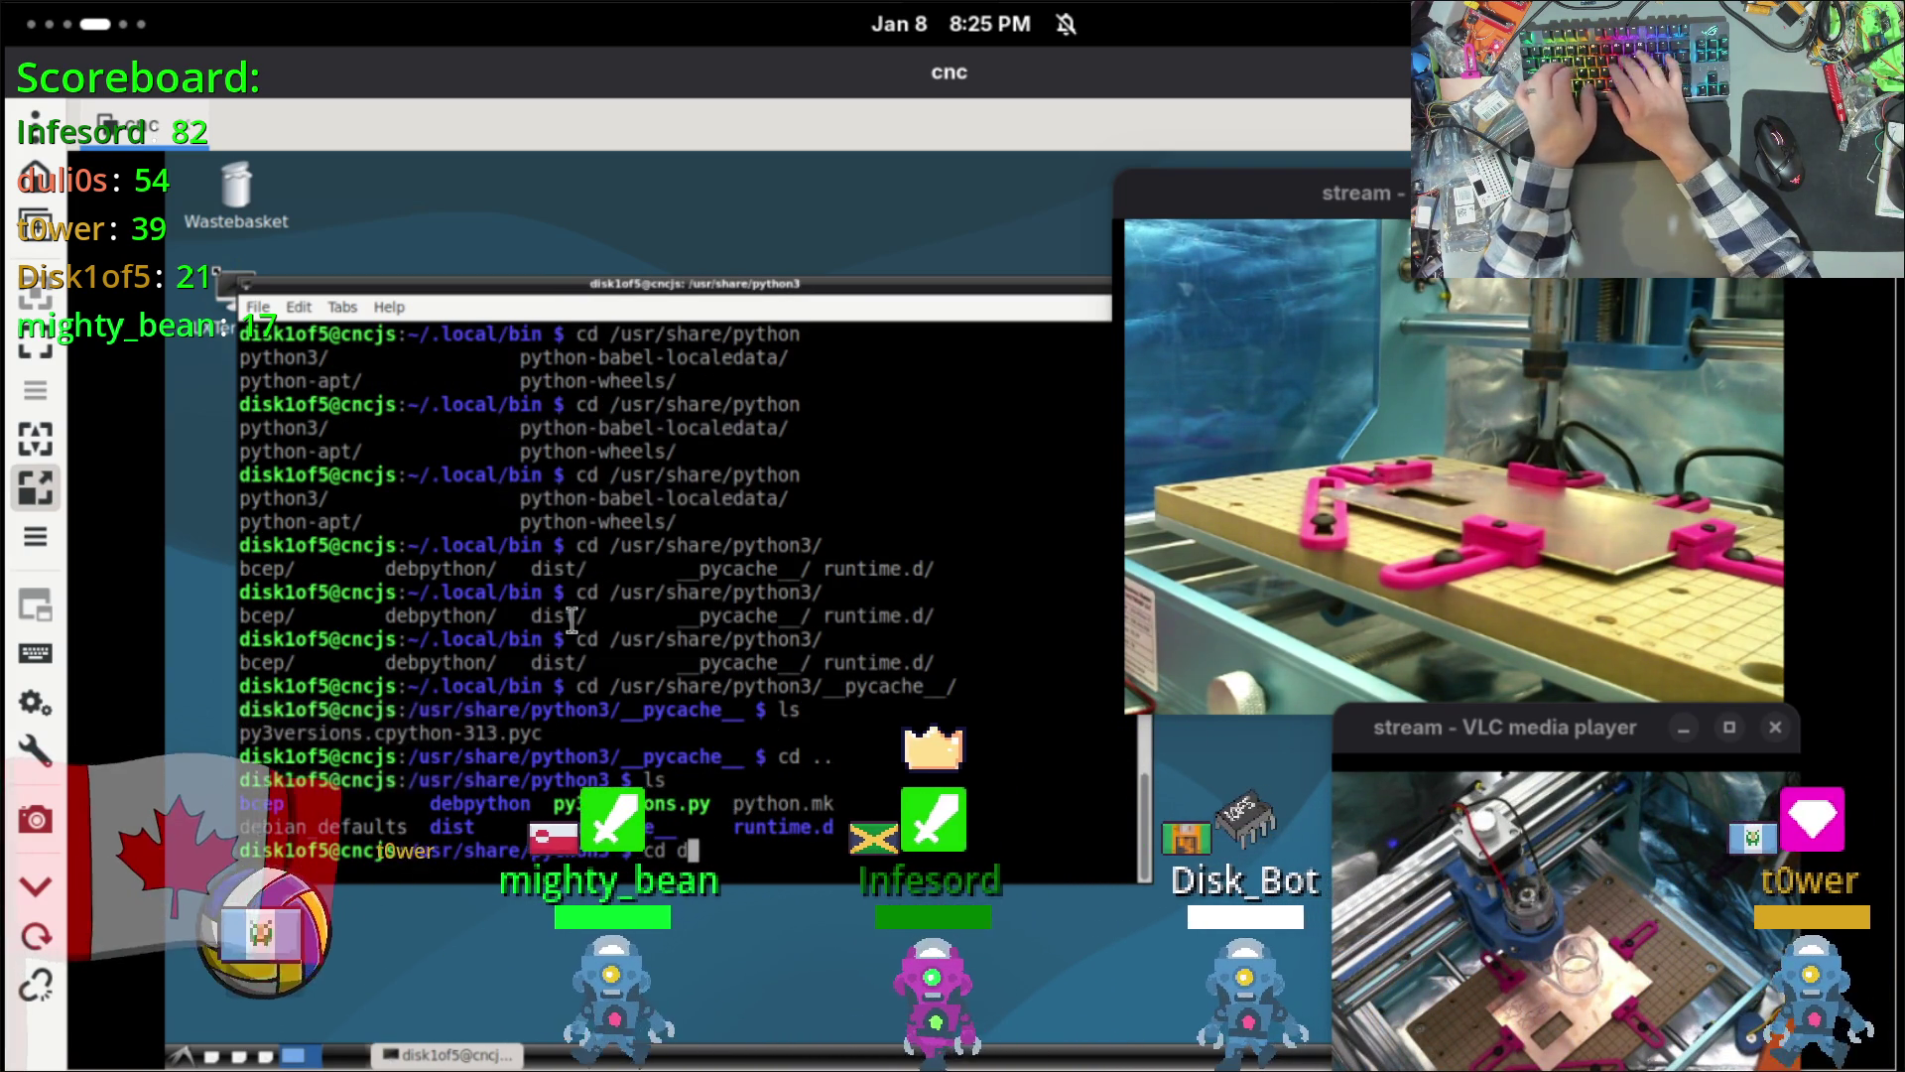
key("Return")
type("ls")
key("Return")
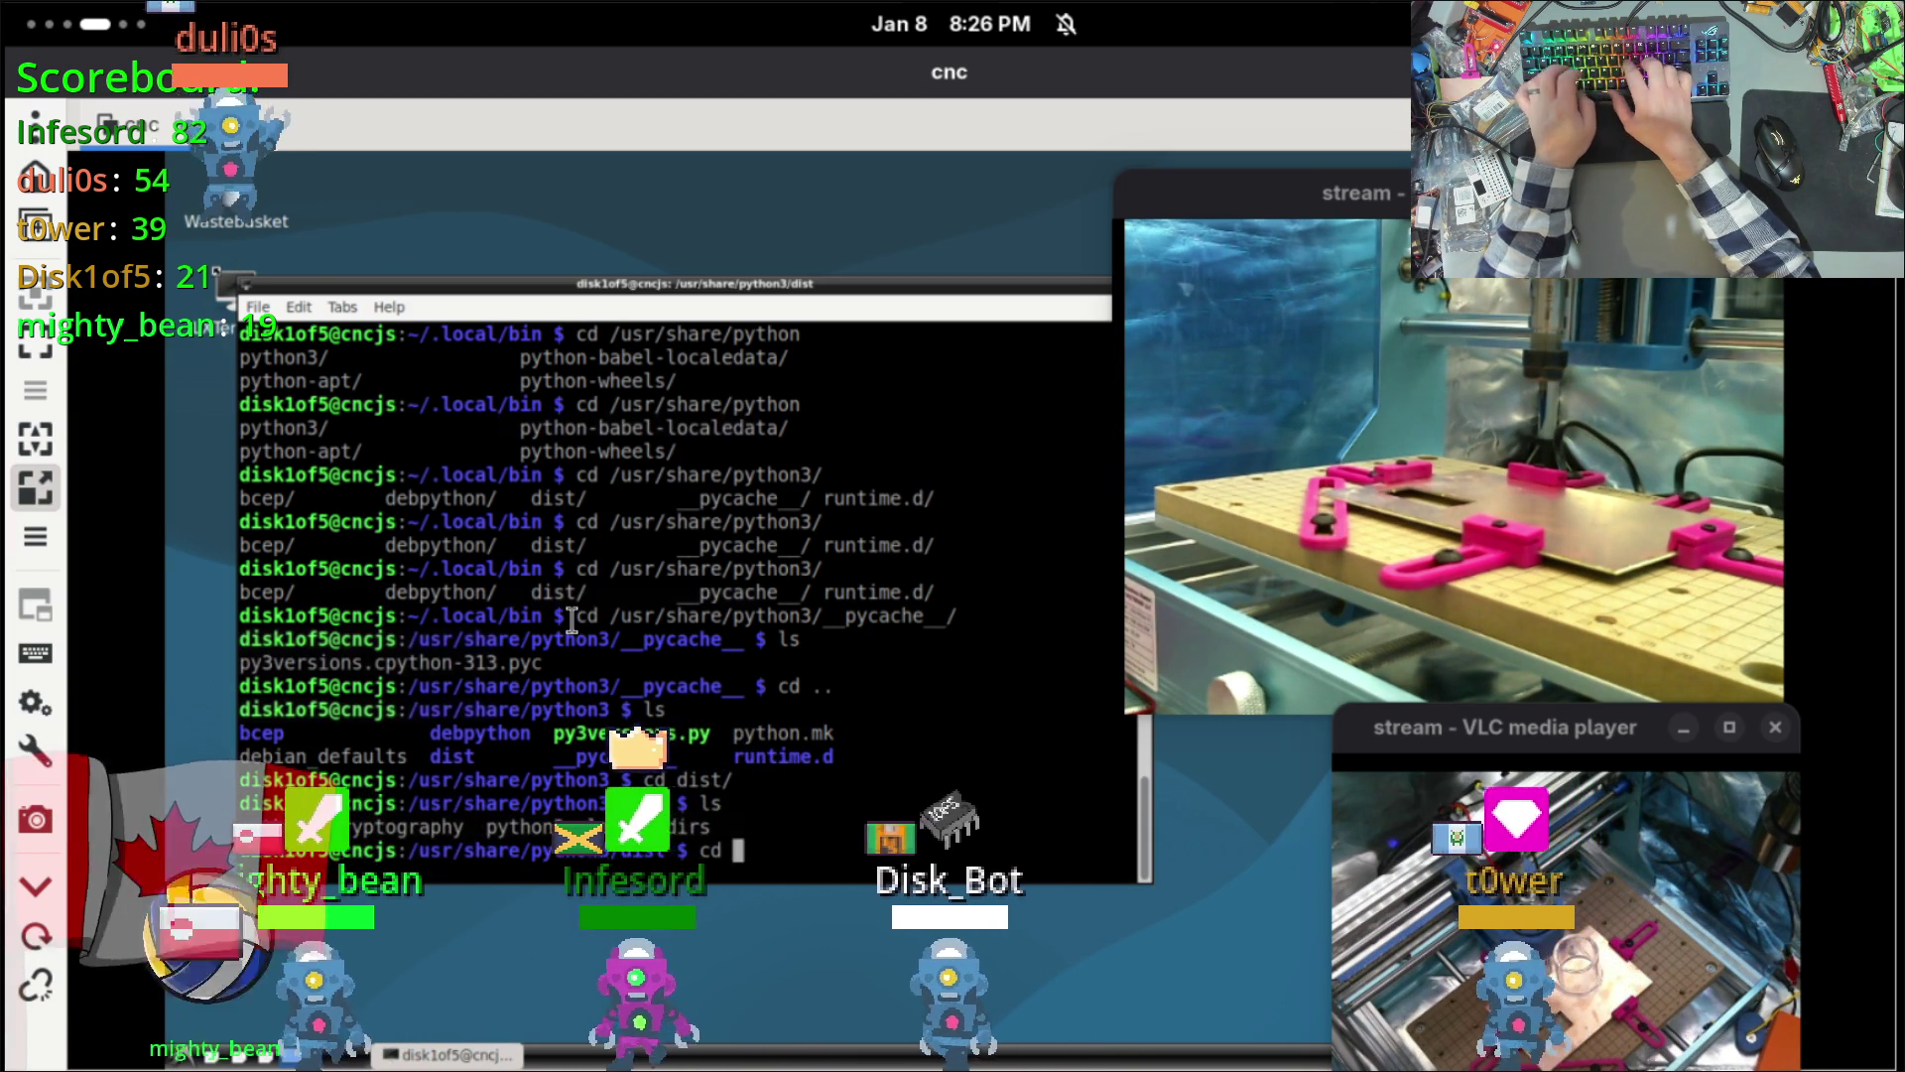
type("cd /usr/lib/py")
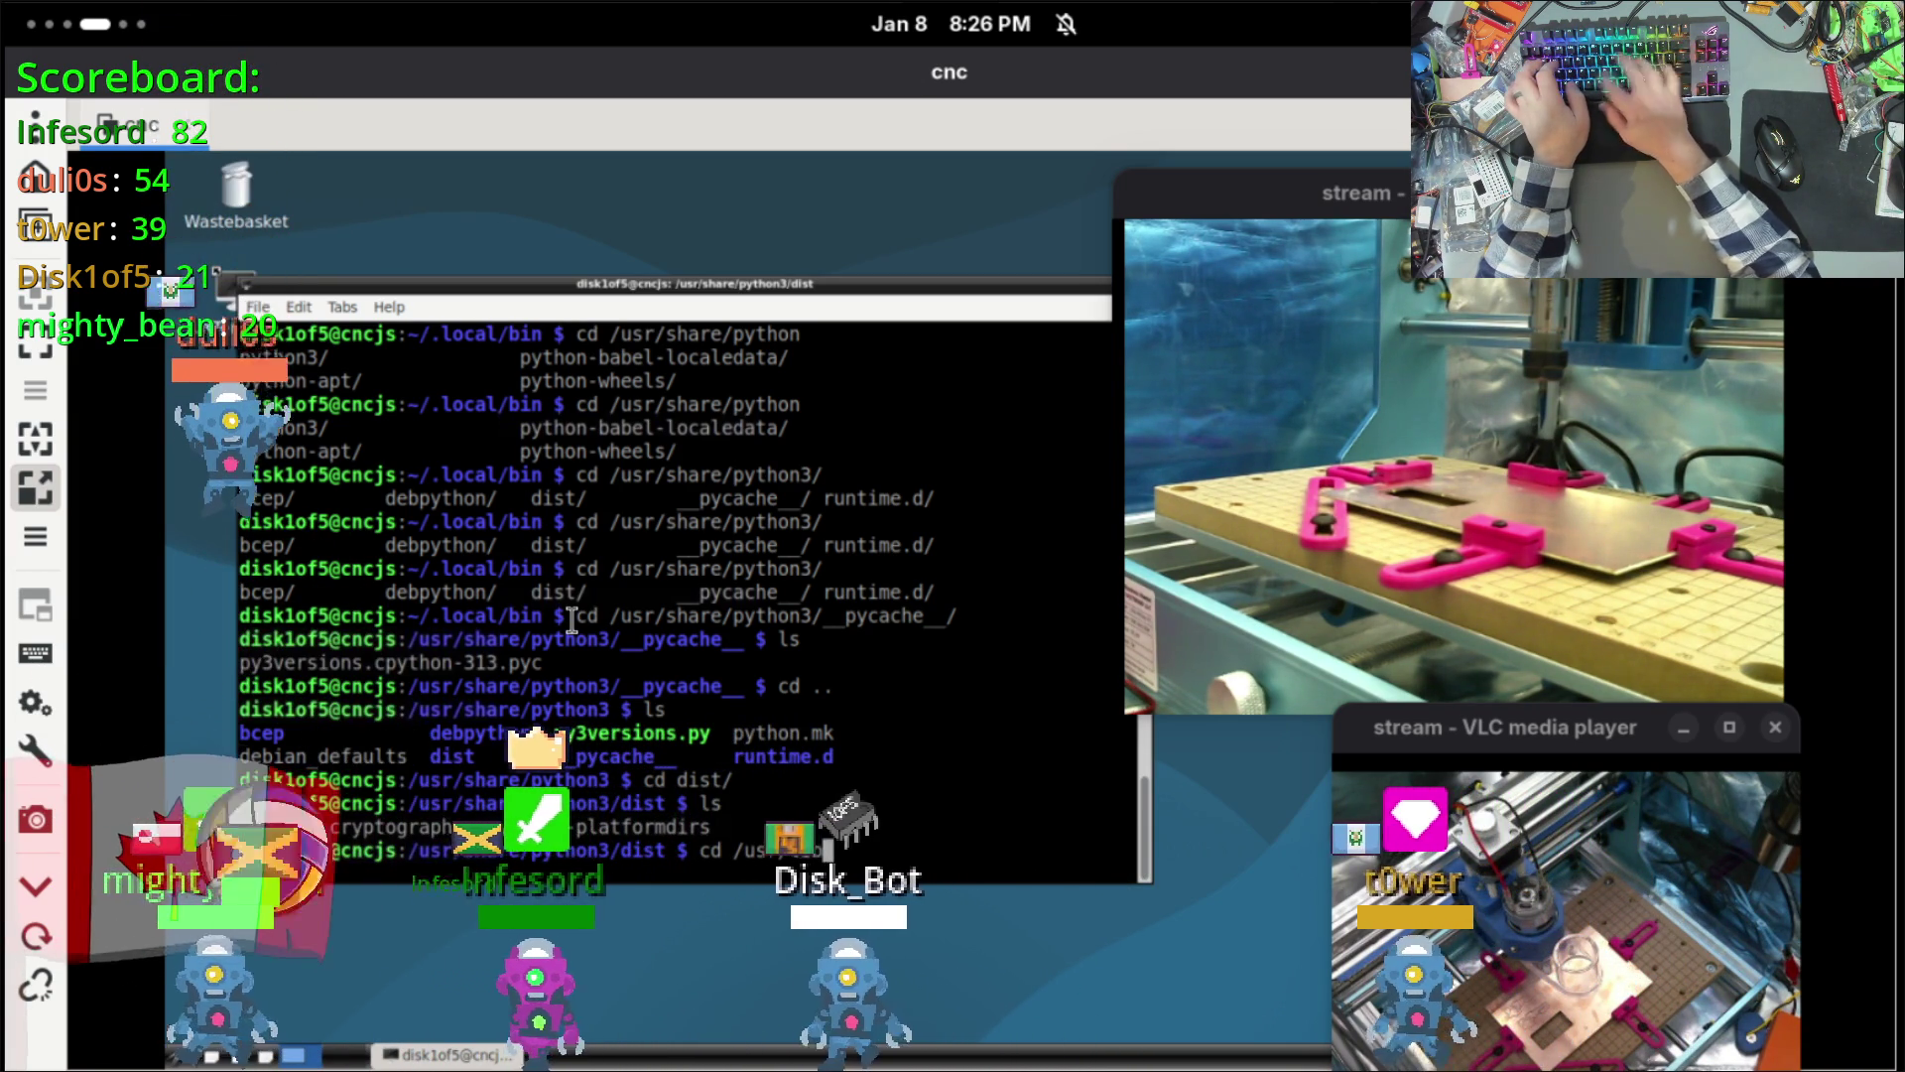
key("Tab")
key("Tab")
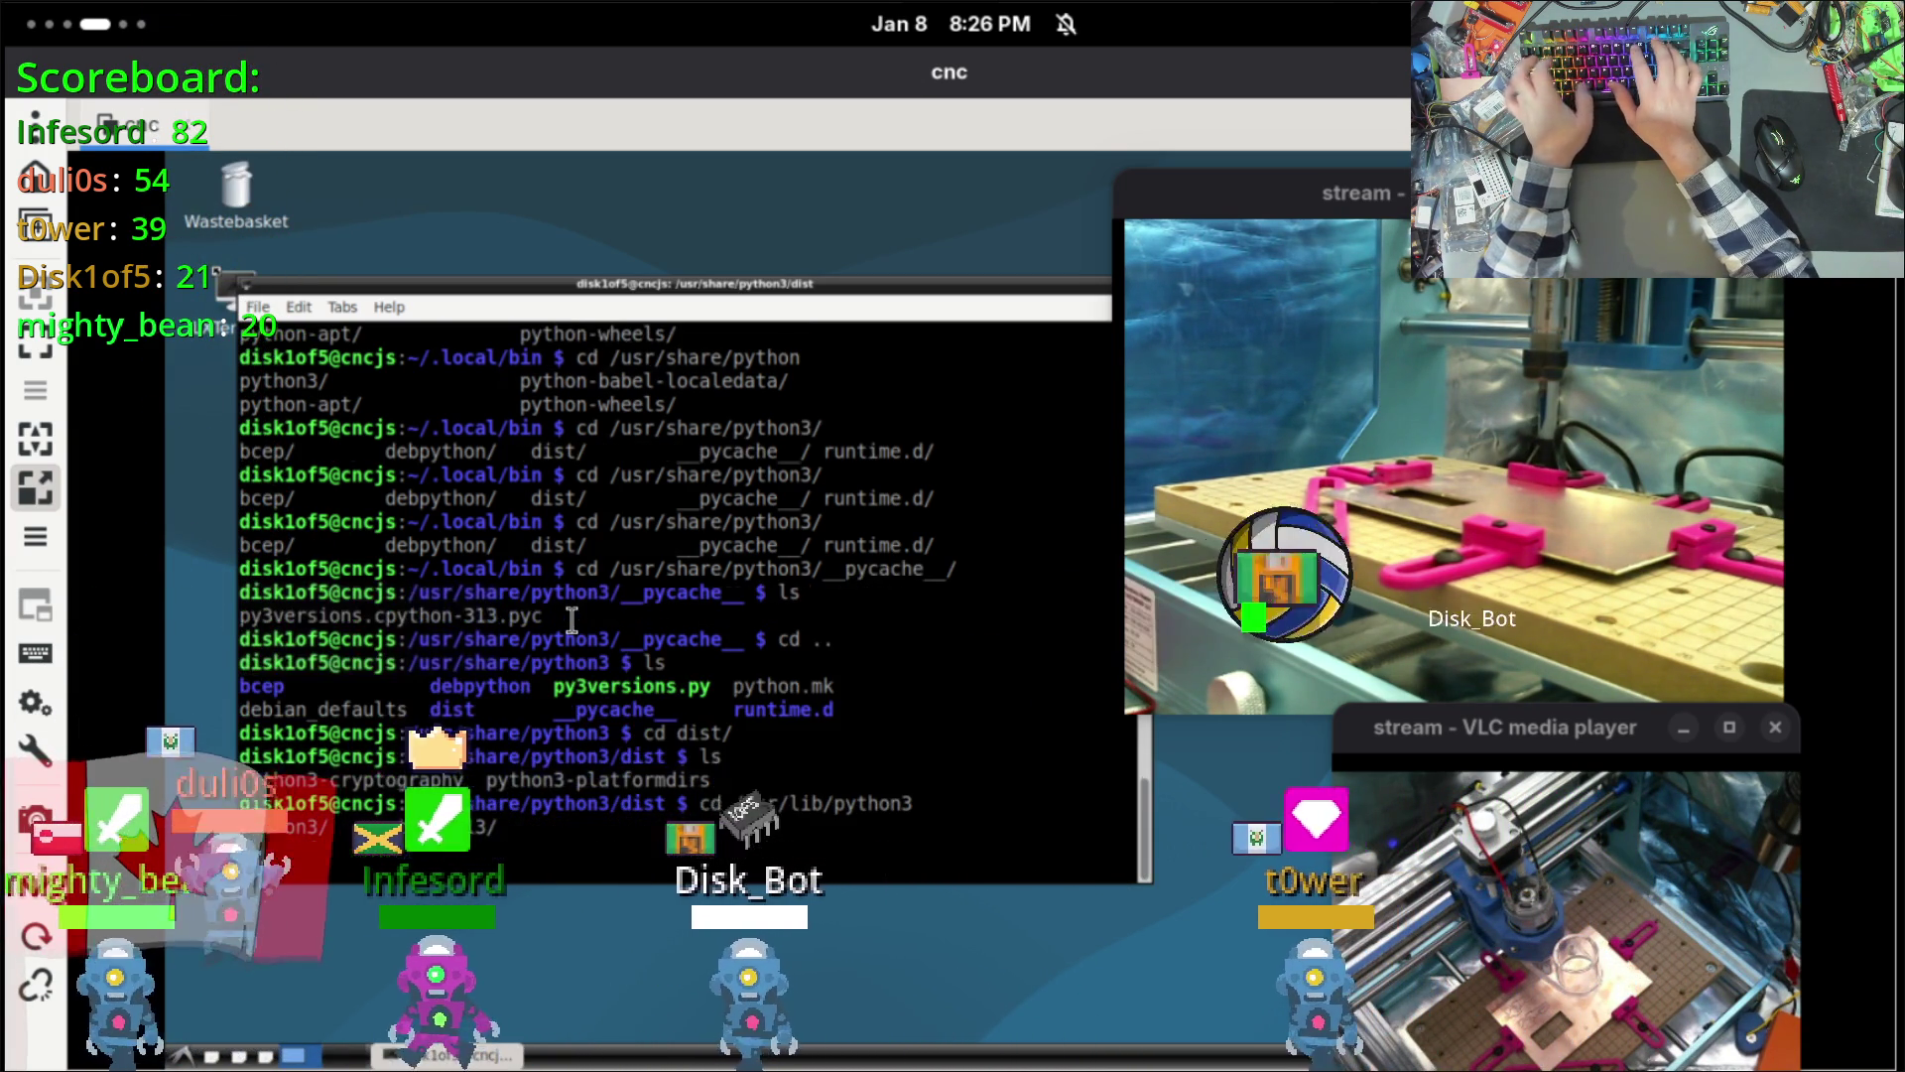